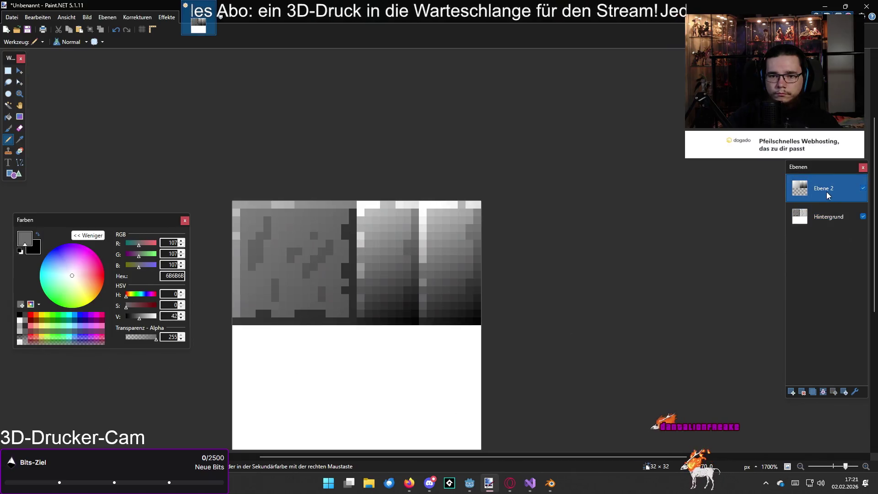
Select the right-hand wall texture block and erase over it with a 30 px eraser
{"action": "left_click", "coordinate": [9, 73]}
{"action": "left_click_drag", "start_coordinate": [363, 206], "coordinate": [453, 307]}
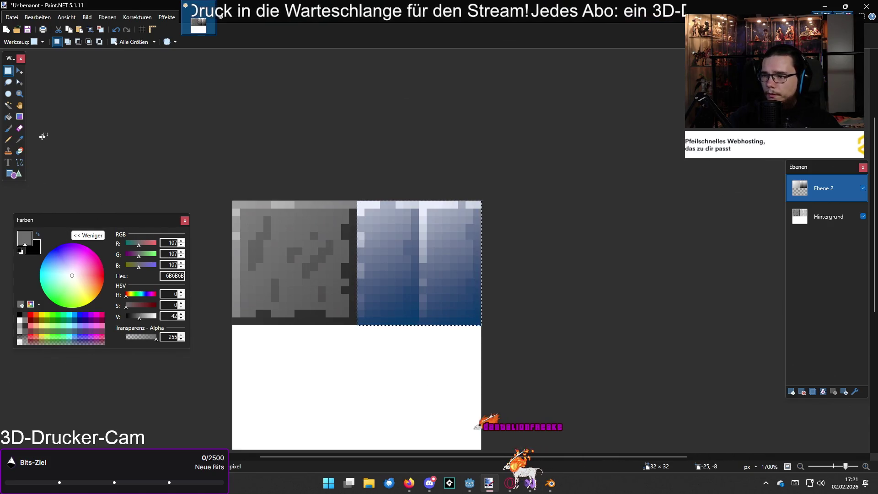
{"action": "left_click", "coordinate": [20, 128]}
{"action": "key", "text": "ctrl+shift+g"}
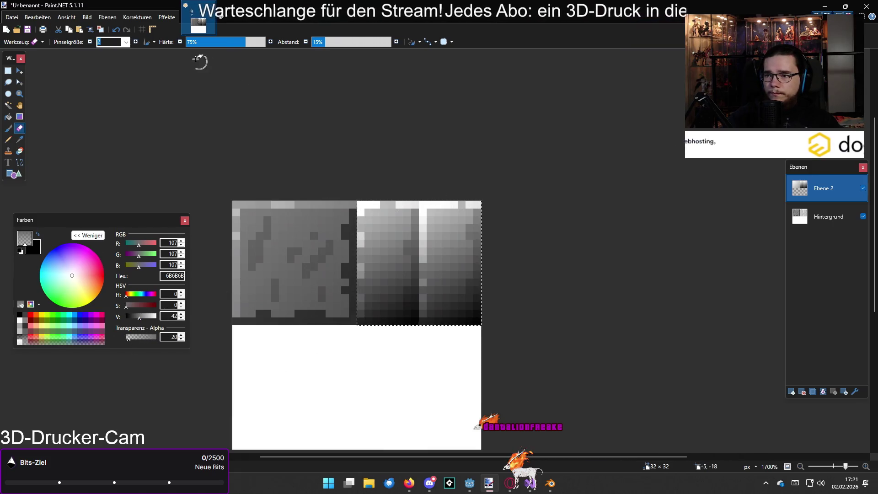
{"action": "left_click", "coordinate": [127, 42]}
{"action": "left_click", "coordinate": [114, 184]}
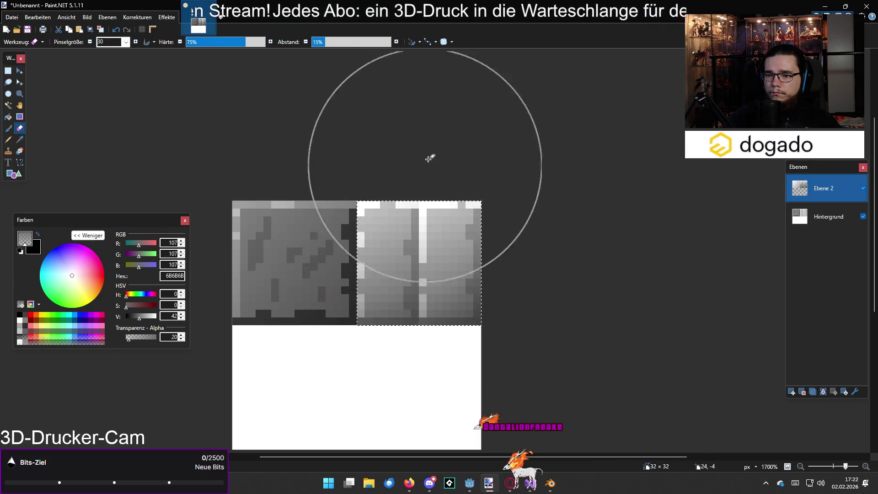
Clear the selection and start saving the image under a new name
{"action": "key", "text": "s"}
{"action": "left_click", "coordinate": [442, 134]}
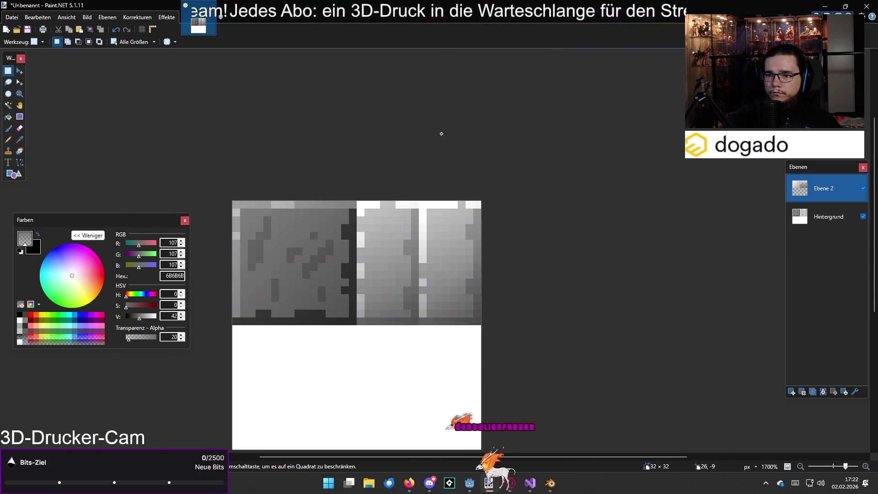
{"action": "scroll", "coordinate": [440, 133], "scroll_direction": "down", "scroll_amount": 1}
{"action": "scroll", "coordinate": [436, 133], "scroll_direction": "up", "scroll_amount": 2}
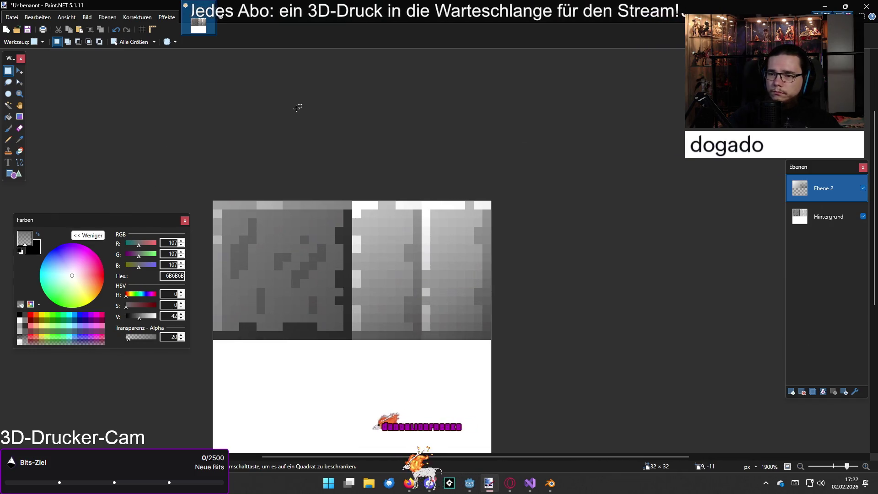
{"action": "key", "text": "ctrl+s"}
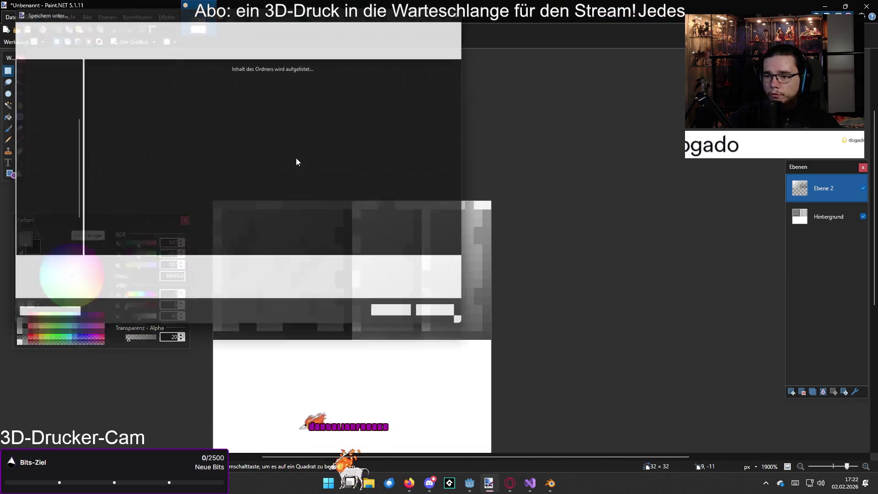
Flatten and save the image as PNG asfayswhzgasydgsady.png on the Desktop, then minimize Paint.NET
{"action": "left_click", "coordinate": [157, 283]}
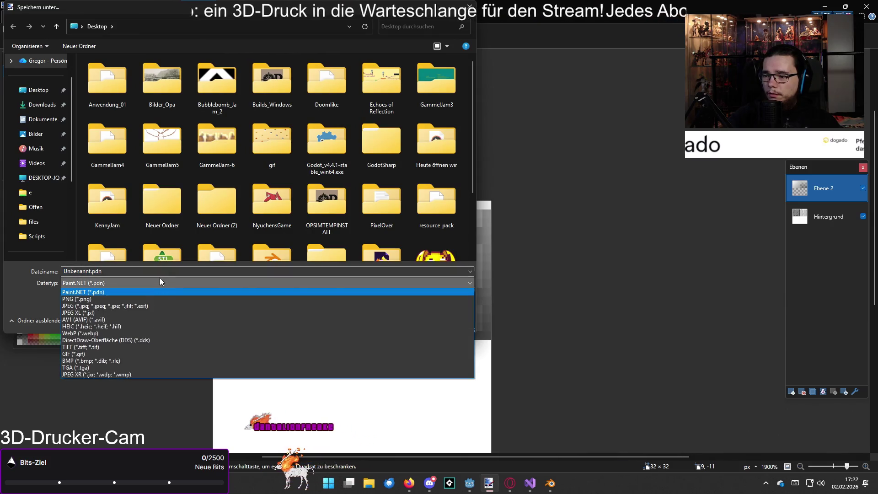
{"action": "left_click", "coordinate": [129, 299]}
{"action": "type", "text": "asfayswhzgasydgsady"}
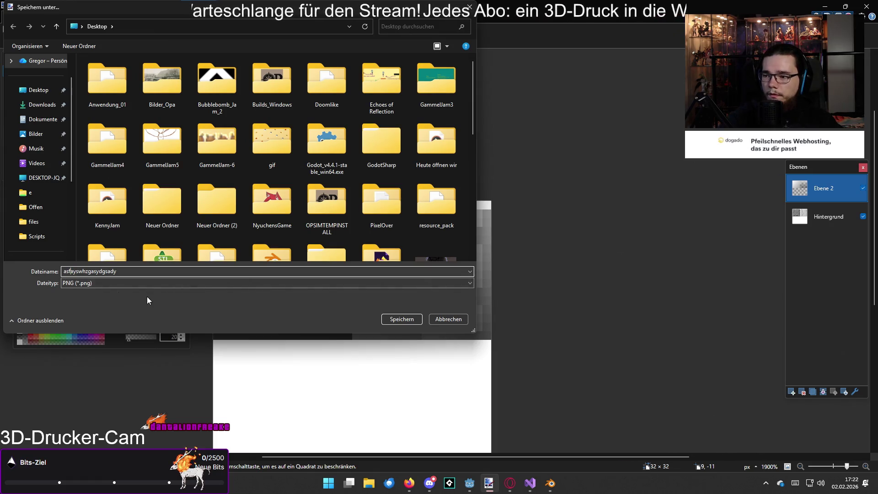
{"action": "key", "text": "Return"}
{"action": "left_click", "coordinate": [412, 315]}
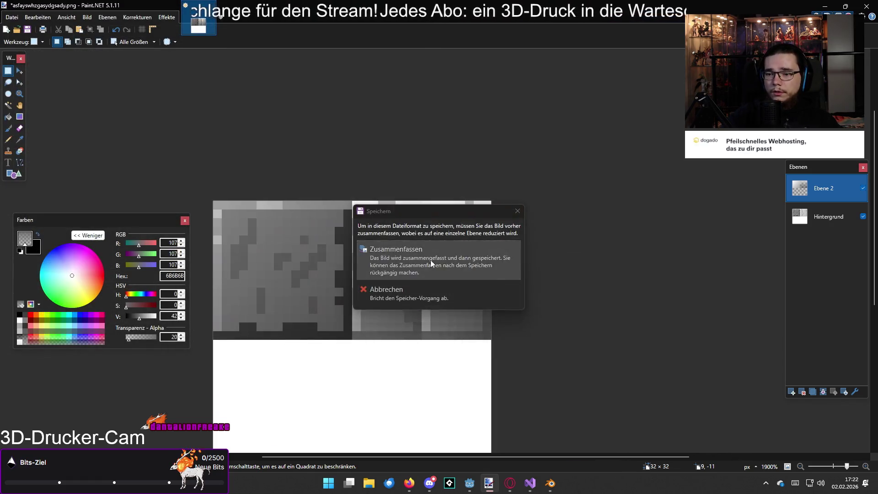
{"action": "key", "text": "Return"}
{"action": "left_click", "coordinate": [827, 6]}
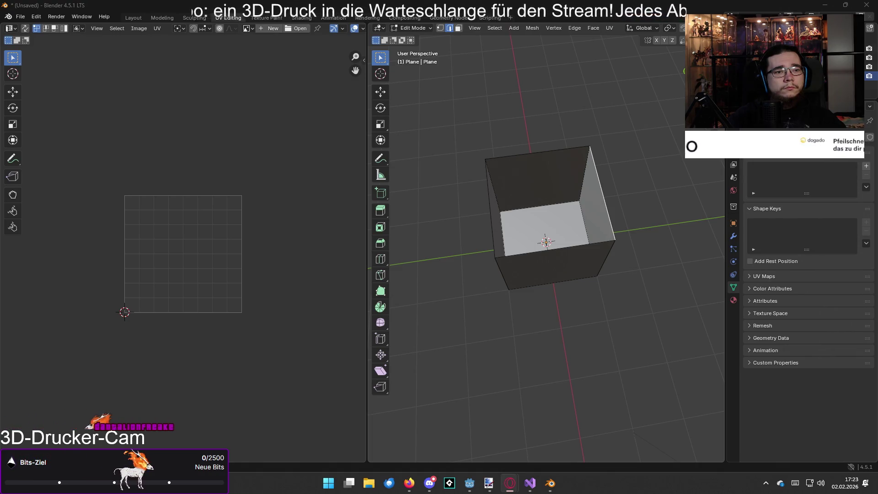
Orbit the 3D view slightly around the open box in the UV Editing workspace
{"action": "key", "text": "KP_4"}
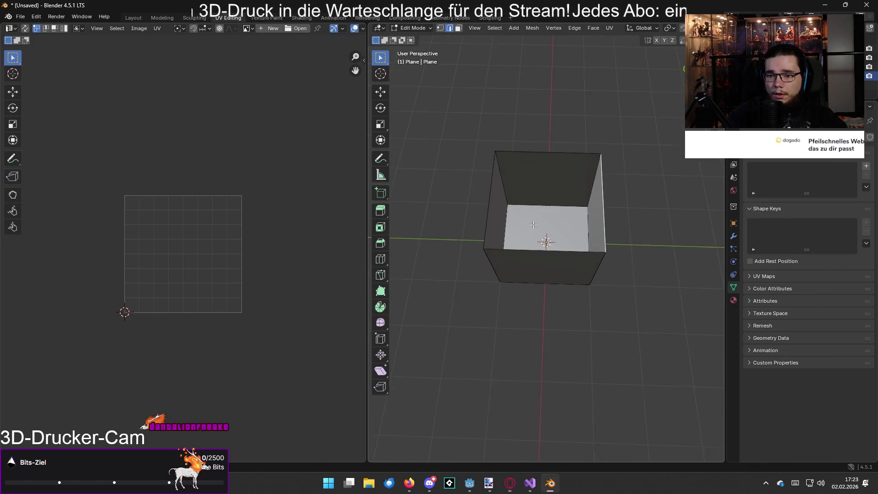
Load asfayswhzgasydgsady.png from the Desktop into the UV editor
{"action": "left_click", "coordinate": [291, 28]}
{"action": "left_click", "coordinate": [216, 165]}
{"action": "scroll", "coordinate": [444, 199], "scroll_direction": "down", "scroll_amount": 8}
{"action": "left_click", "coordinate": [482, 247]}
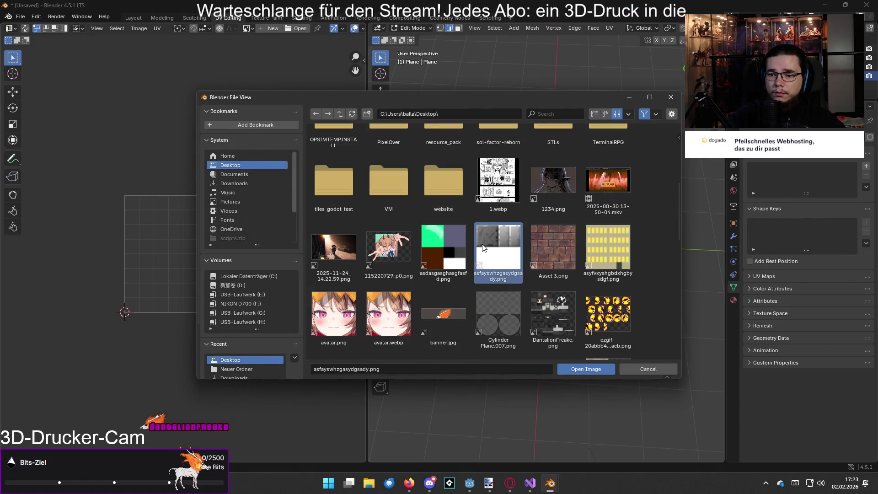
{"action": "double_click", "coordinate": [482, 247]}
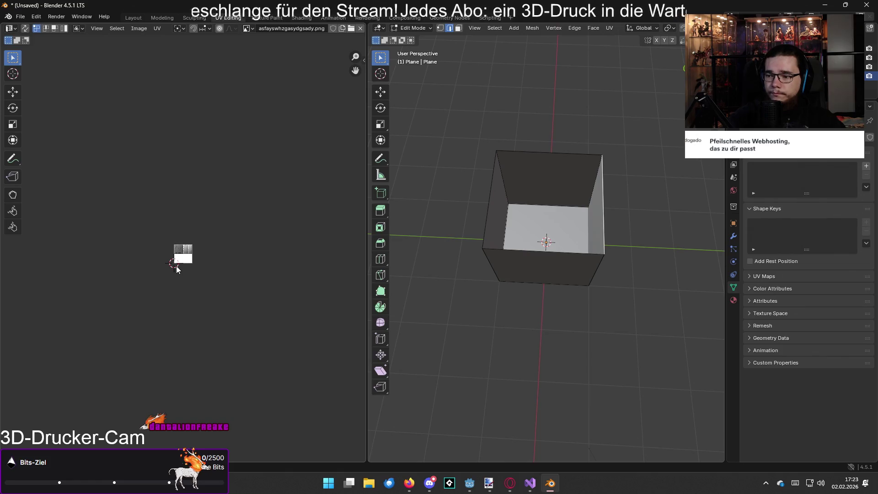
{"action": "scroll", "coordinate": [185, 257], "scroll_direction": "up", "scroll_amount": 4}
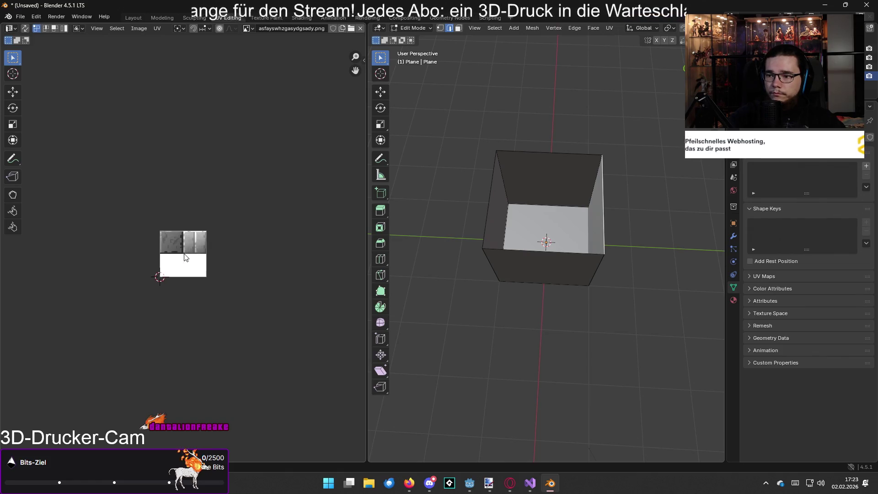
{"action": "scroll", "coordinate": [184, 257], "scroll_direction": "up", "scroll_amount": 5}
Give the box a new material with asfayswhzgasydgsady.png as its Base Color image texture
{"action": "left_click", "coordinate": [733, 300]}
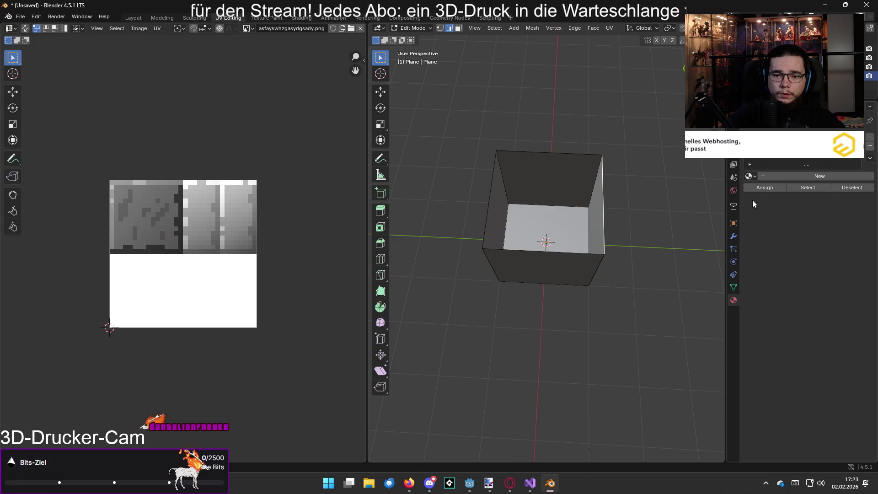
{"action": "left_click", "coordinate": [777, 177]}
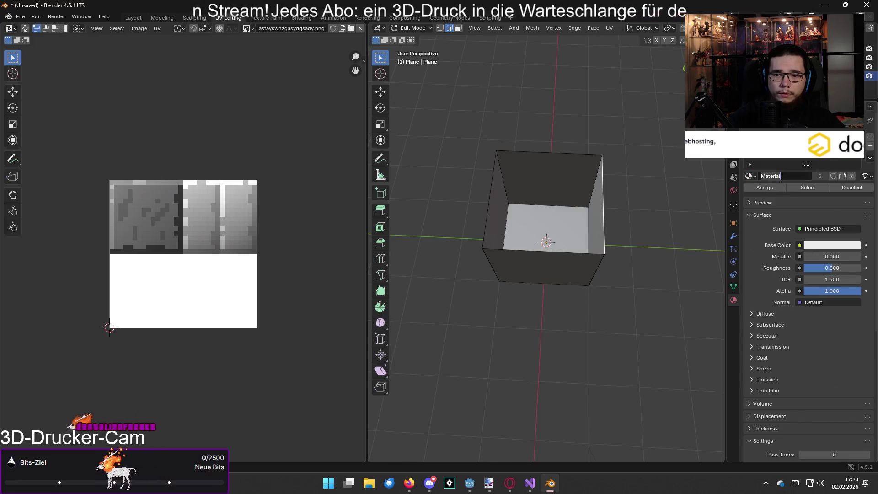
{"action": "left_click", "coordinate": [800, 245]}
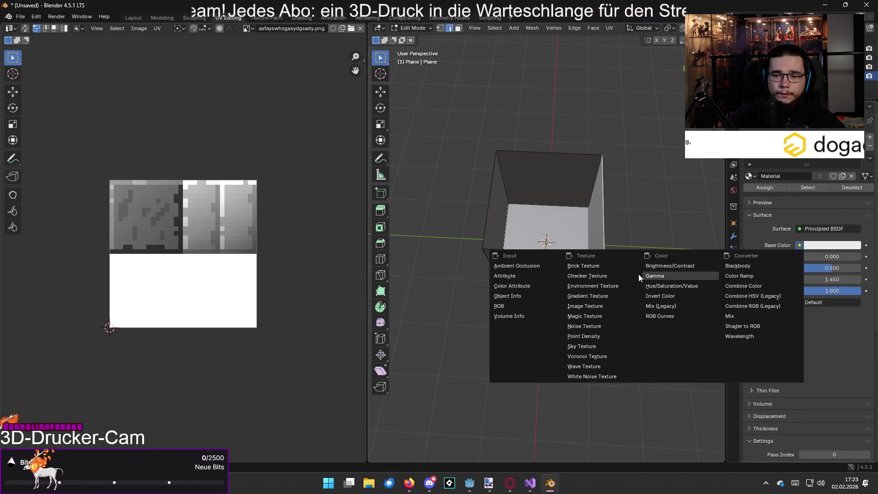
{"action": "left_click", "coordinate": [589, 305]}
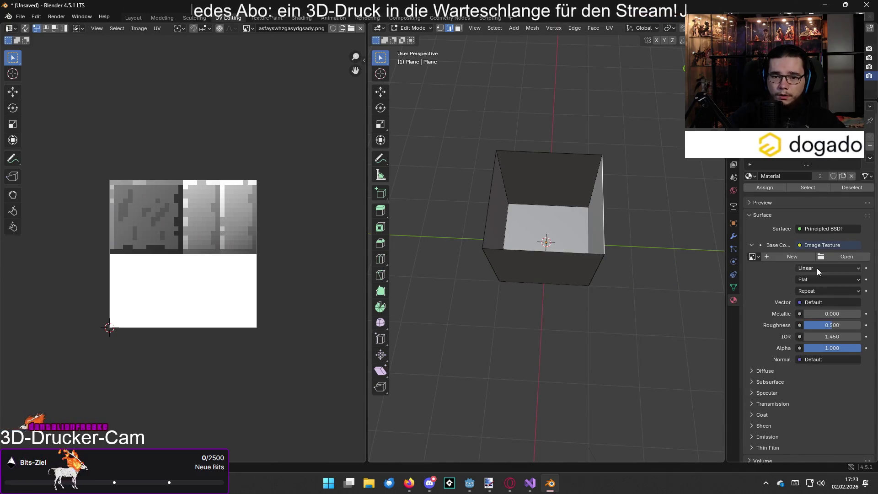
{"action": "left_click", "coordinate": [838, 258]}
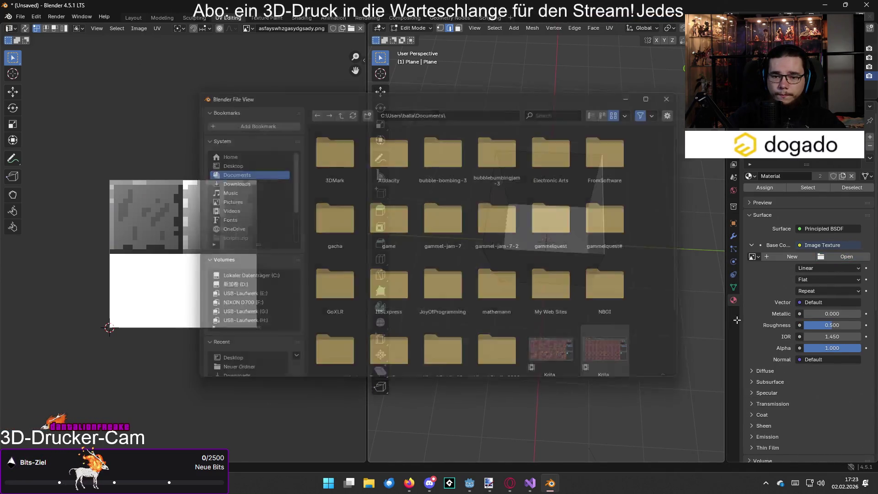
{"action": "left_click", "coordinate": [753, 257]}
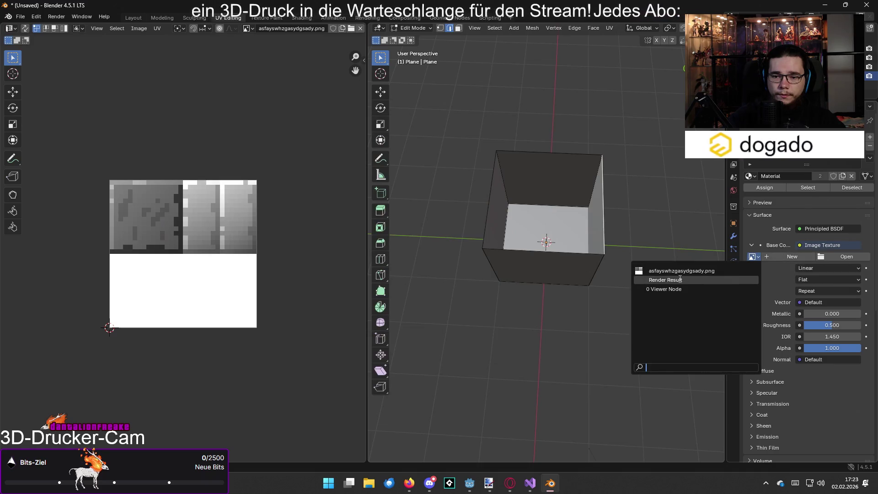
{"action": "left_click", "coordinate": [670, 270]}
{"action": "scroll", "coordinate": [575, 129], "scroll_direction": "up", "scroll_amount": 5}
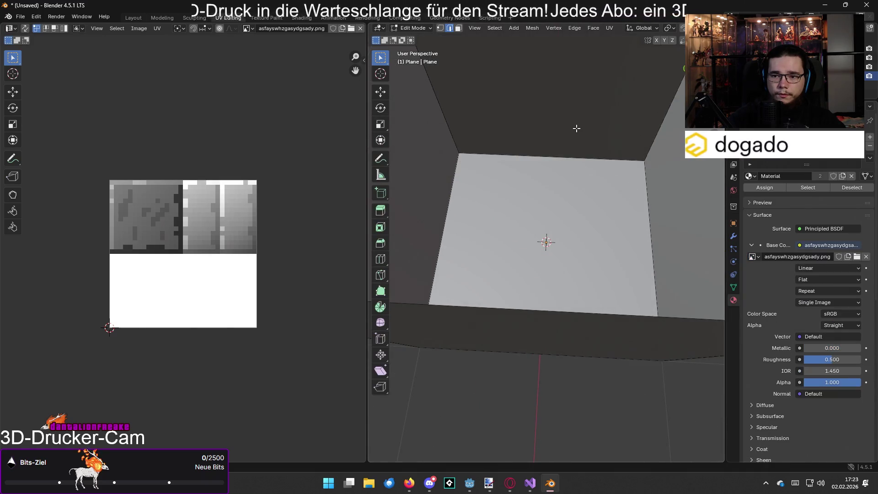
{"action": "scroll", "coordinate": [576, 128], "scroll_direction": "down", "scroll_amount": 2}
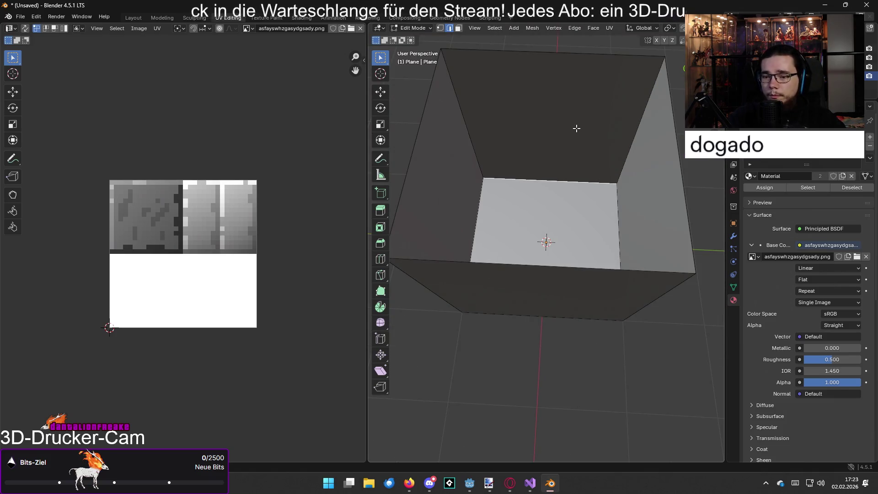
Select only the box's back wall face
{"action": "left_click", "coordinate": [576, 128]}
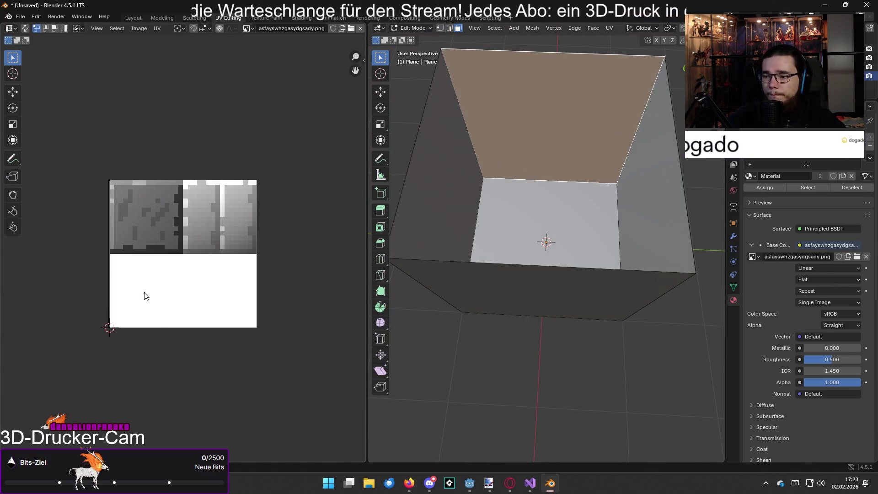
{"action": "scroll", "coordinate": [145, 283], "scroll_direction": "up", "scroll_amount": 3}
{"action": "scroll", "coordinate": [142, 237], "scroll_direction": "down", "scroll_amount": 1}
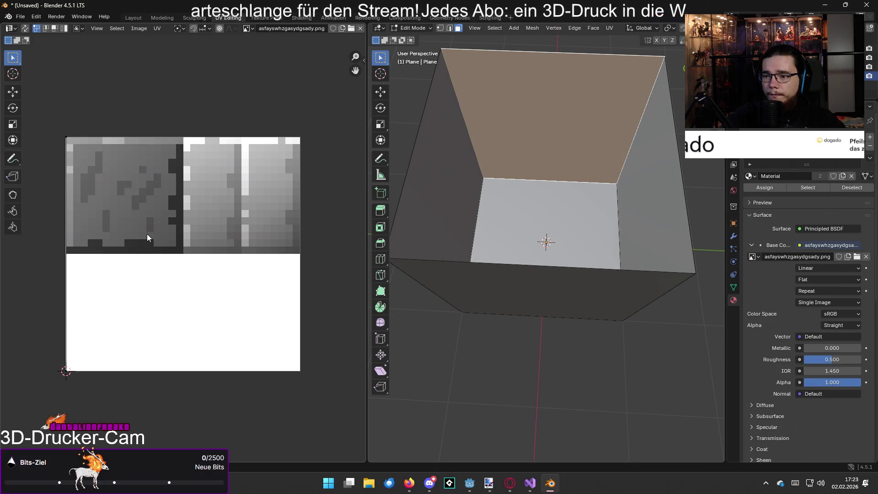
{"action": "key", "text": "a"}
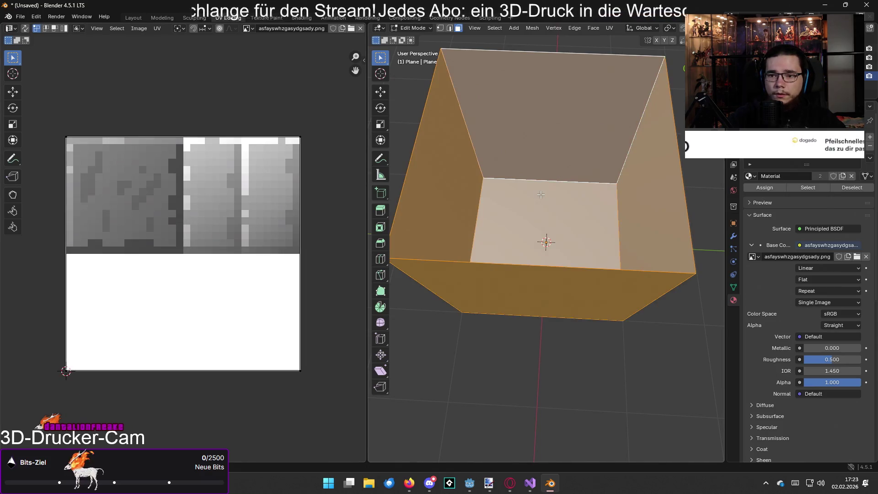
{"action": "key", "text": "alt+a"}
{"action": "left_click", "coordinate": [535, 139]}
{"action": "key", "text": "alt+a"}
{"action": "left_click", "coordinate": [528, 150]}
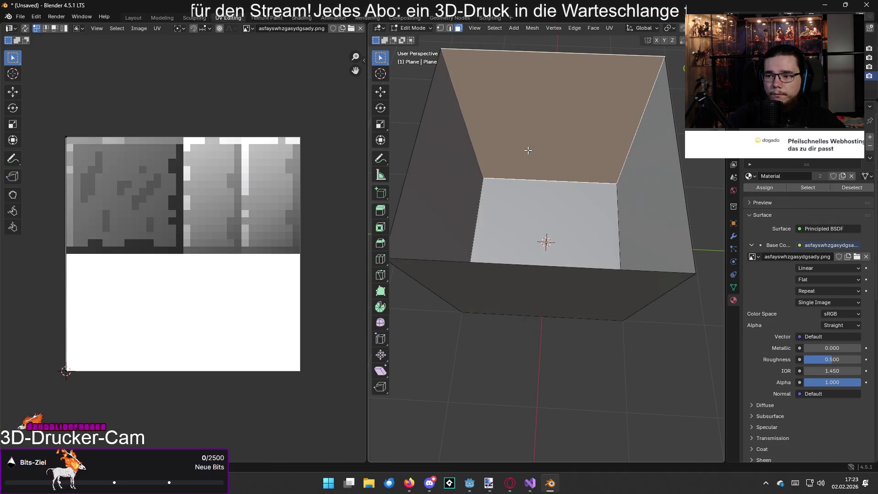
Cancel scaling a back-wall UV edge, set UV selection to faces, and bring up the save dialog
{"action": "left_click", "coordinate": [170, 204]}
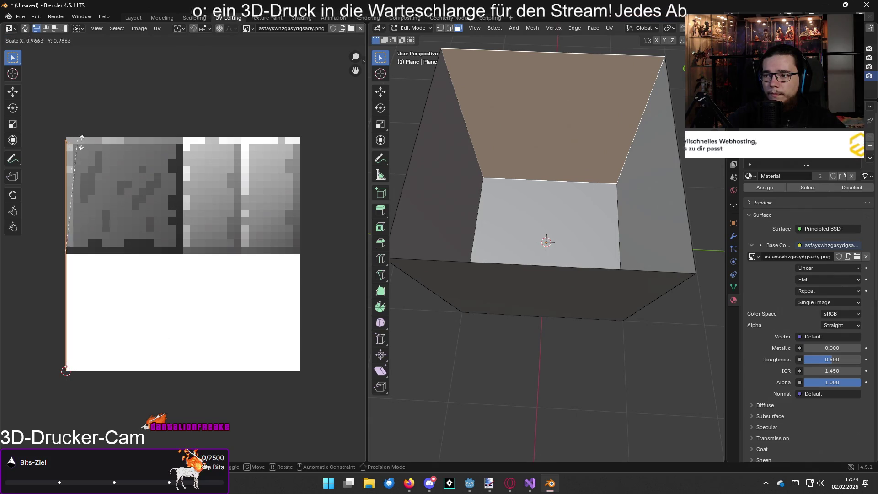
{"action": "key", "text": "Escape"}
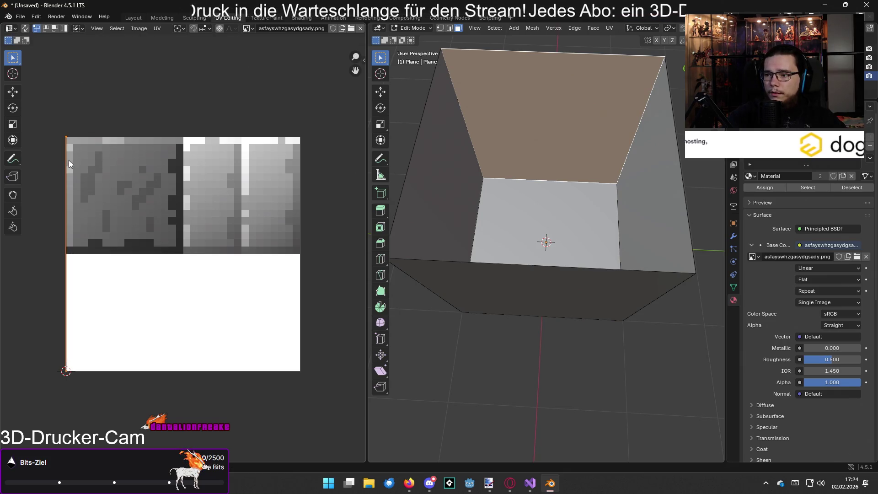
{"action": "key", "text": "3"}
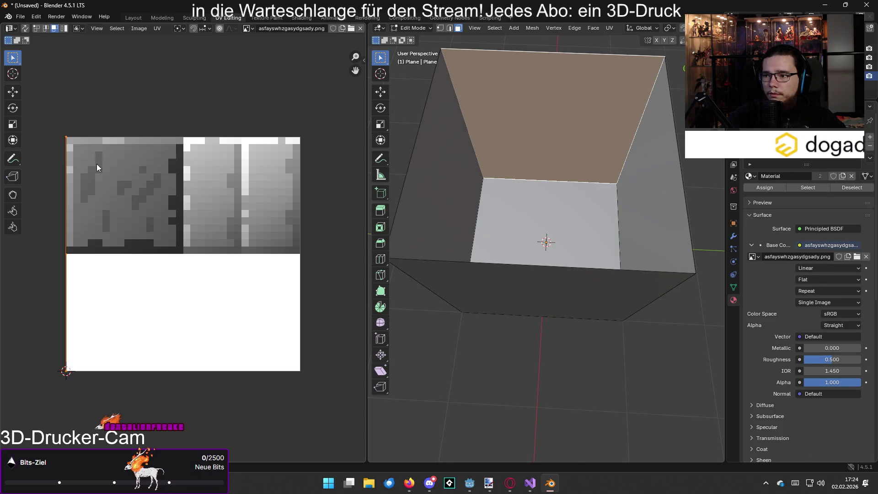
{"action": "key", "text": "ctrl+s"}
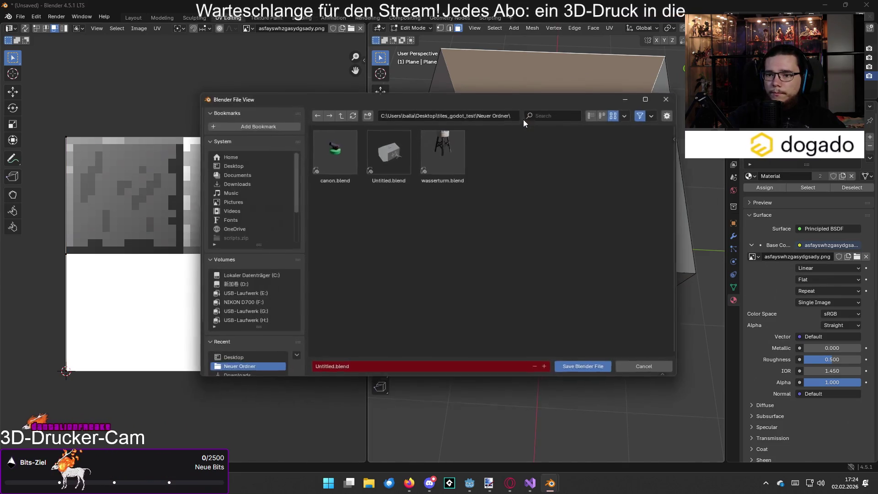
Dismiss the save dialog while checking the floor and back wall faces
{"action": "left_click", "coordinate": [648, 368]}
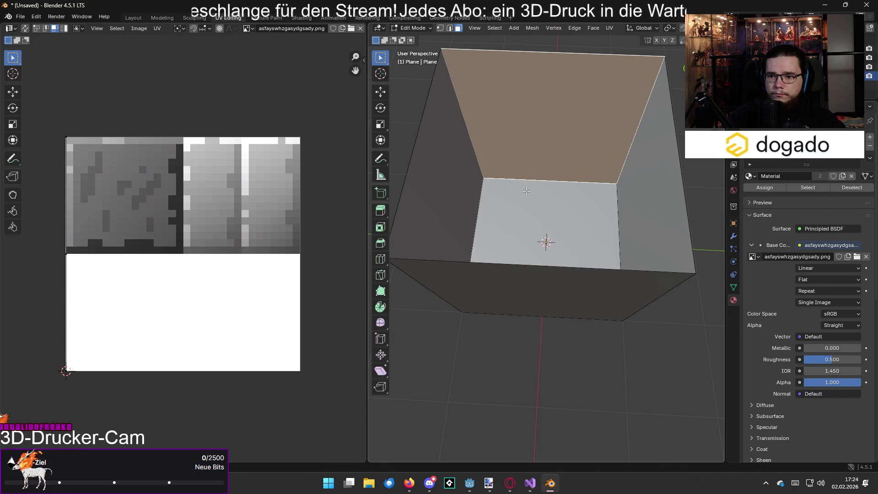
{"action": "left_click", "coordinate": [527, 193]}
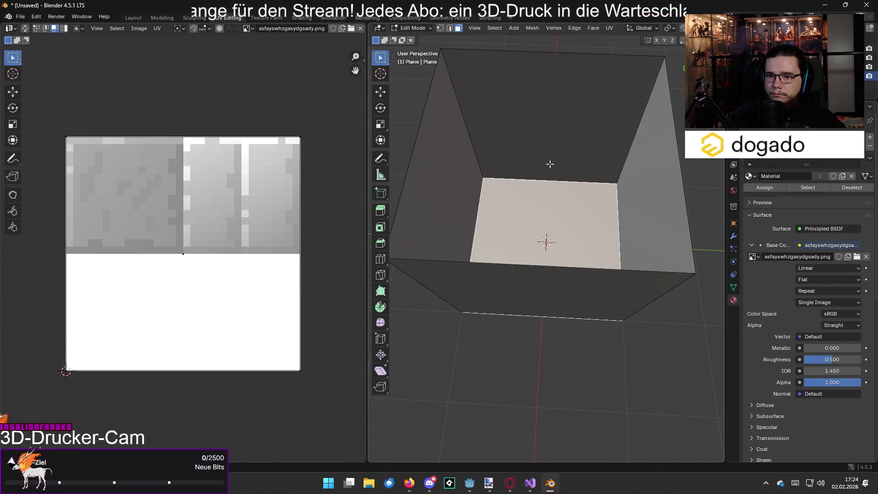
{"action": "left_click", "coordinate": [550, 157]}
{"action": "key", "text": "ctrl+s"}
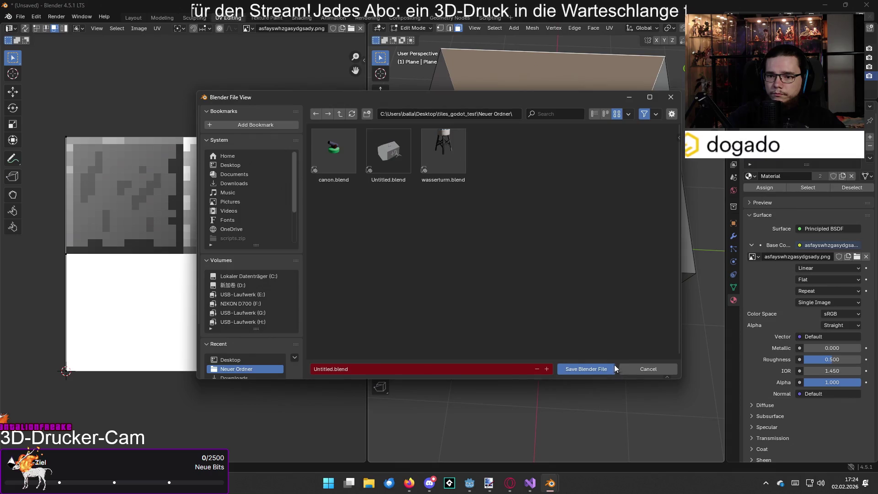
{"action": "key", "text": "Escape"}
Return to Object Mode in the Layout workspace and apply Convert To on the box
{"action": "key", "text": "Tab"}
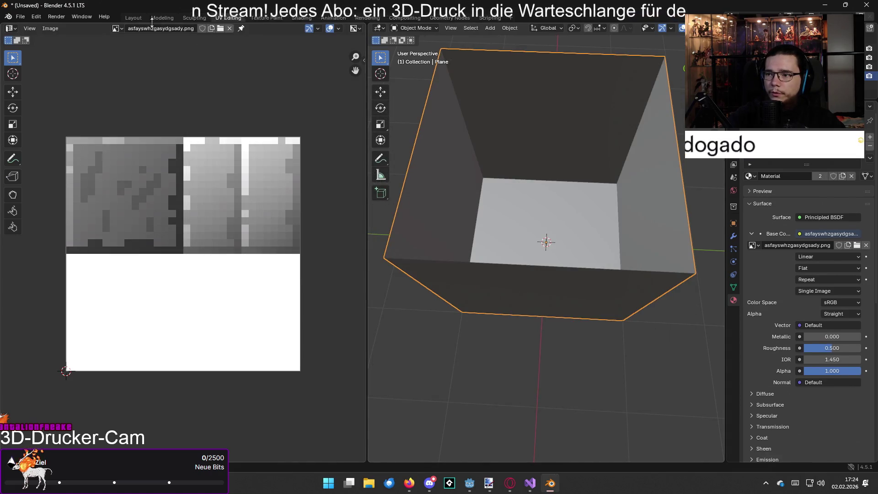
{"action": "left_click", "coordinate": [133, 18]}
{"action": "right_click", "coordinate": [355, 215]}
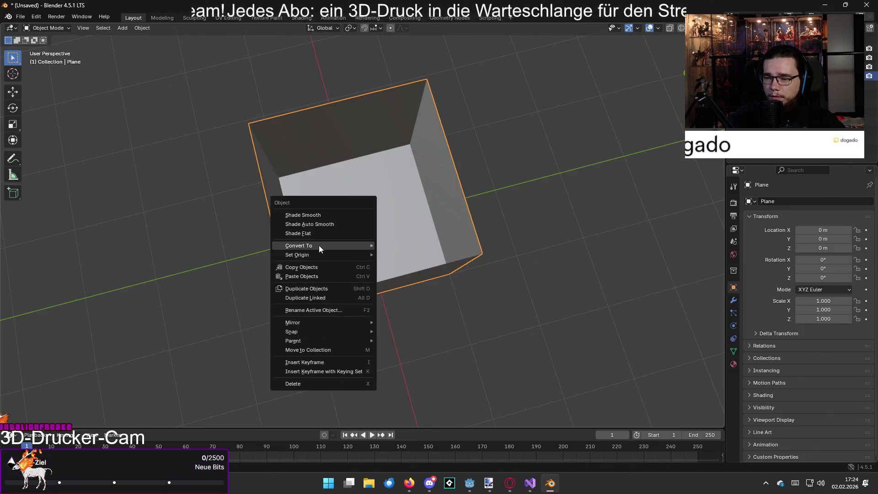
{"action": "mouse_move", "coordinate": [319, 245]}
{"action": "left_click", "coordinate": [405, 245]}
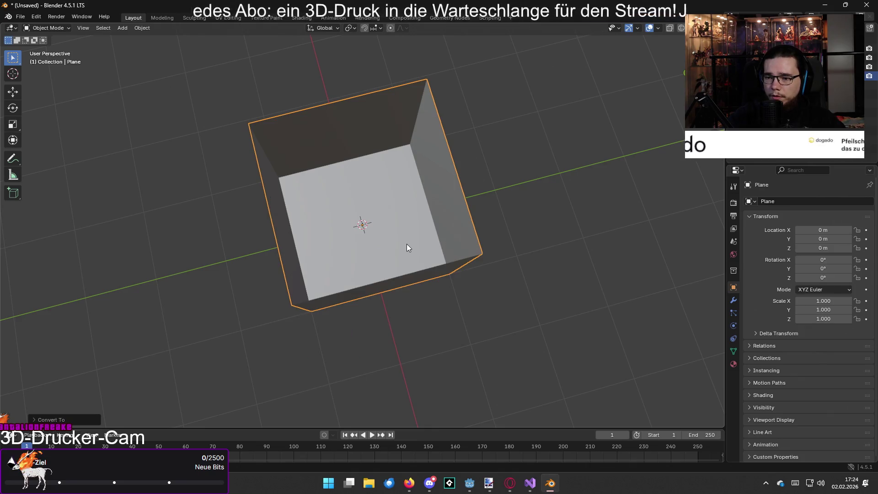
{"action": "left_click_drag", "start_coordinate": [529, 220], "coordinate": [462, 113]}
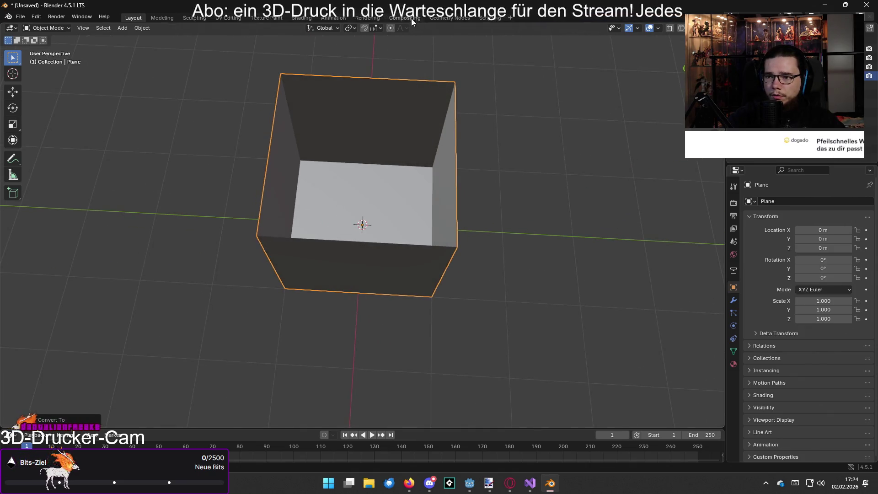
In UV Editing, click through the left, back, right and front wall faces, then return to Layout
{"action": "left_click", "coordinate": [228, 18]}
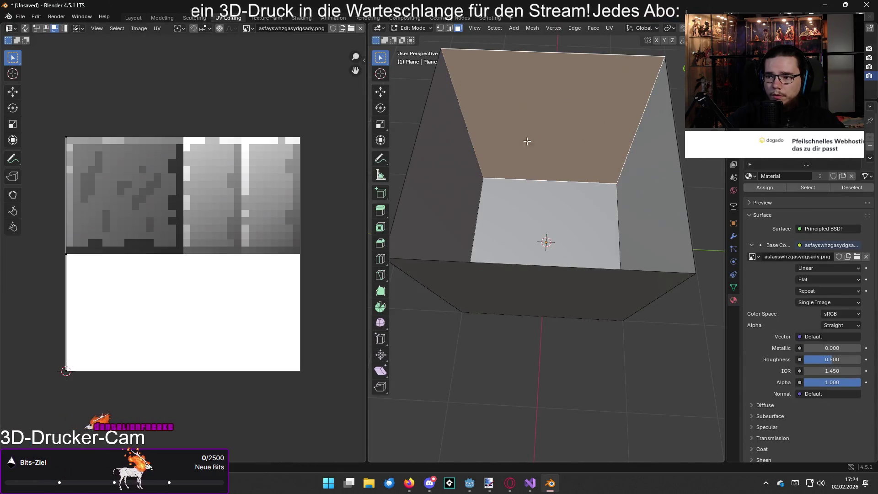
{"action": "left_click", "coordinate": [457, 175]}
{"action": "left_click", "coordinate": [573, 142]}
{"action": "left_click", "coordinate": [659, 183]}
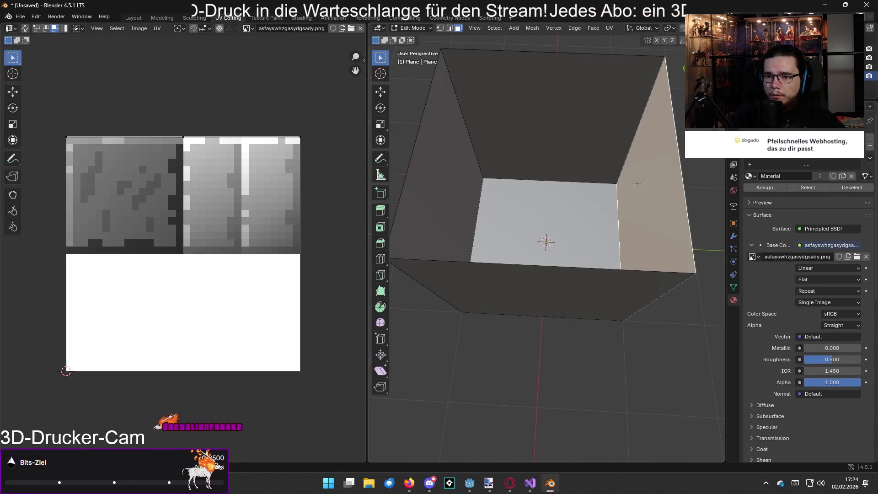
{"action": "left_click", "coordinate": [598, 300]}
{"action": "left_click", "coordinate": [573, 137]}
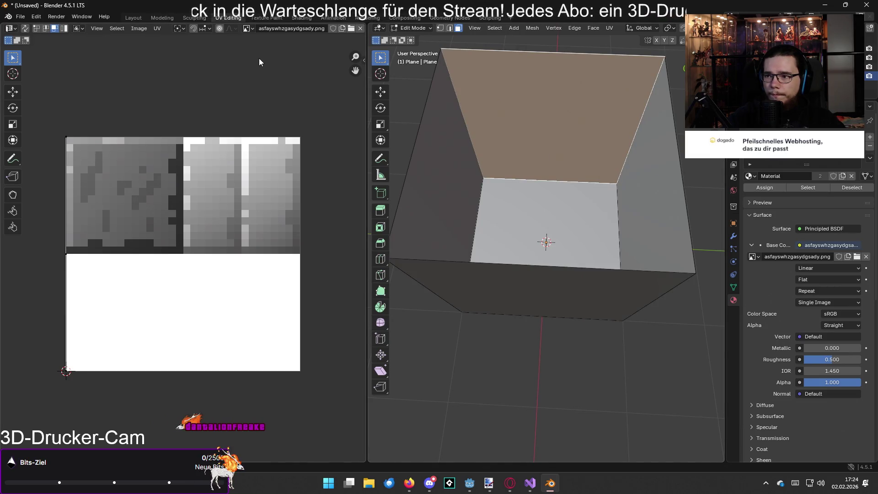
{"action": "left_click", "coordinate": [137, 19]}
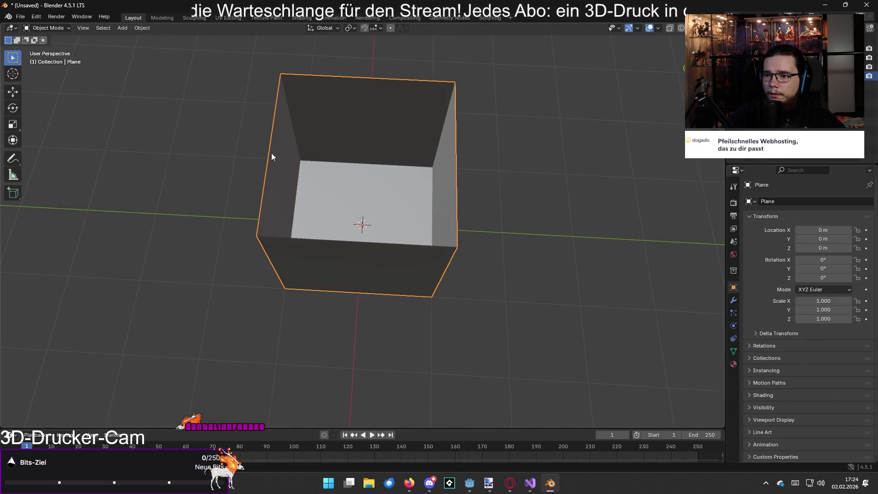
Browse the box's context menu and the Object and Add menus
{"action": "right_click", "coordinate": [279, 158]}
{"action": "mouse_move", "coordinate": [289, 162]}
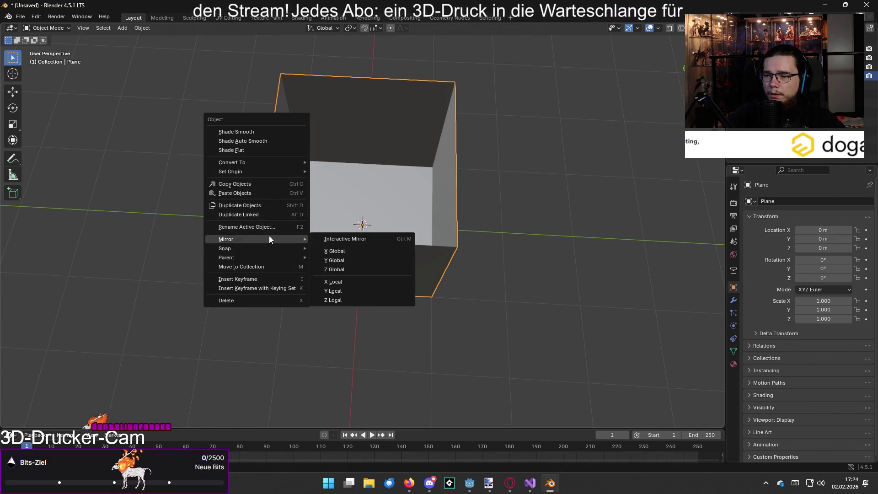
{"action": "left_click", "coordinate": [137, 28]}
{"action": "mouse_move", "coordinate": [149, 67]}
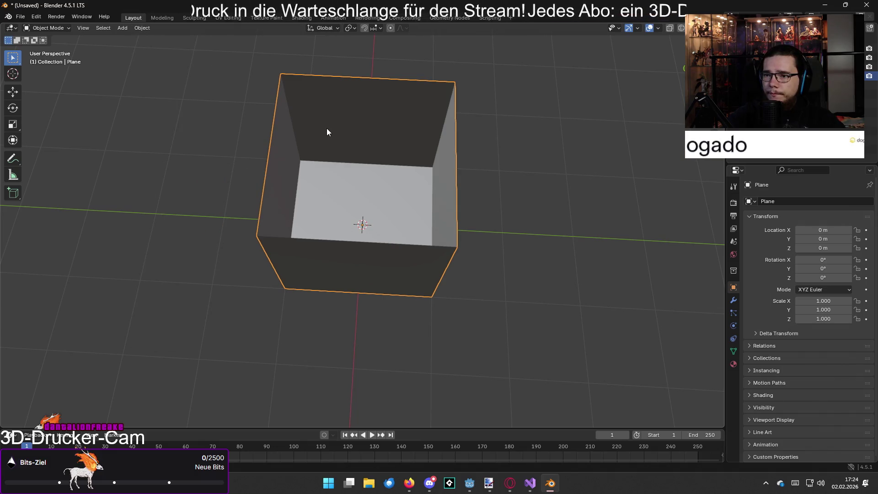
{"action": "left_click", "coordinate": [119, 29]}
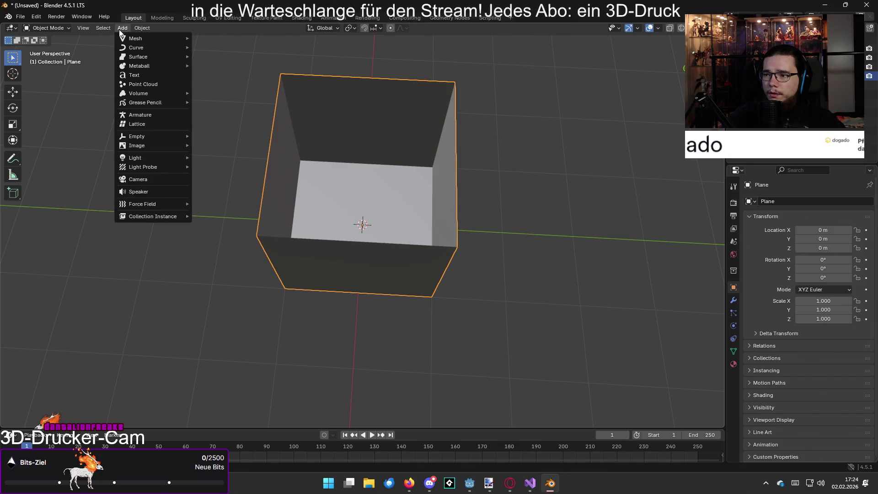
{"action": "mouse_move", "coordinate": [84, 29]}
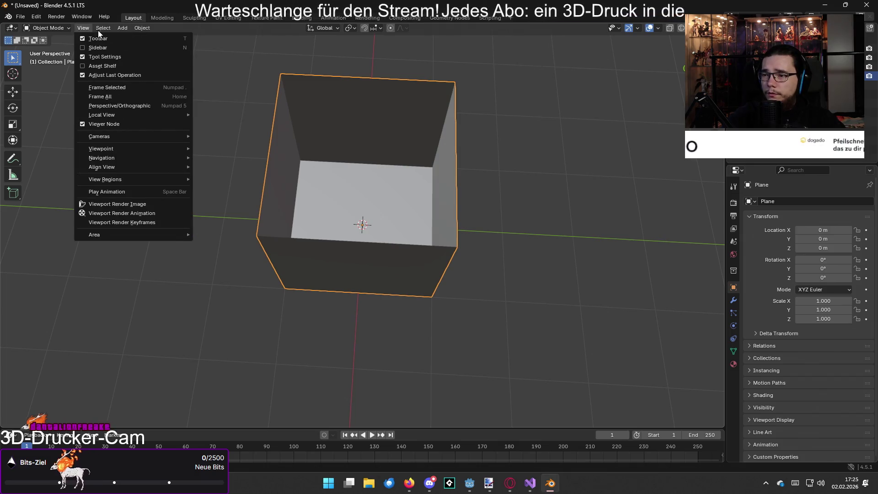
In Edit Mode, merge the top face with Mesh > Merge, then undo it
{"action": "key", "text": "Tab"}
{"action": "left_click", "coordinate": [162, 29]}
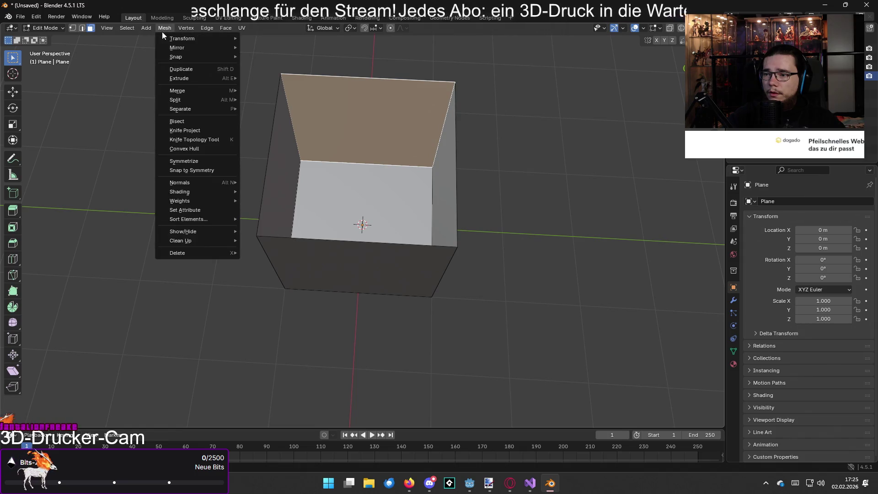
{"action": "mouse_move", "coordinate": [172, 39]}
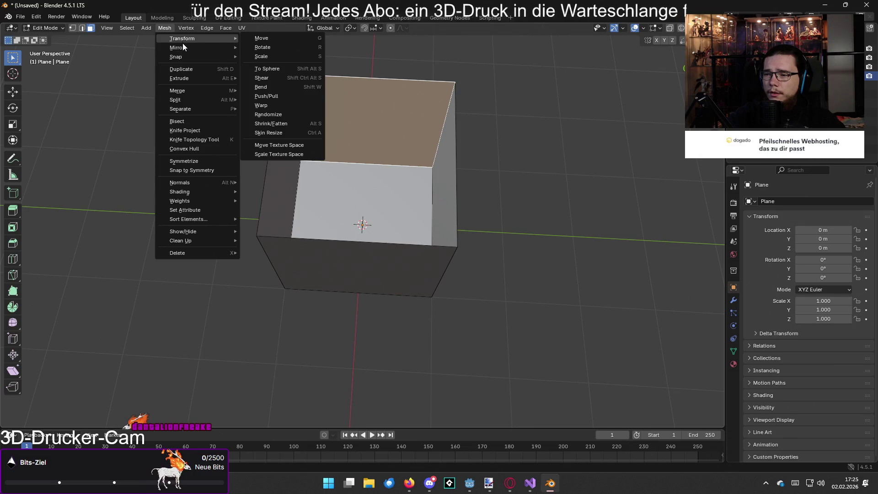
{"action": "mouse_move", "coordinate": [191, 89]}
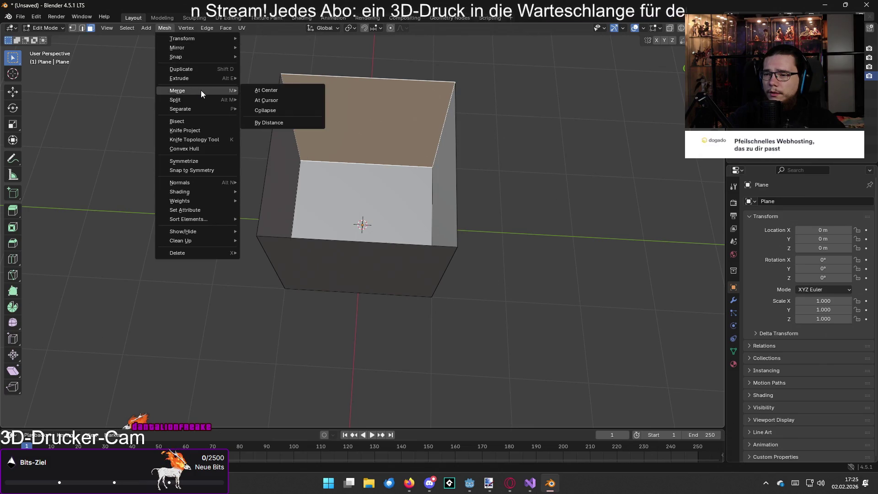
{"action": "left_click", "coordinate": [268, 92]}
{"action": "left_click_drag", "start_coordinate": [289, 107], "coordinate": [269, 127]}
{"action": "key", "text": "ctrl+z"}
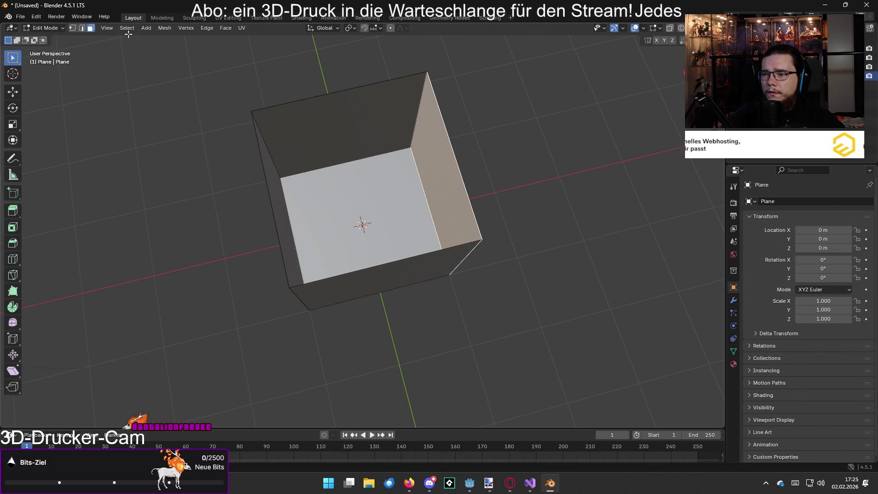
Extrude the selected vertices via Vertex > Extrude and cancel the move
{"action": "left_click", "coordinate": [162, 29]}
{"action": "left_click", "coordinate": [185, 29]}
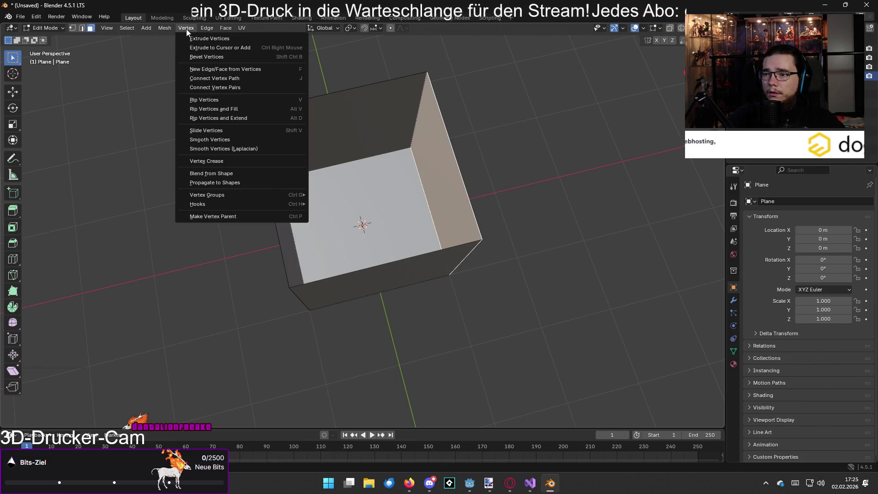
{"action": "left_click", "coordinate": [197, 38]}
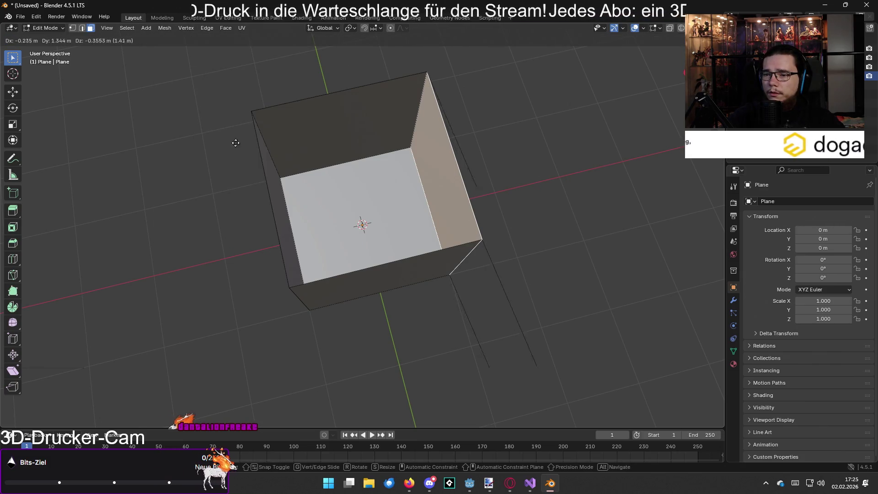
{"action": "key", "text": "Escape"}
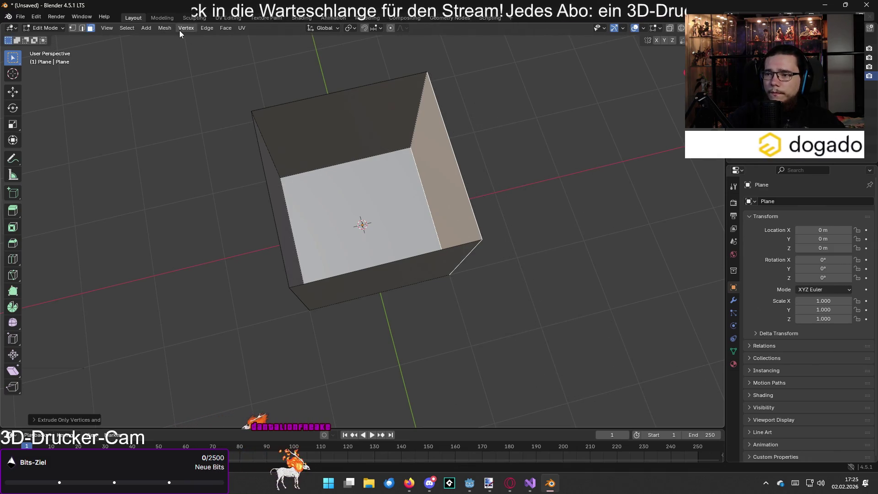
{"action": "left_click", "coordinate": [179, 31]}
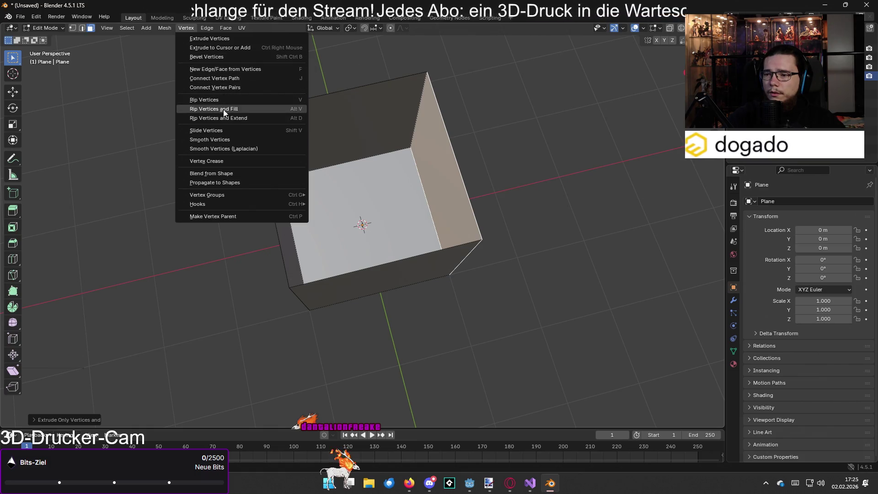
Unwrap the selected wall with UV > Unwrap and switch to UV Editing
{"action": "left_click", "coordinate": [241, 27]}
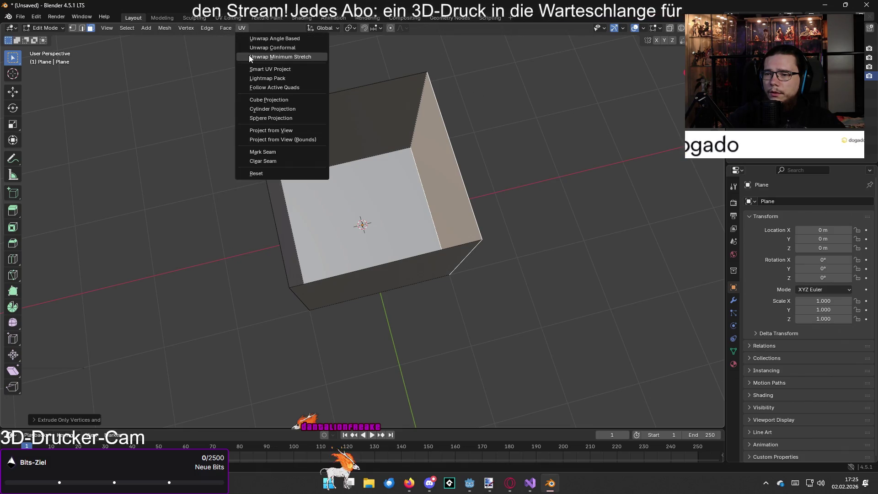
{"action": "left_click", "coordinate": [250, 48]}
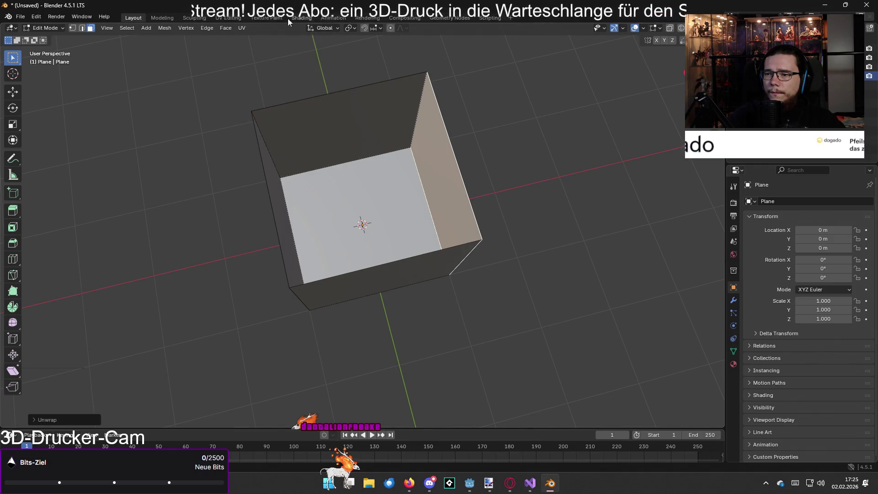
{"action": "left_click", "coordinate": [228, 18]}
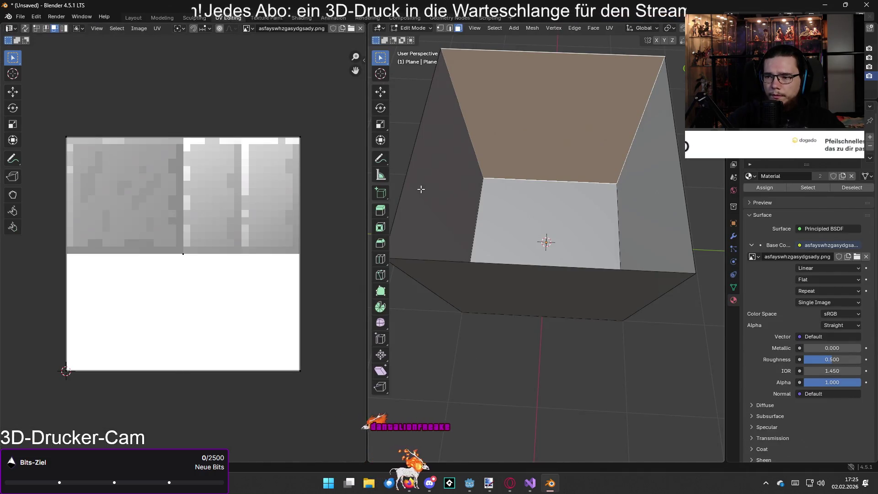
Select the left, floor, right and back faces in turn while orbiting around the box
{"action": "left_click", "coordinate": [421, 189]}
{"action": "left_click", "coordinate": [525, 220]}
{"action": "left_click", "coordinate": [627, 190]}
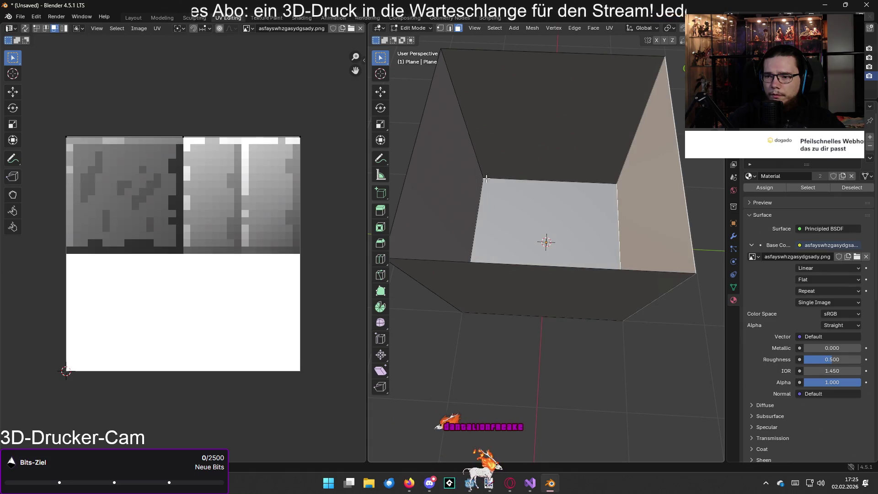
{"action": "left_click", "coordinate": [447, 177]}
{"action": "left_click", "coordinate": [527, 127]}
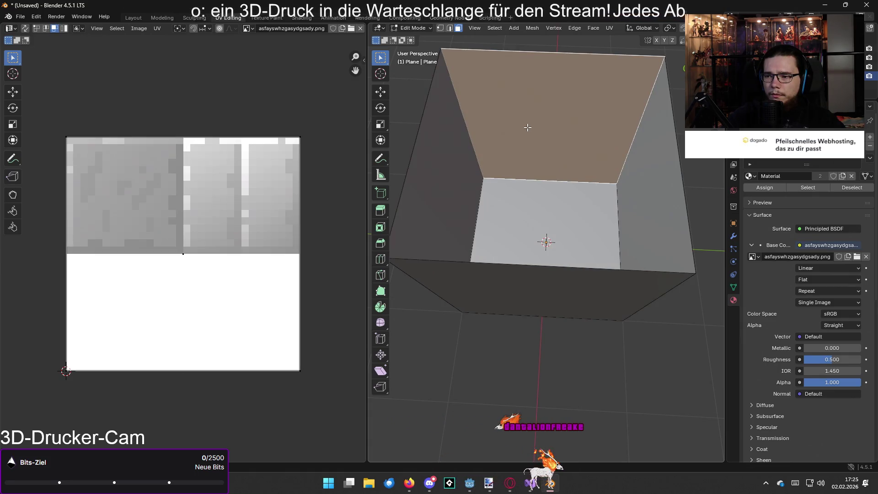
{"action": "left_click", "coordinate": [451, 172]}
{"action": "left_click_drag", "start_coordinate": [463, 213], "coordinate": [382, 219]}
{"action": "mouse_move", "coordinate": [448, 147]}
{"action": "left_mouse_down"}
{"action": "mouse_move", "coordinate": [386, 158]}
{"action": "mouse_move", "coordinate": [418, 157]}
{"action": "left_mouse_up"}
In Layout, select all the box's faces in Edit Mode and UV-unwrap them
{"action": "left_click", "coordinate": [129, 18]}
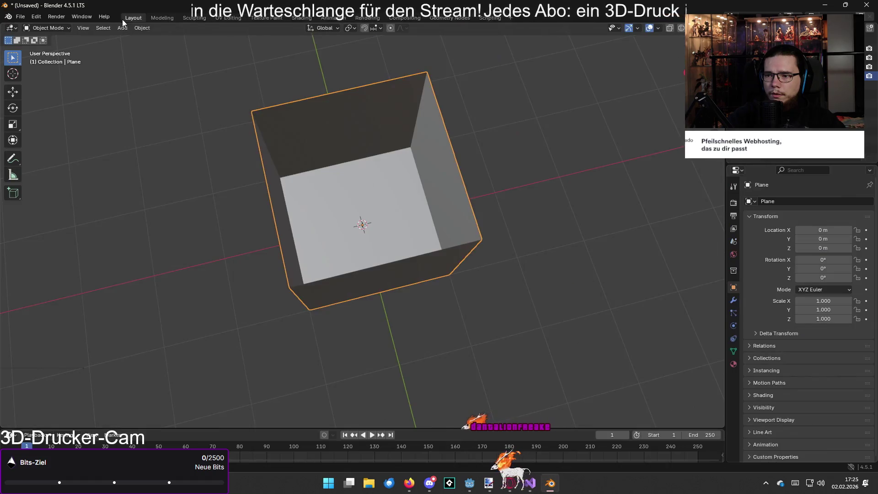
{"action": "key", "text": "Tab"}
{"action": "key", "text": "a"}
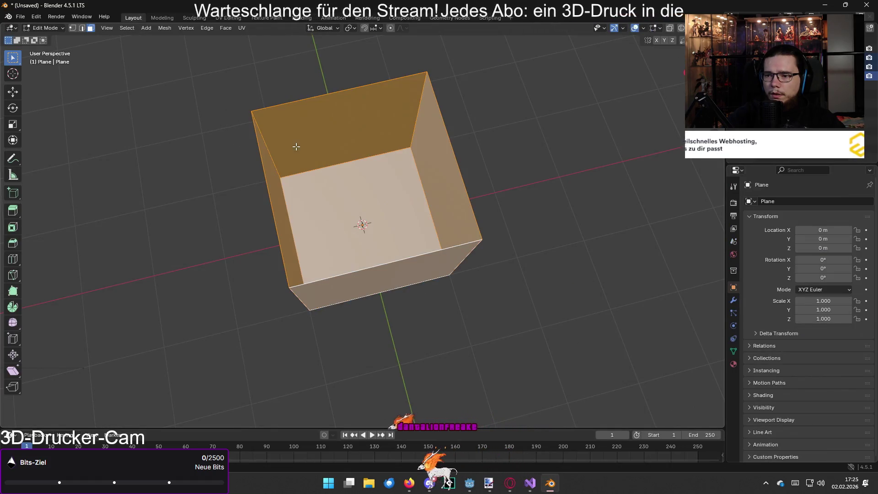
{"action": "left_click", "coordinate": [241, 32]}
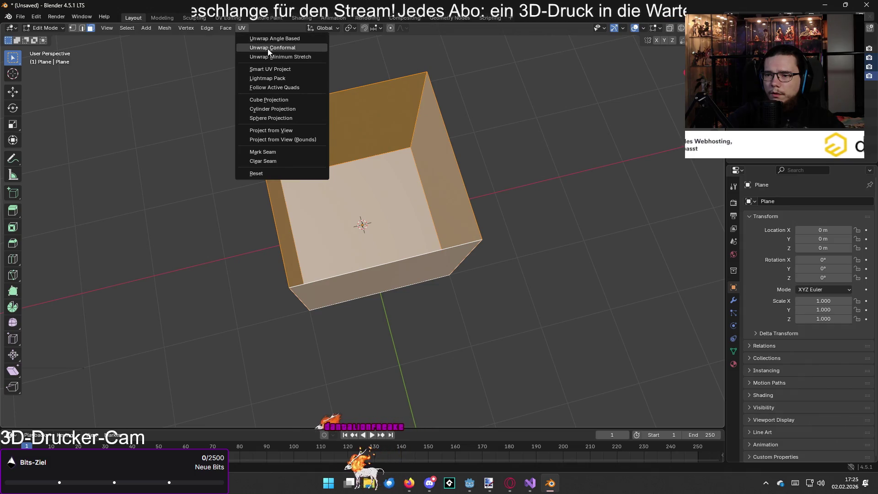
{"action": "left_click", "coordinate": [256, 49]}
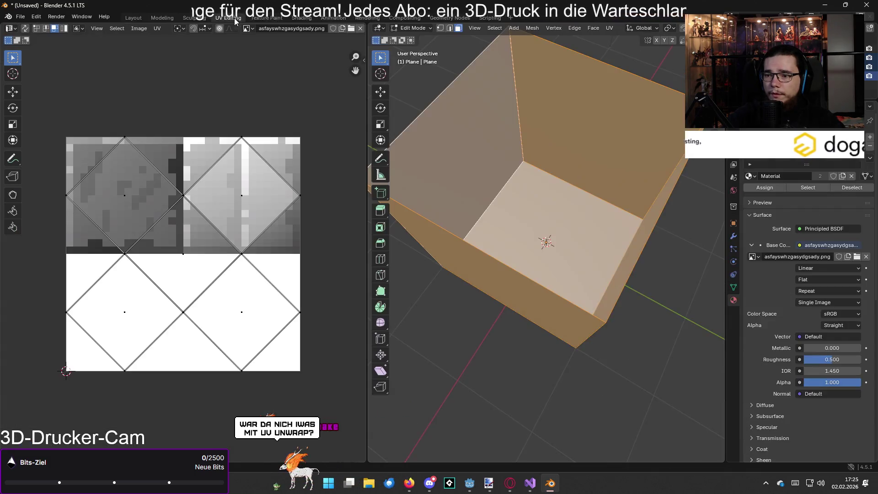
In UV Editing, select the back wall face to show its UVs over the texture
{"action": "left_click", "coordinate": [228, 18]}
{"action": "left_click", "coordinate": [486, 171]}
{"action": "mouse_move", "coordinate": [486, 171]}
{"action": "left_mouse_down"}
{"action": "mouse_move", "coordinate": [560, 205]}
{"action": "mouse_move", "coordinate": [627, 120]}
{"action": "mouse_move", "coordinate": [579, 116]}
{"action": "left_mouse_up"}
{"action": "left_click", "coordinate": [579, 115]}
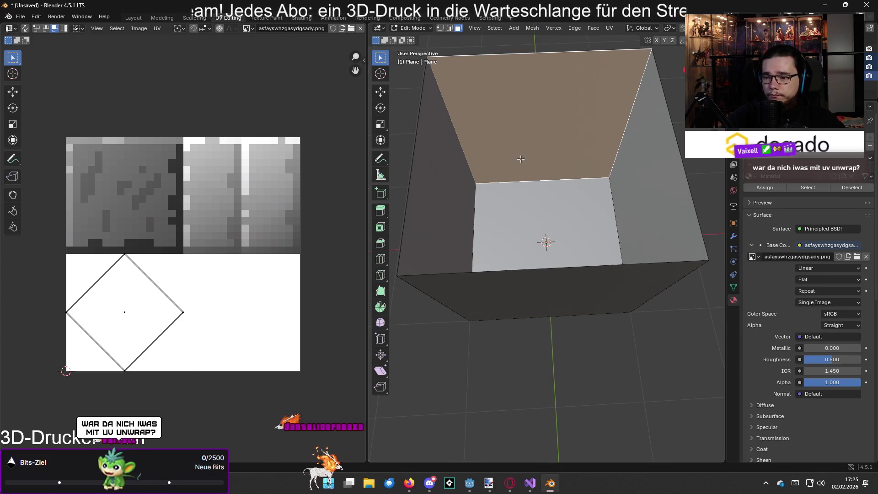
Select the back wall's UV island and rotate it upright
{"action": "left_click", "coordinate": [140, 325]}
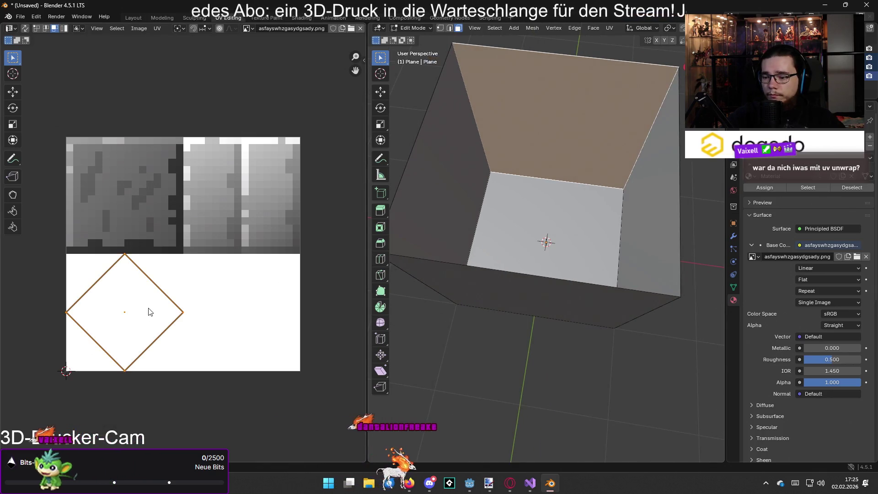
{"action": "key", "text": "r"}
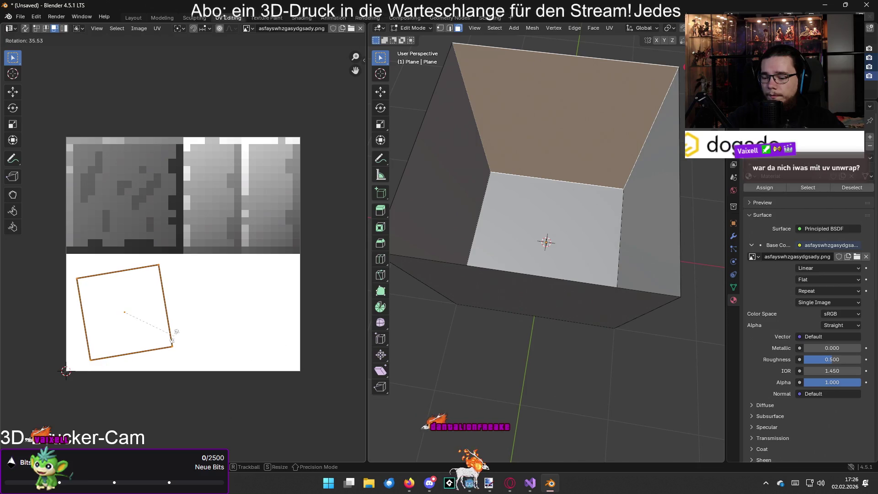
{"action": "type", "text": "90"}
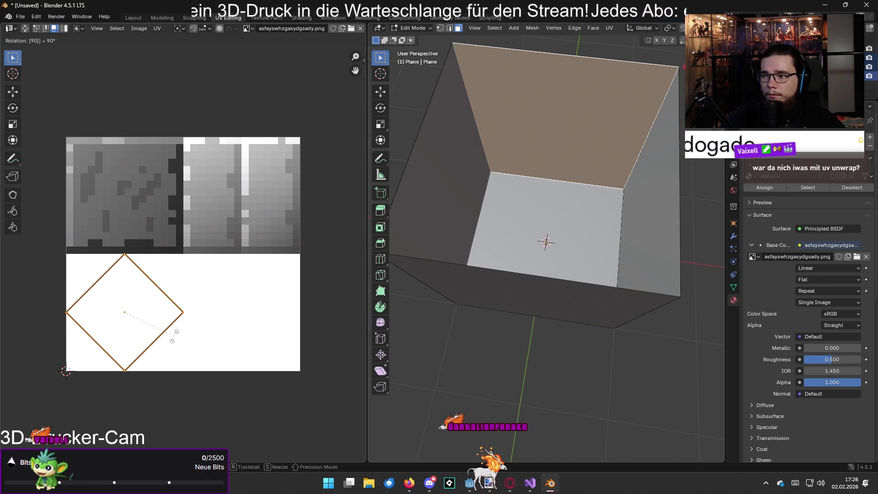
{"action": "key", "text": "BackSpace"}
{"action": "key", "text": "BackSpace"}
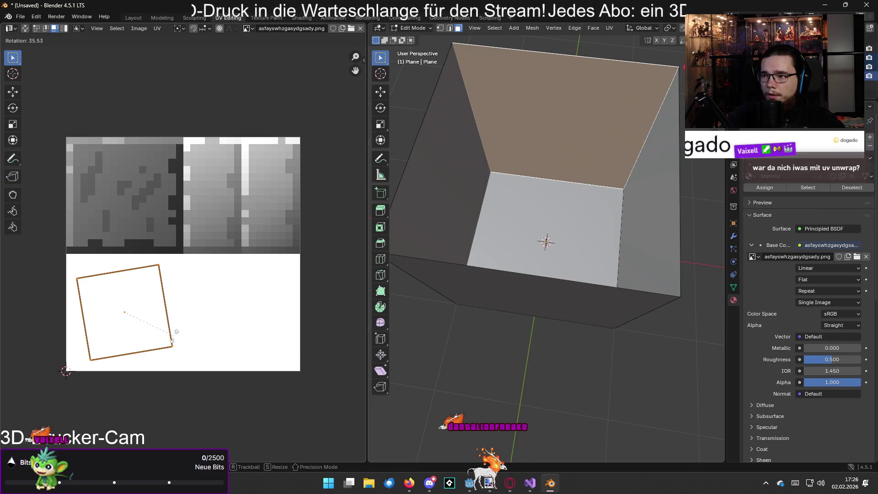
{"action": "type", "text": "r45"}
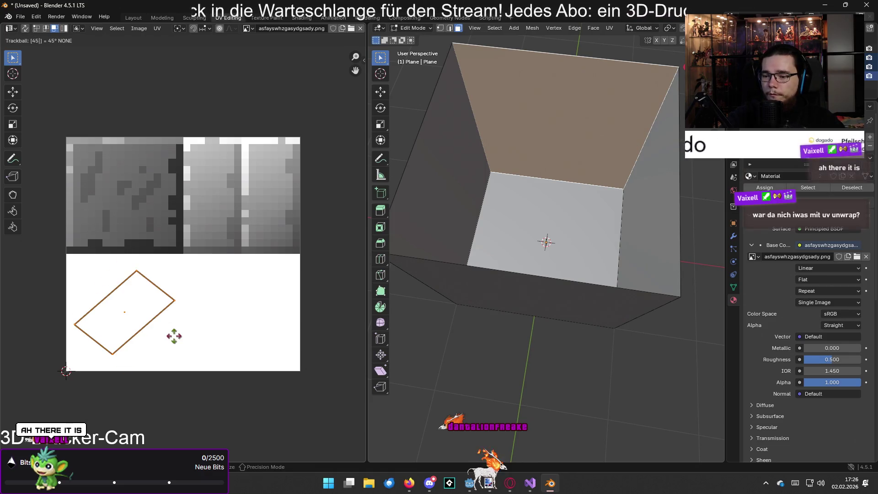
{"action": "type", "text": "r"}
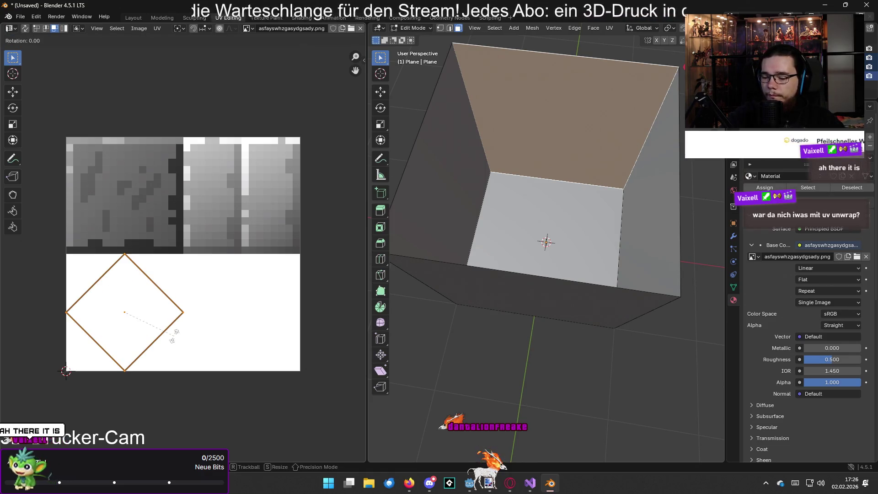
{"action": "left_click", "coordinate": [173, 338]}
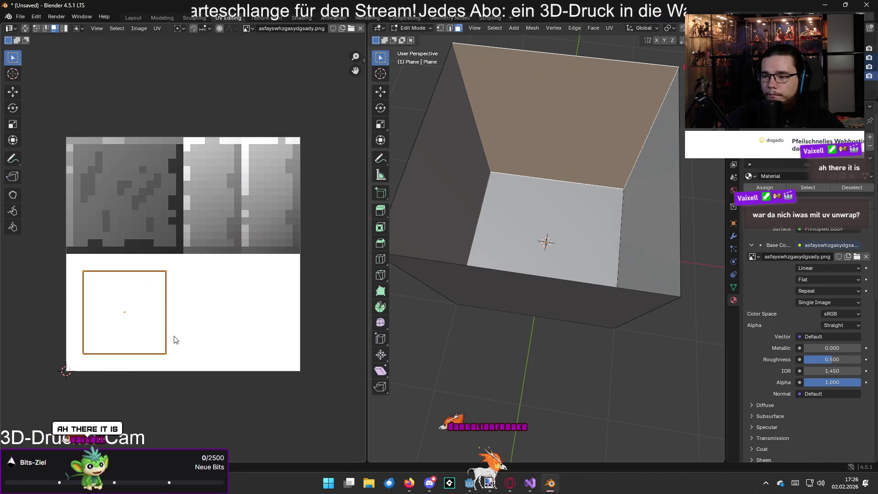
Scale the UV square to one quadrant and move it onto the upper-right wall tile
{"action": "key", "text": "s"}
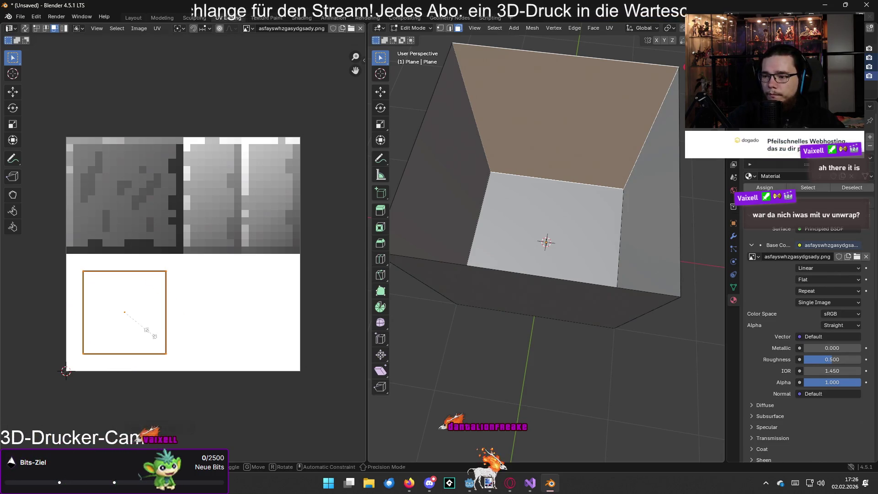
{"action": "left_click", "coordinate": [164, 344]}
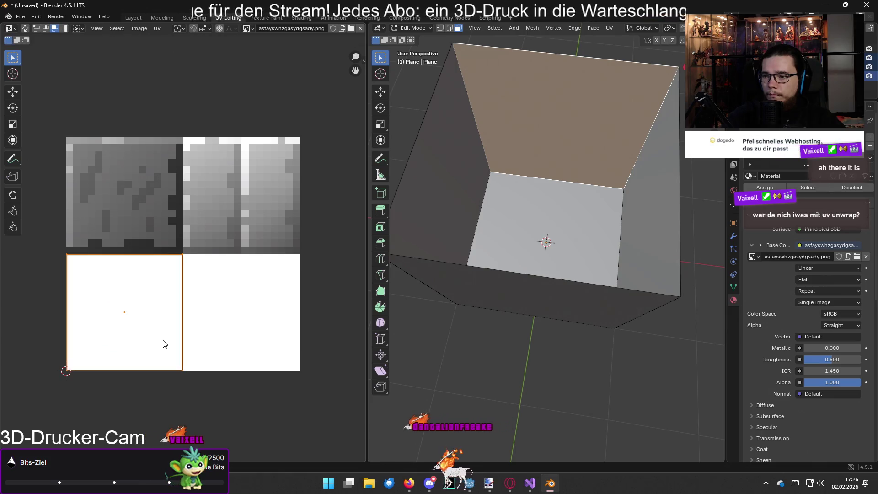
{"action": "left_click_drag", "start_coordinate": [163, 340], "coordinate": [161, 232]}
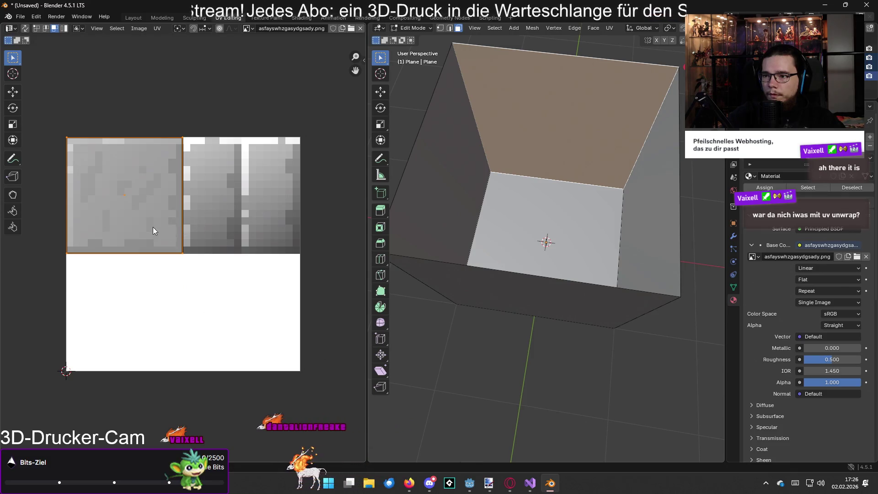
{"action": "left_click_drag", "start_coordinate": [166, 223], "coordinate": [283, 223]}
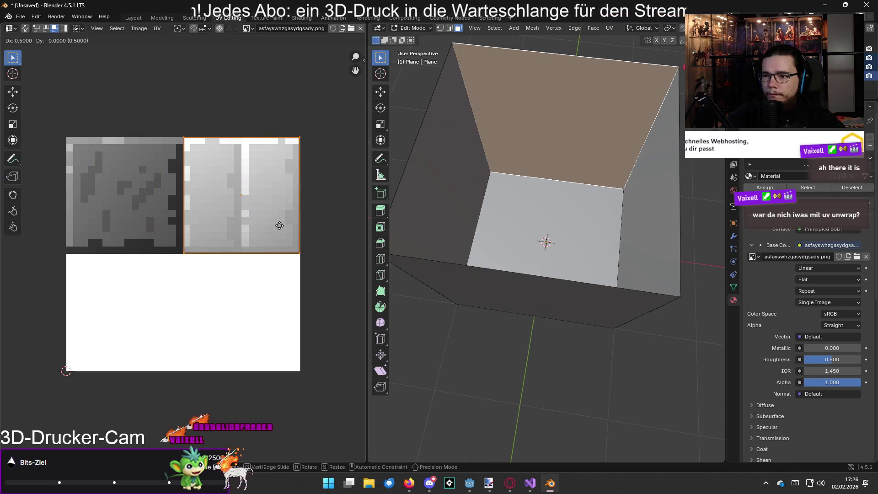
{"action": "scroll", "coordinate": [669, 31], "scroll_direction": "down", "scroll_amount": 5}
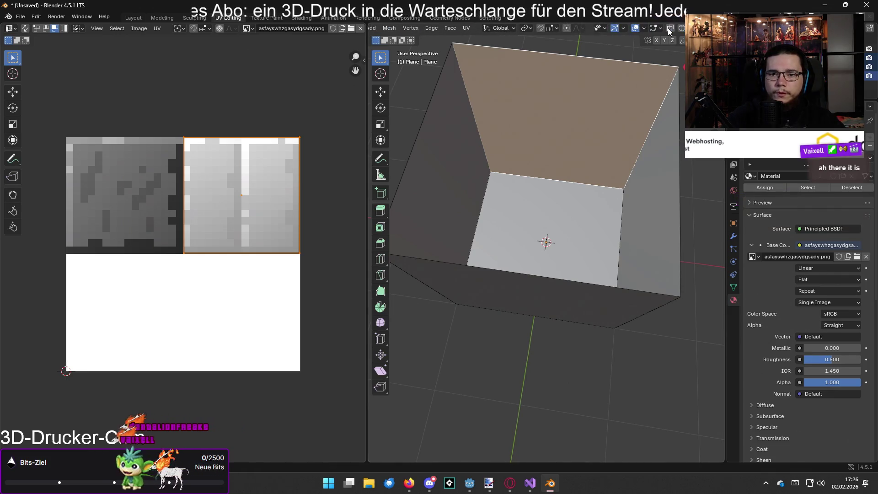
{"action": "left_click", "coordinate": [702, 28]}
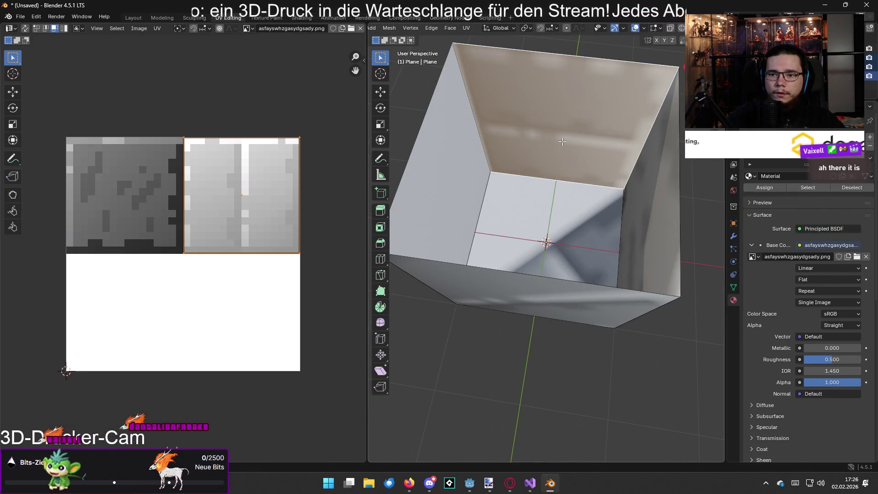
Set the image texture to Closest interpolation, keeping Flat projection, Repeat extension and Single Image source
{"action": "left_click", "coordinate": [817, 268]}
{"action": "left_click", "coordinate": [822, 287]}
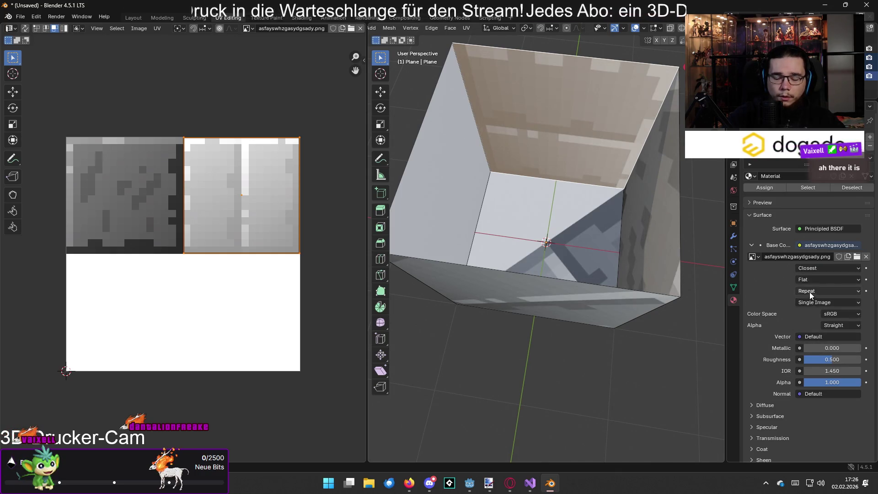
{"action": "left_click", "coordinate": [820, 280]}
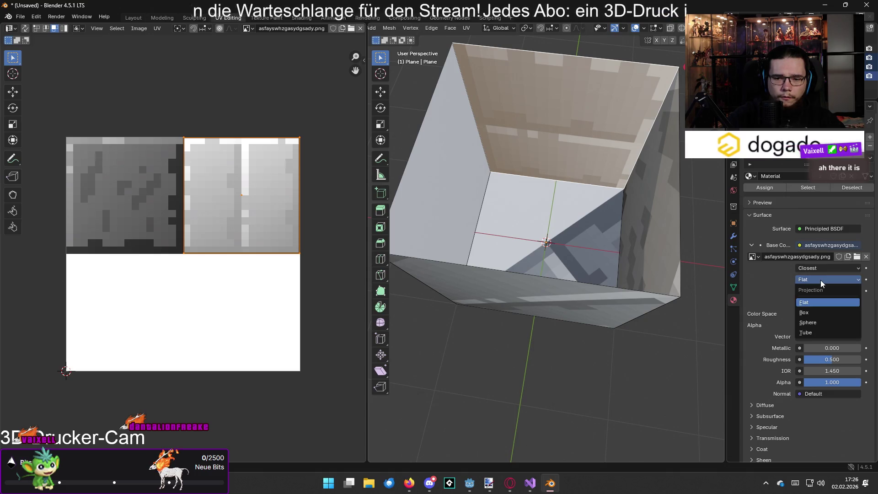
{"action": "left_click", "coordinate": [821, 280]}
{"action": "left_click", "coordinate": [822, 292]}
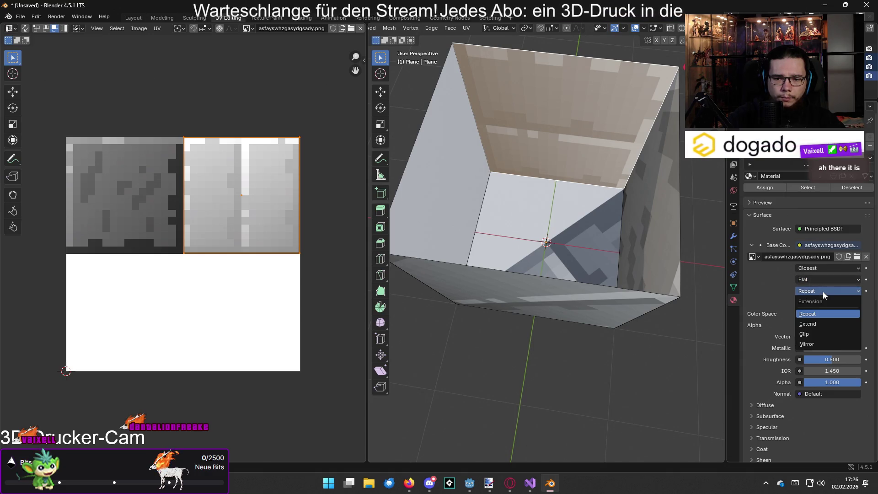
{"action": "left_click", "coordinate": [824, 312]}
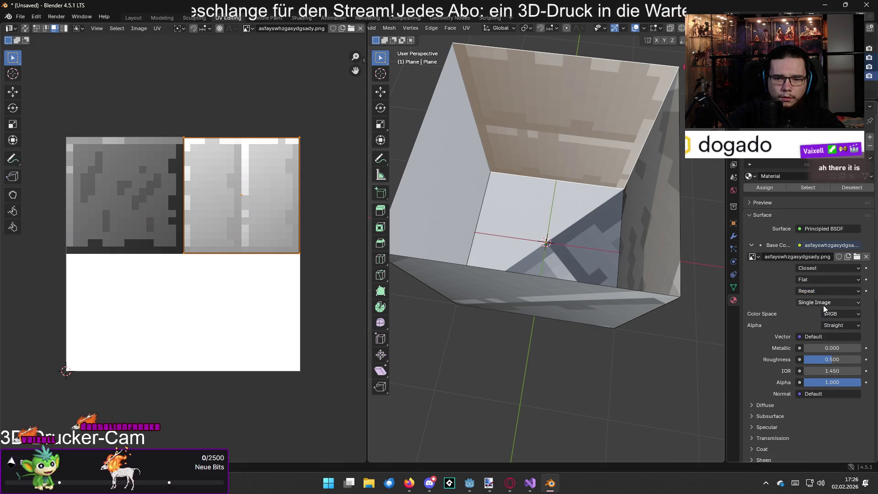
{"action": "left_click", "coordinate": [824, 303]}
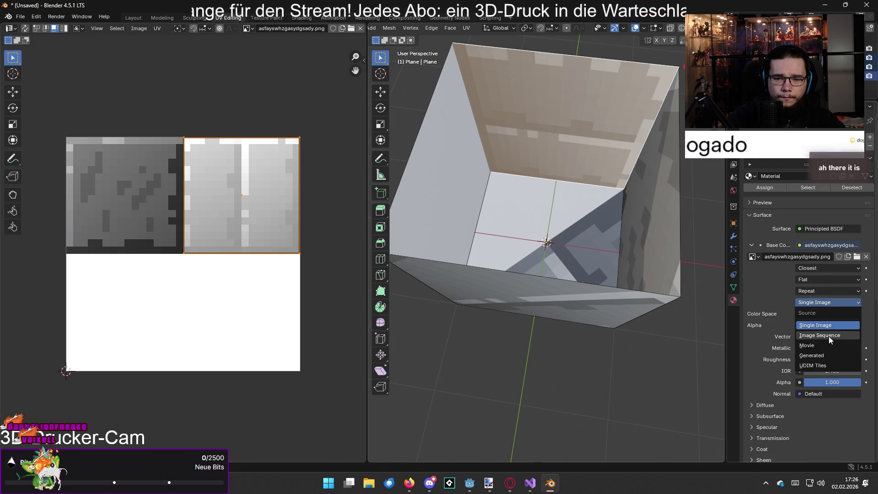
{"action": "left_click", "coordinate": [829, 336]}
{"action": "left_click", "coordinate": [824, 293]}
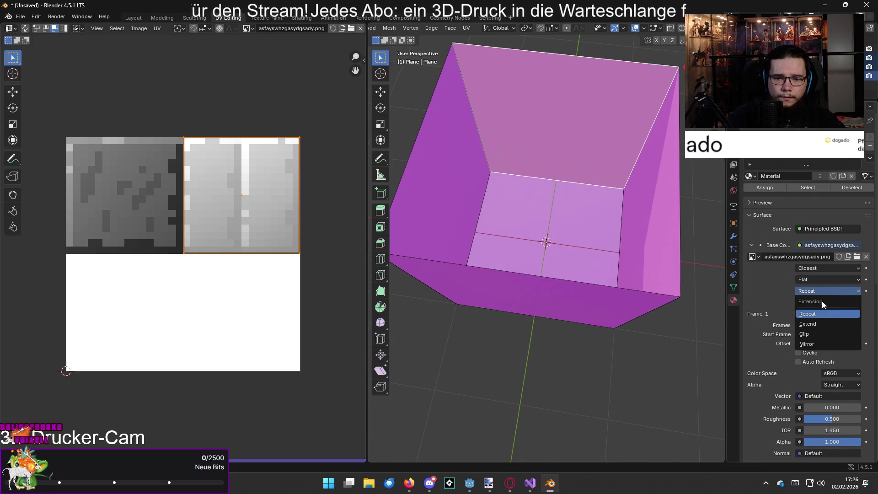
{"action": "left_click", "coordinate": [819, 291]}
{"action": "left_click", "coordinate": [819, 304]}
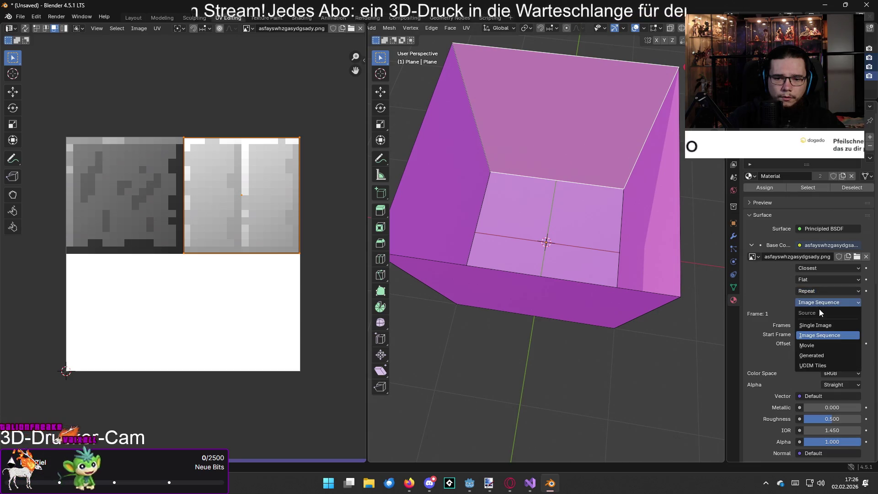
{"action": "left_click", "coordinate": [819, 326]}
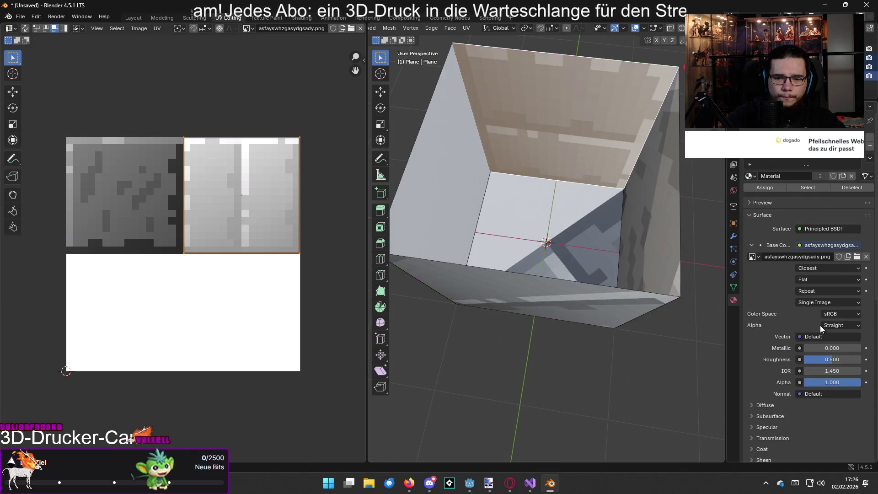
Rotate the first wall face's UVs 90°
{"action": "mouse_move", "coordinate": [669, 259]}
{"action": "left_mouse_down"}
{"action": "mouse_move", "coordinate": [593, 197]}
{"action": "mouse_move", "coordinate": [602, 101]}
{"action": "mouse_move", "coordinate": [583, 134]}
{"action": "left_mouse_up"}
{"action": "scroll", "coordinate": [596, 204], "scroll_direction": "up", "scroll_amount": 8}
{"action": "scroll", "coordinate": [583, 134], "scroll_direction": "down", "scroll_amount": 10}
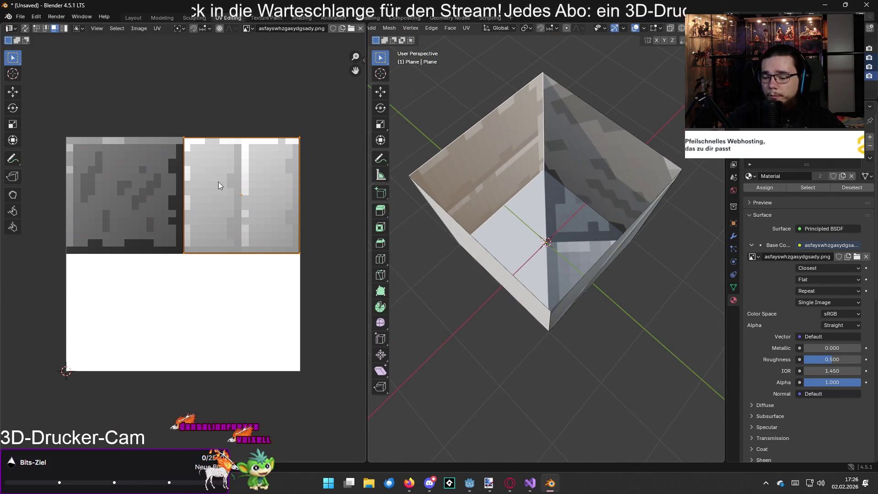
{"action": "type", "text": "r90"}
{"action": "key", "text": "Return"}
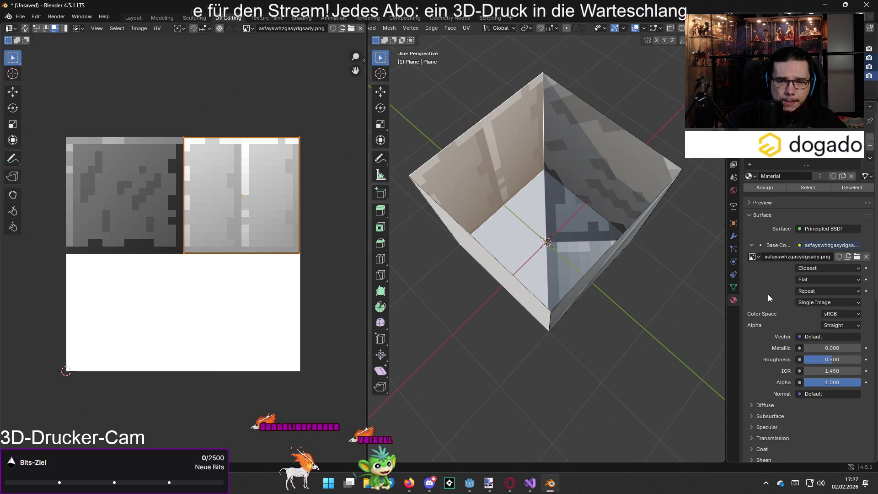
Straighten the right wall's UV square by -45° and fit it over the wall tile
{"action": "left_click", "coordinate": [587, 139]}
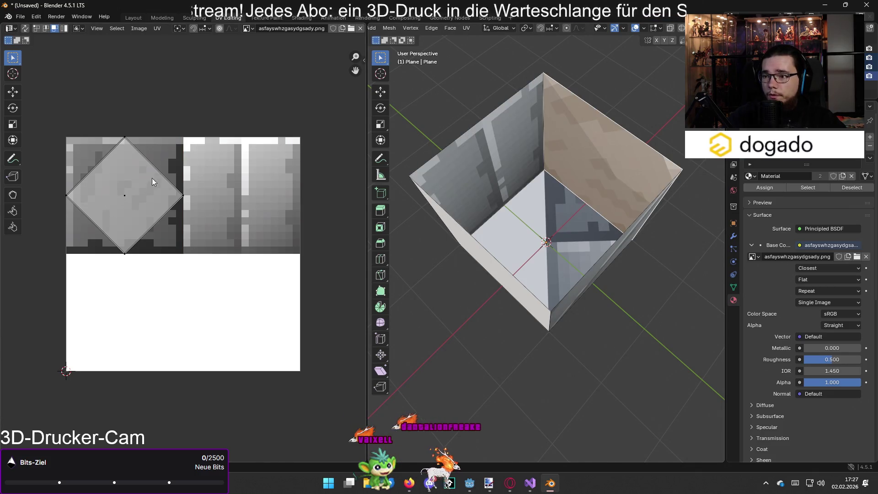
{"action": "left_click", "coordinate": [134, 195]}
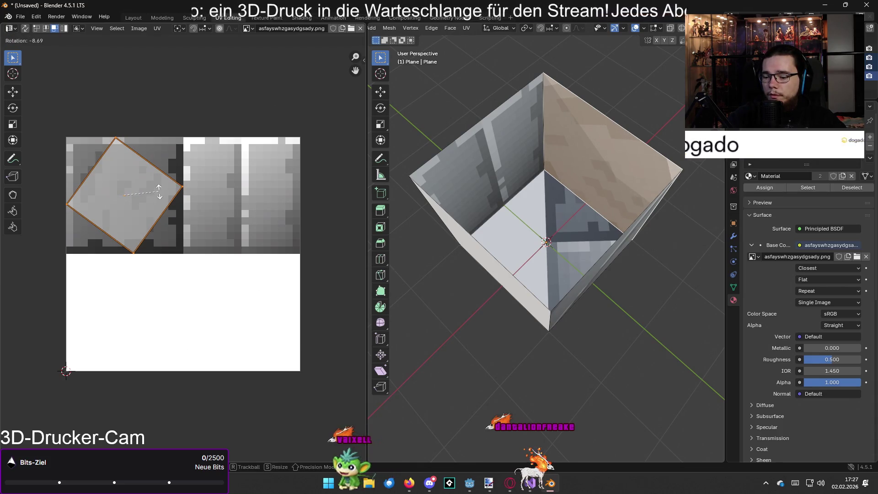
{"action": "type", "text": "-45"}
{"action": "key", "text": "Return"}
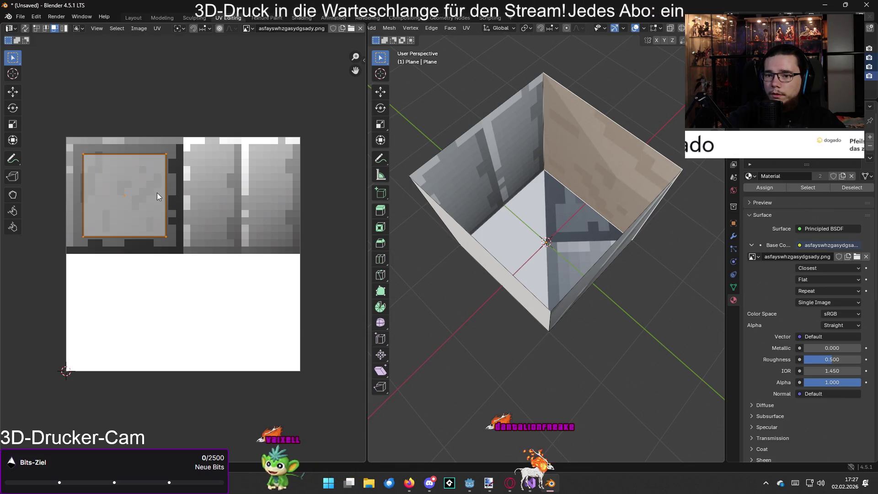
{"action": "key", "text": "g"}
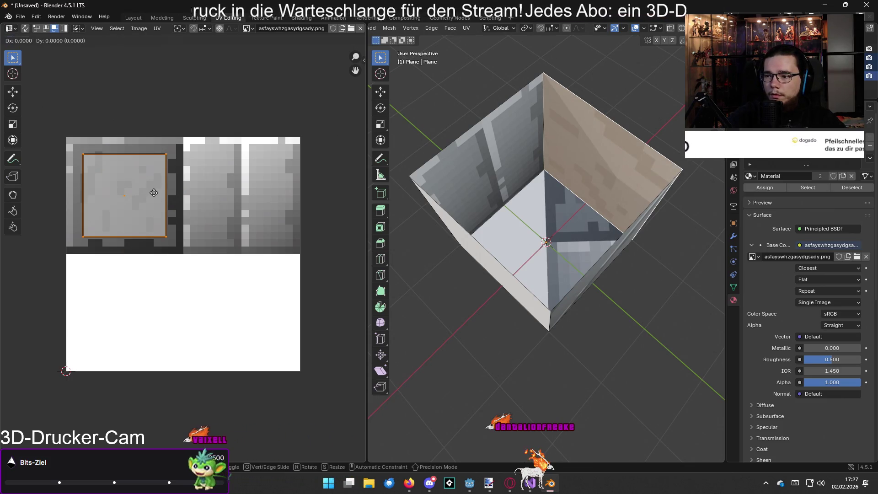
{"action": "left_click", "coordinate": [259, 197]}
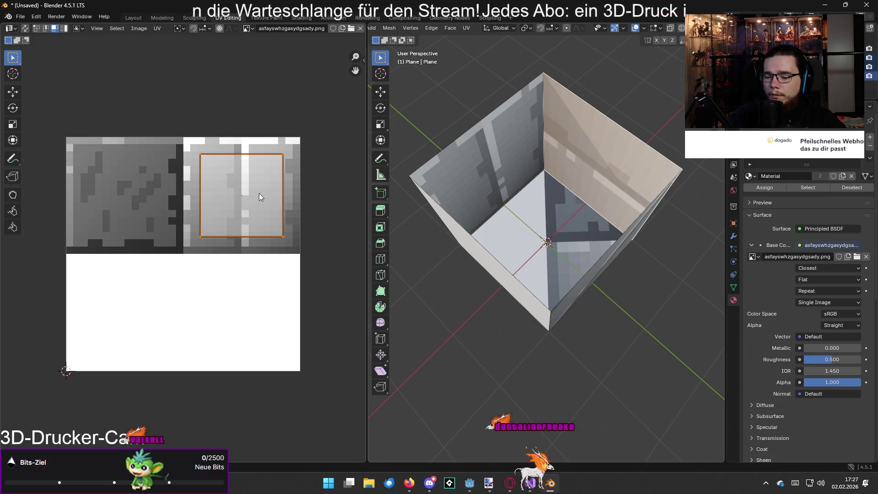
{"action": "type", "text": "90"}
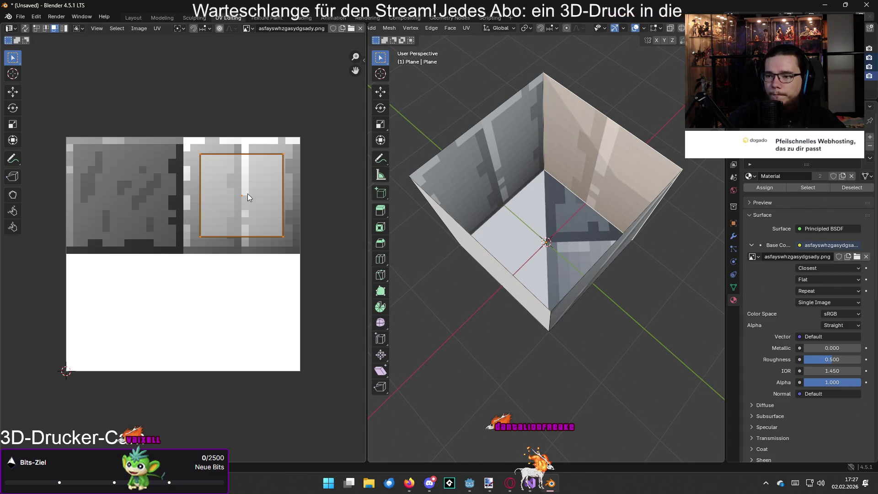
{"action": "type", "text": "s"}
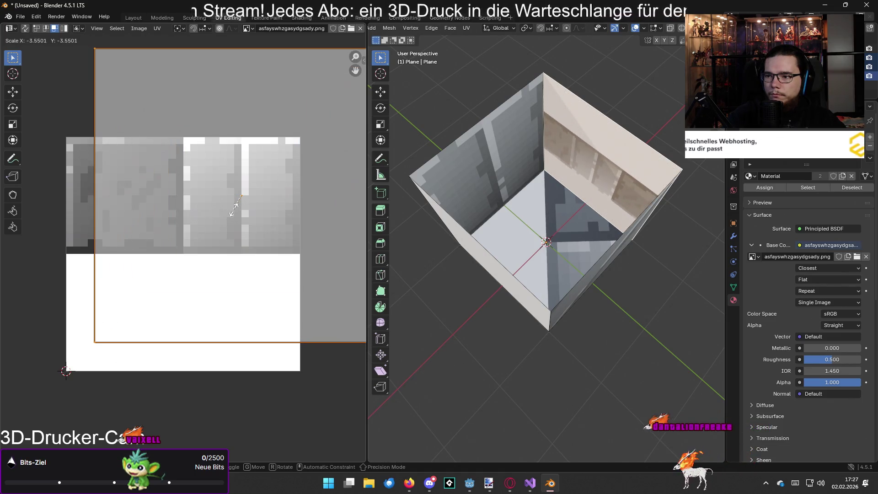
{"action": "key", "text": "Escape"}
{"action": "key", "text": "s"}
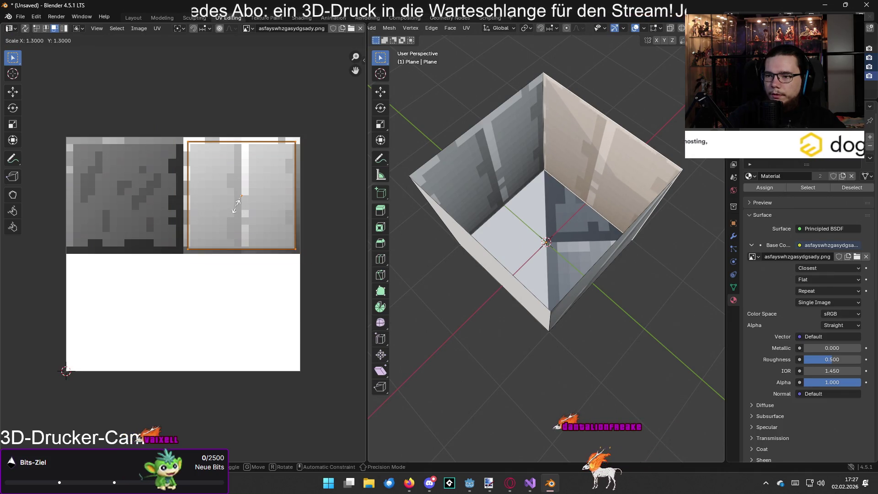
{"action": "key", "text": "Escape"}
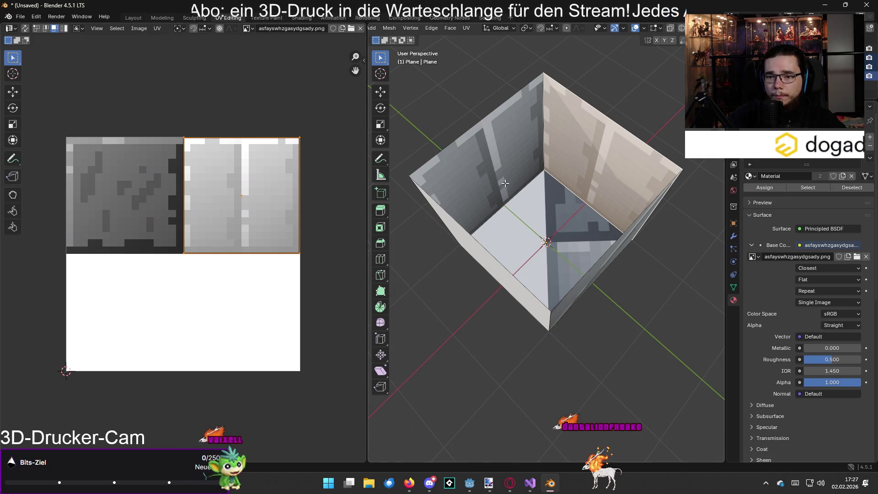
Rotate the next wall's UV island -45° and enlarge it over the wall tile
{"action": "left_click_drag", "start_coordinate": [504, 183], "coordinate": [613, 160]}
{"action": "left_click", "coordinate": [623, 158]}
{"action": "left_click", "coordinate": [247, 198]}
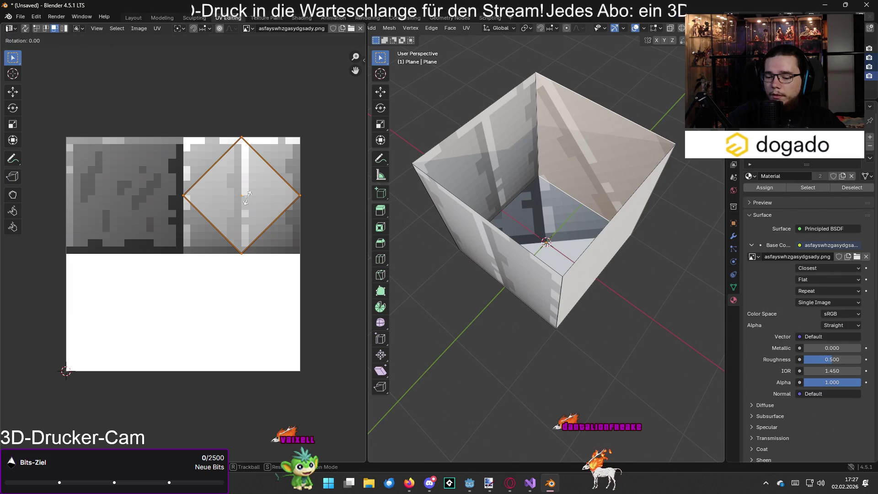
{"action": "type", "text": "-45"}
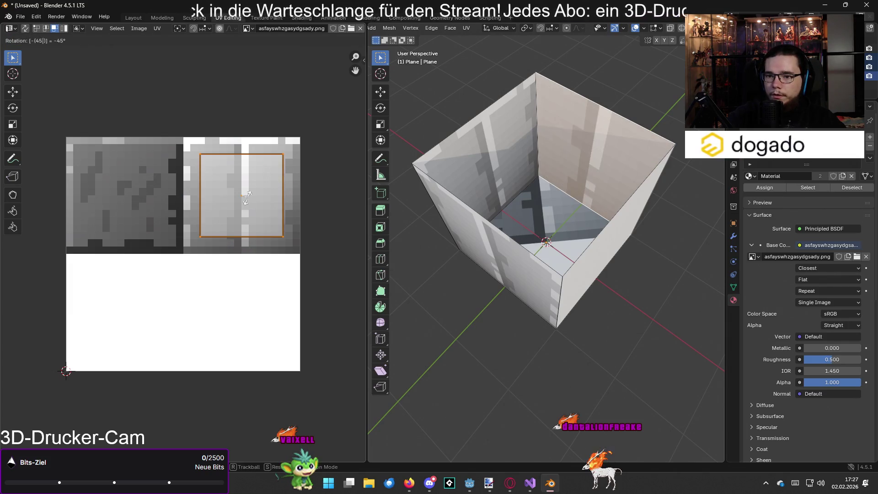
{"action": "mouse_move", "coordinate": [503, 206]}
{"action": "left_mouse_down"}
{"action": "mouse_move", "coordinate": [576, 196]}
{"action": "mouse_move", "coordinate": [470, 180]}
{"action": "left_mouse_up"}
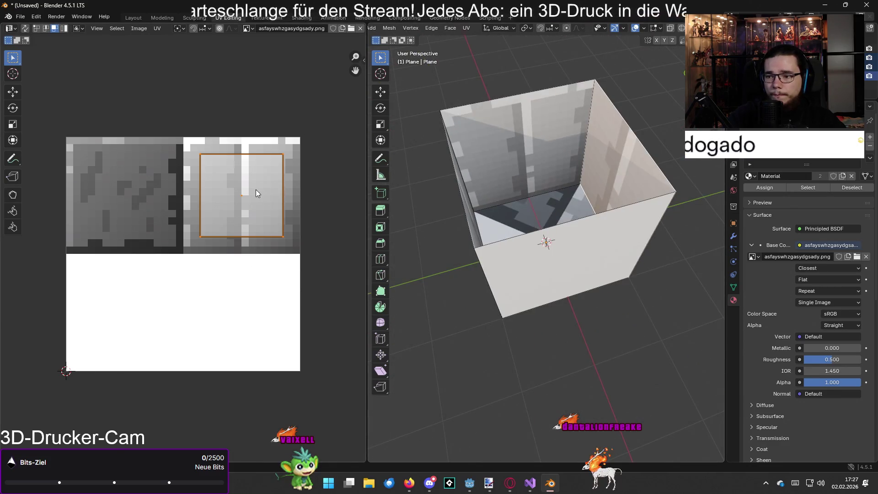
{"action": "mouse_move", "coordinate": [263, 193]}
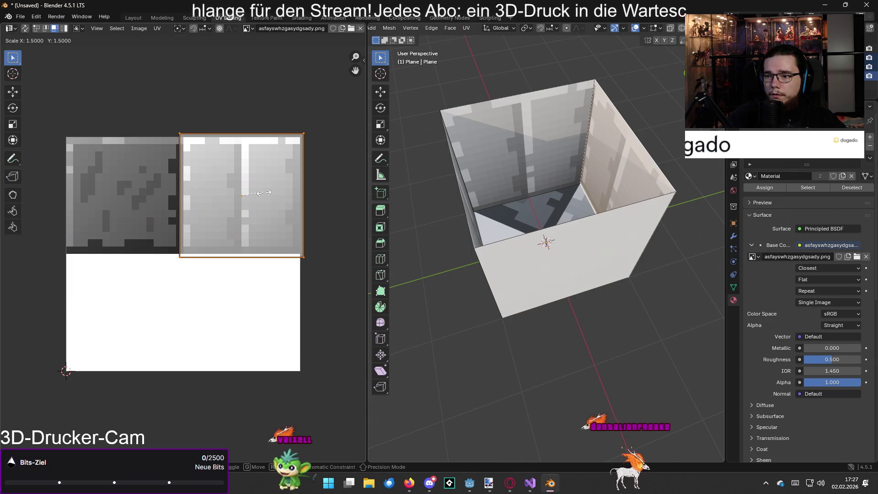
{"action": "left_click", "coordinate": [262, 193]}
Rotate another wall's UV island -45° and scale it up to the wall tile
{"action": "left_click_drag", "start_coordinate": [526, 183], "coordinate": [620, 163]}
{"action": "left_click", "coordinate": [620, 163]}
{"action": "key", "text": "a"}
{"action": "key", "text": "r"}
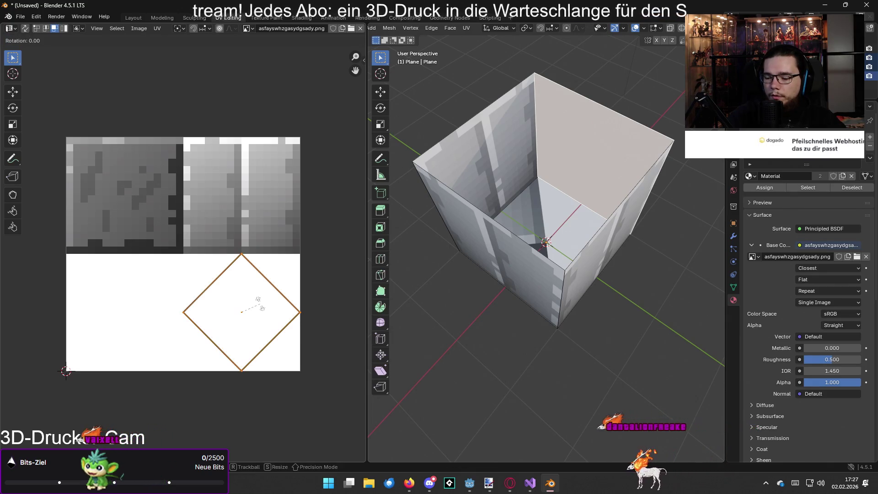
{"action": "type", "text": "-45"}
{"action": "key", "text": "Return"}
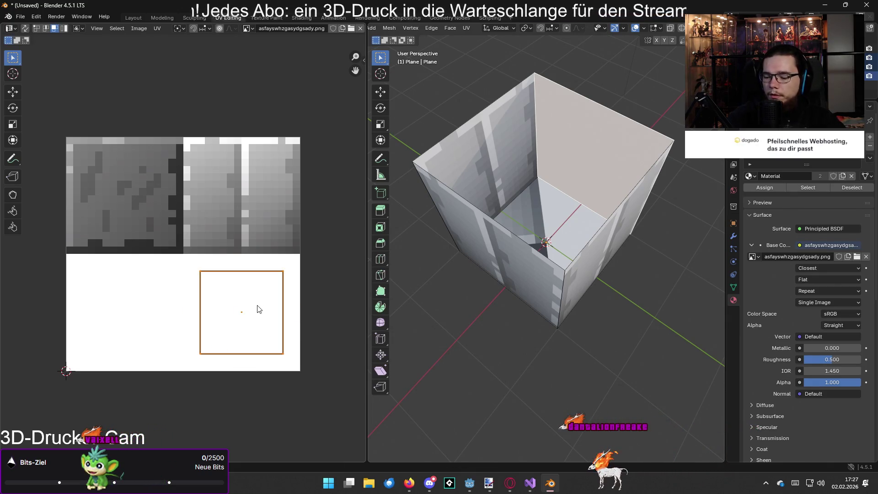
{"action": "key", "text": "s"}
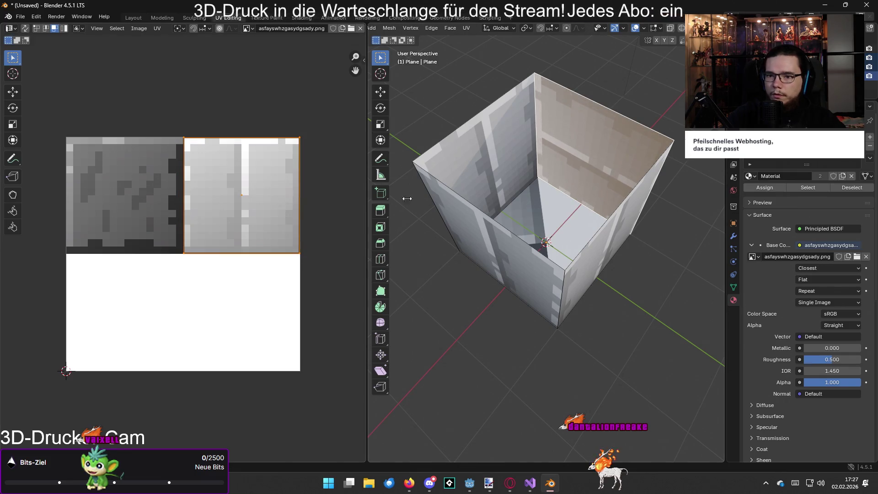
{"action": "key", "text": "g"}
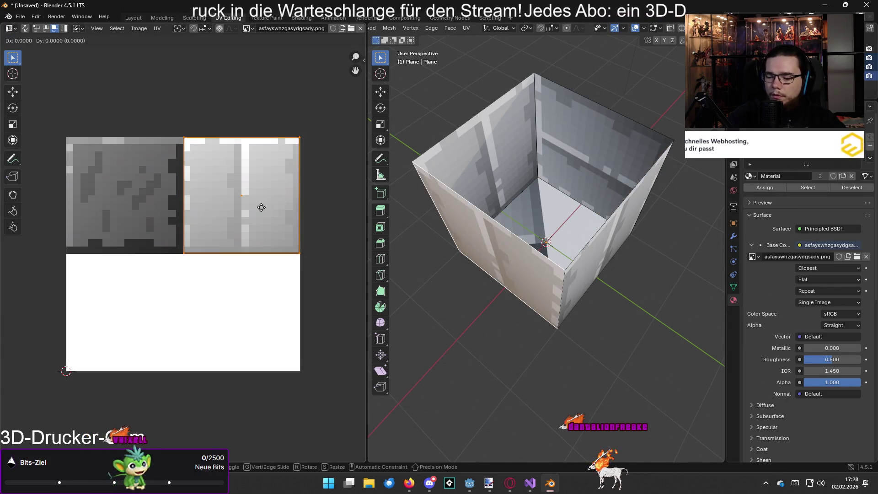
{"action": "key", "text": "r"}
{"action": "key", "text": "Escape"}
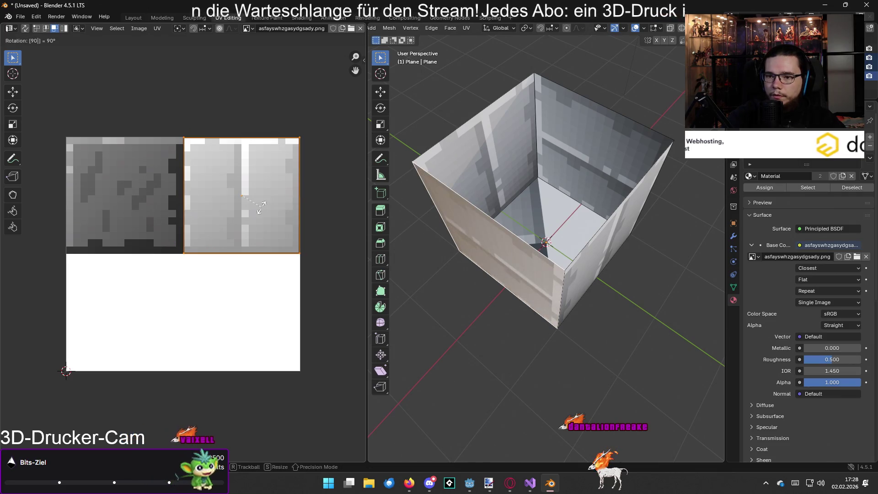
Turn the remaining side wall's texture 90° upright, then select the floor face
{"action": "mouse_move", "coordinate": [402, 228]}
{"action": "left_mouse_down"}
{"action": "mouse_move", "coordinate": [640, 232]}
{"action": "mouse_move", "coordinate": [526, 215]}
{"action": "left_mouse_up"}
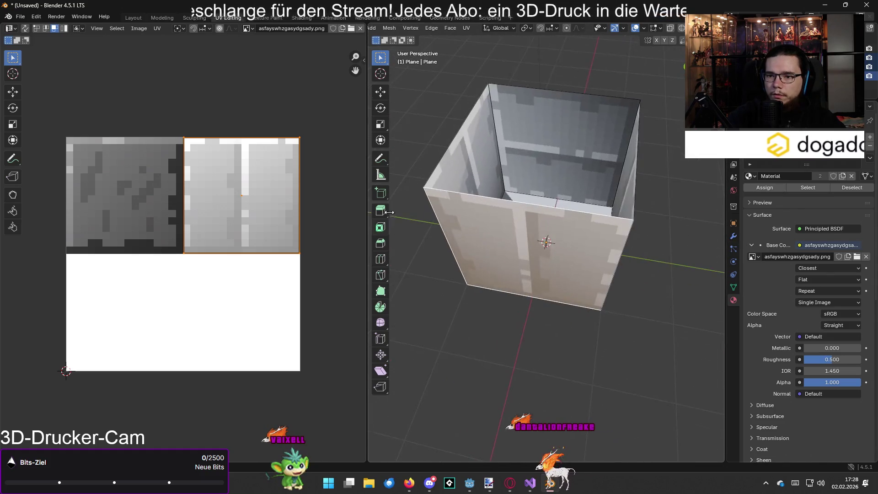
{"action": "left_click_drag", "start_coordinate": [457, 210], "coordinate": [412, 197]}
{"action": "type", "text": "r"}
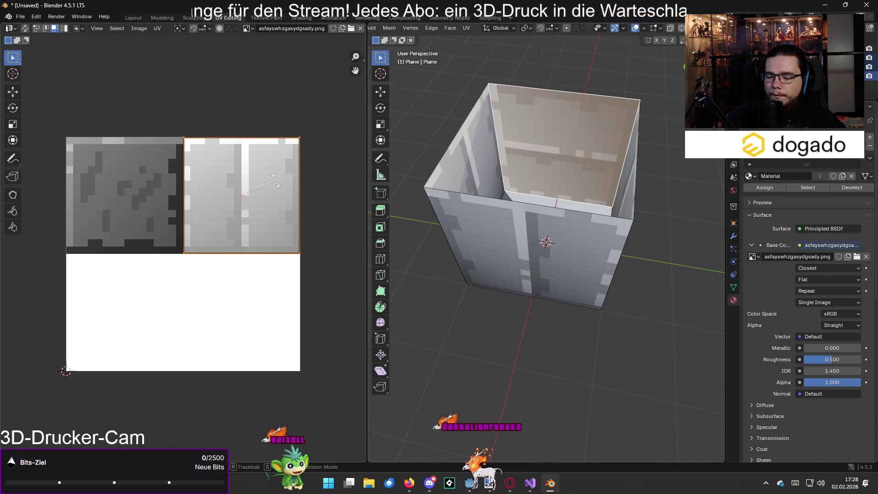
{"action": "type", "text": "90"}
{"action": "key", "text": "Return"}
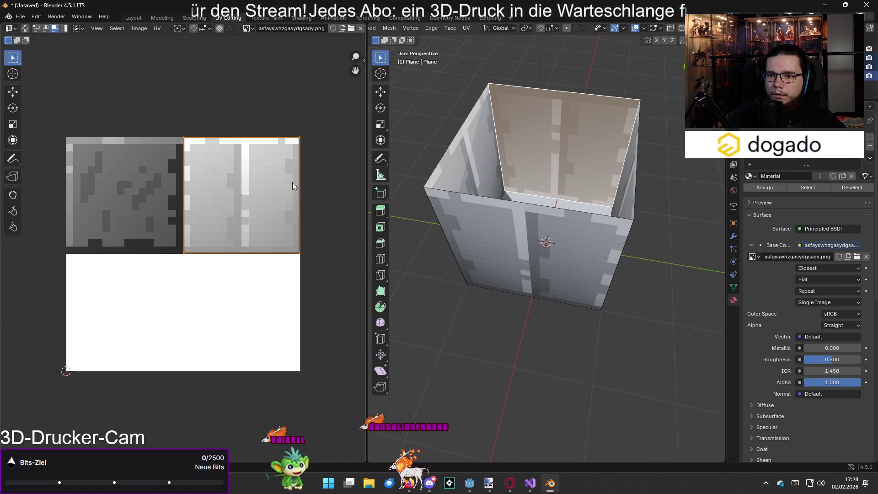
{"action": "type", "text": "r"}
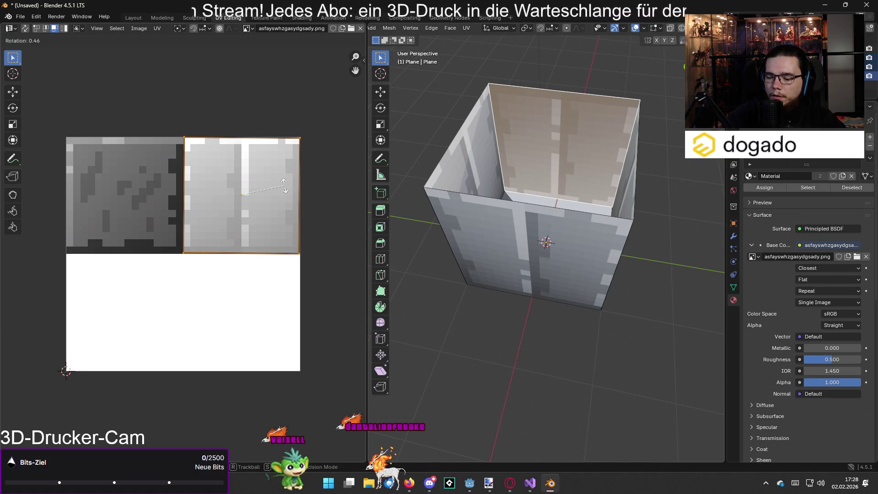
{"action": "type", "text": "0"}
{"action": "key", "text": "Escape"}
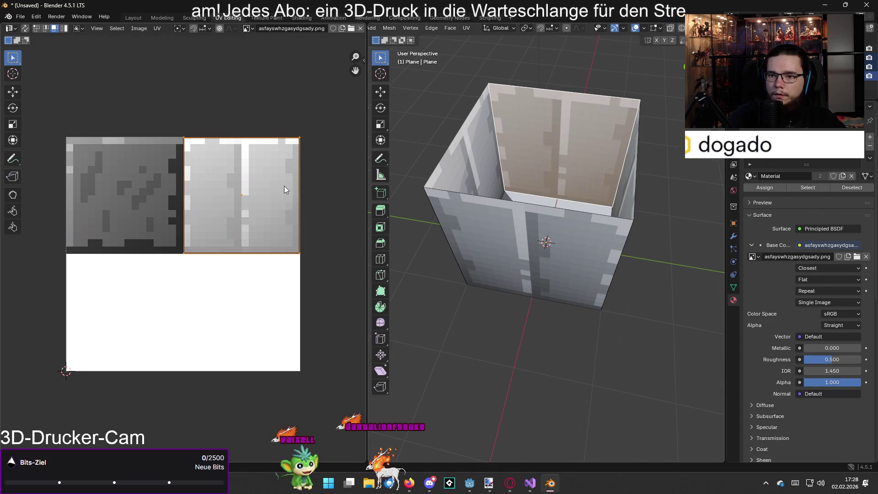
{"action": "left_click", "coordinate": [509, 258]}
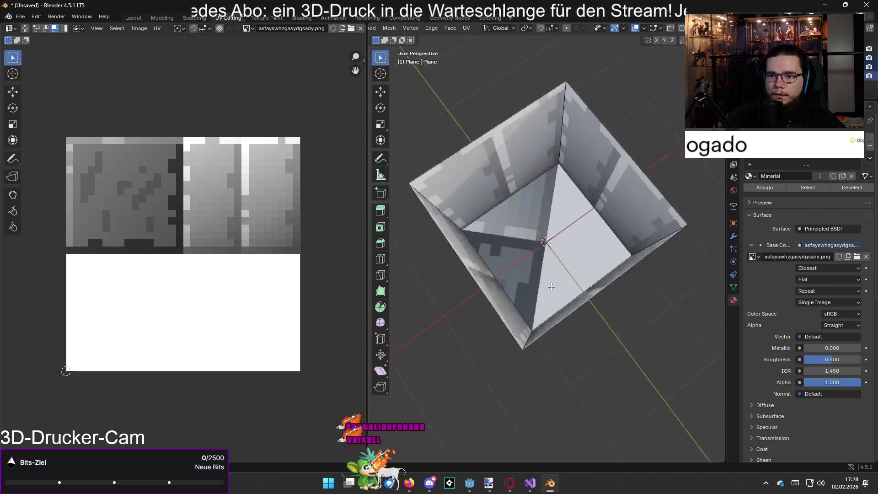
Square the floor's UV island with a 45° rotation and move it onto the top-left floor tile
{"action": "key", "text": "a"}
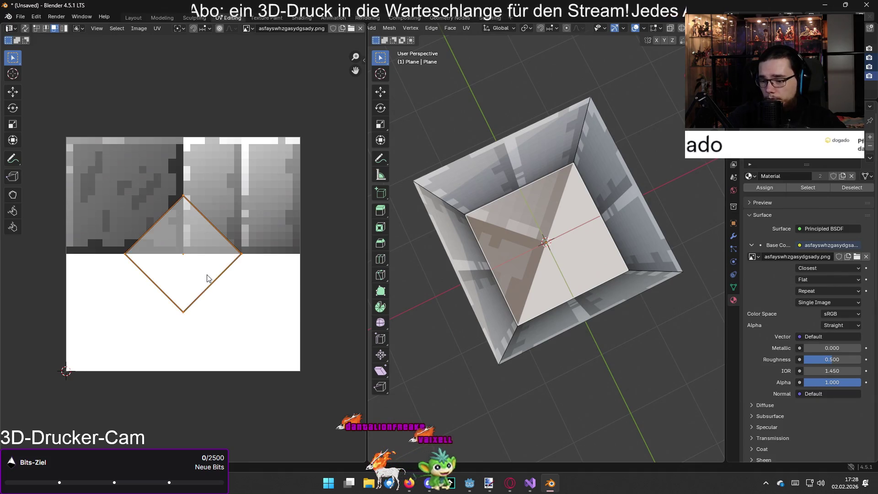
{"action": "type", "text": "r"}
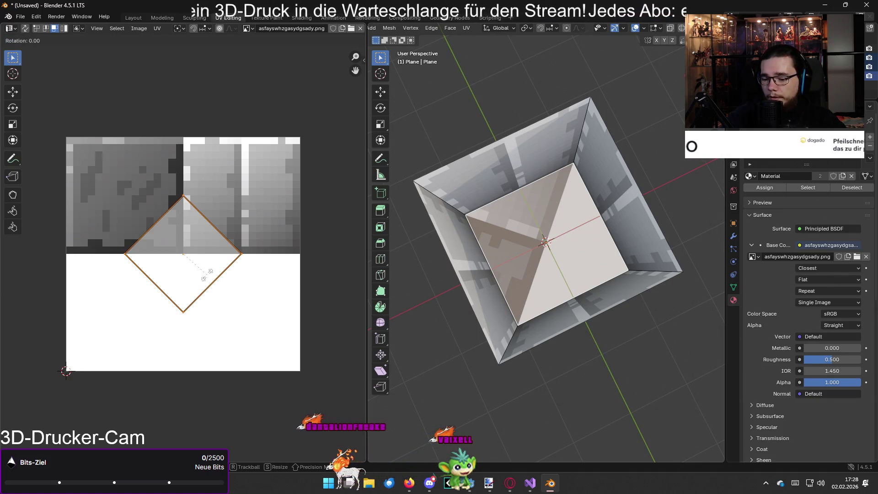
{"action": "type", "text": "90"}
{"action": "key", "text": "BackSpace"}
{"action": "key", "text": "BackSpace"}
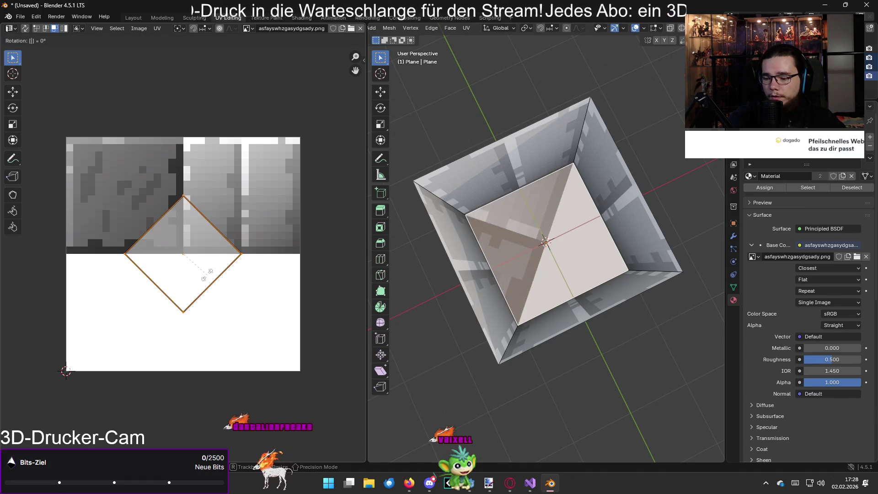
{"action": "type", "text": "45"}
{"action": "key", "text": "Return"}
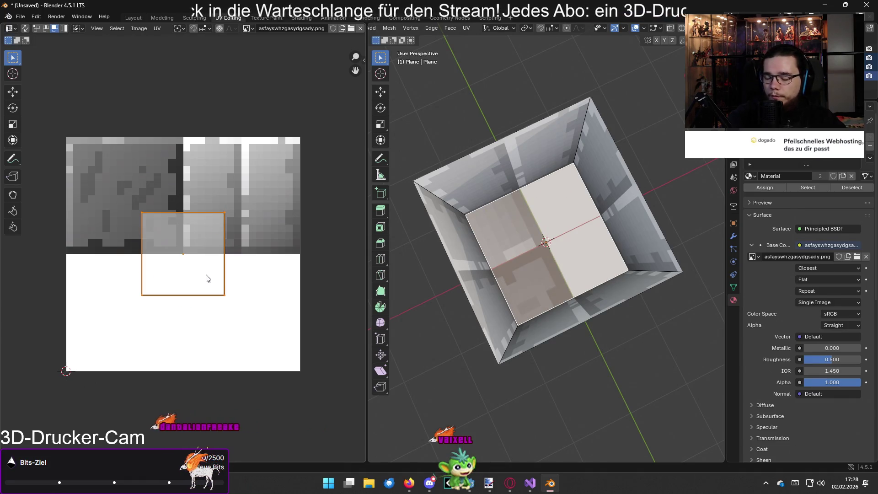
{"action": "key", "text": "g"}
{"action": "left_click", "coordinate": [135, 220]}
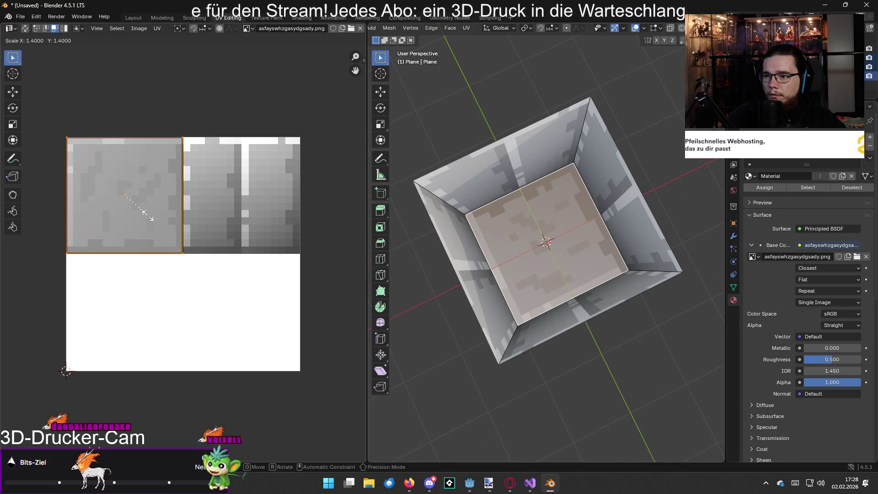
{"action": "left_click", "coordinate": [476, 378]}
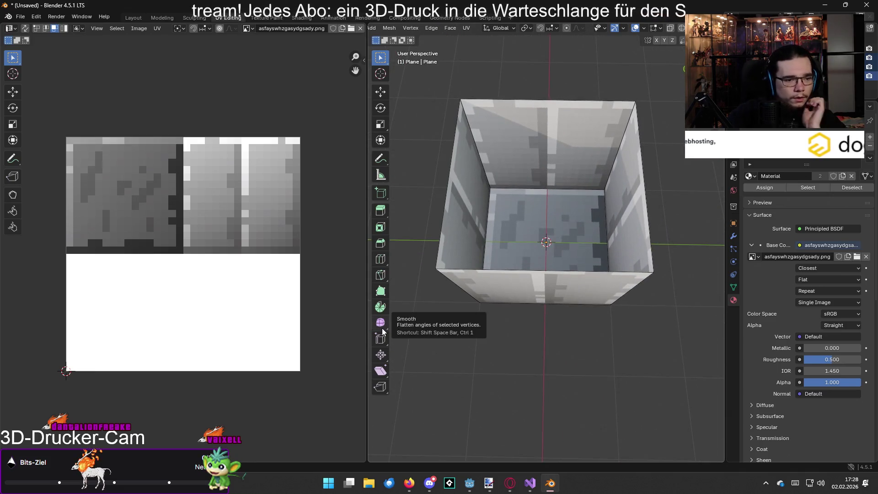
Set the image texture projection to Flat after briefly trying Box
{"action": "scroll", "coordinate": [569, 238], "scroll_direction": "down", "scroll_amount": 1}
{"action": "scroll", "coordinate": [569, 238], "scroll_direction": "up", "scroll_amount": 3}
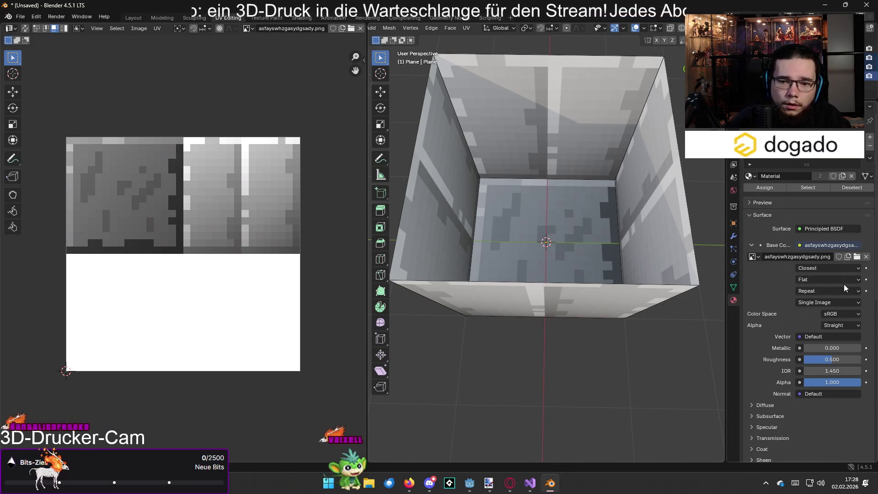
{"action": "left_click", "coordinate": [828, 281]}
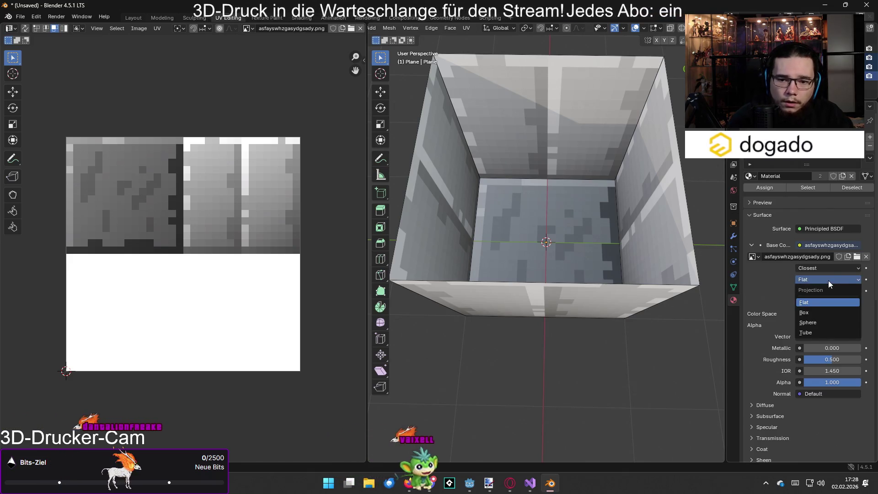
{"action": "left_click", "coordinate": [821, 310]}
{"action": "left_click", "coordinate": [817, 277]}
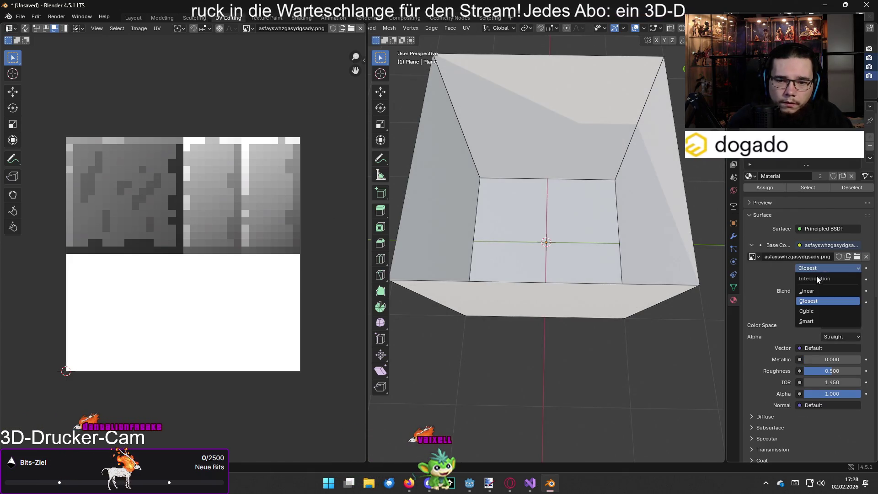
{"action": "left_click", "coordinate": [810, 281]}
{"action": "left_click", "coordinate": [816, 302]}
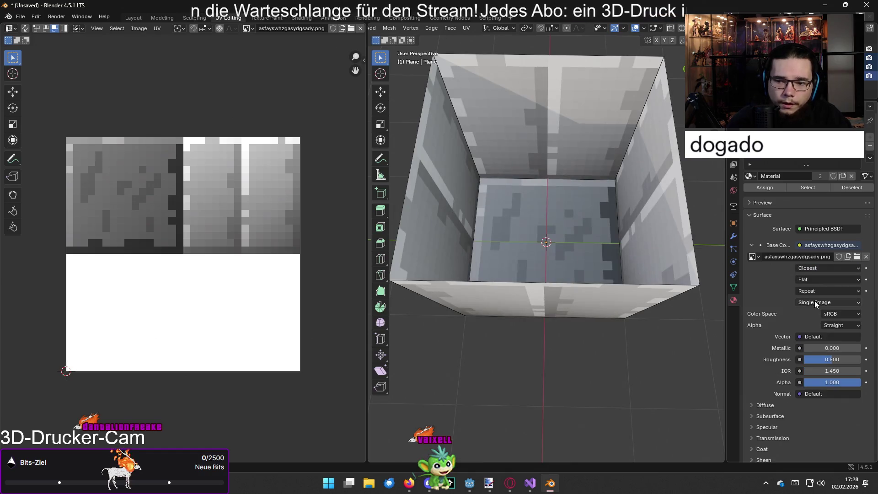
{"action": "left_click", "coordinate": [832, 298]}
{"action": "left_click", "coordinate": [833, 298]}
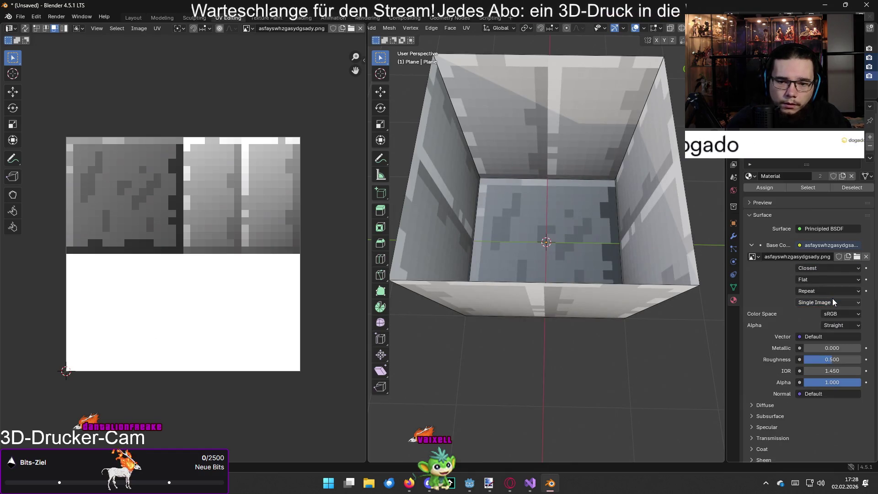
Try Image Sequence, Premultiplied and Channel Packed, then restore Single Image and Straight alpha
{"action": "left_click", "coordinate": [832, 301]}
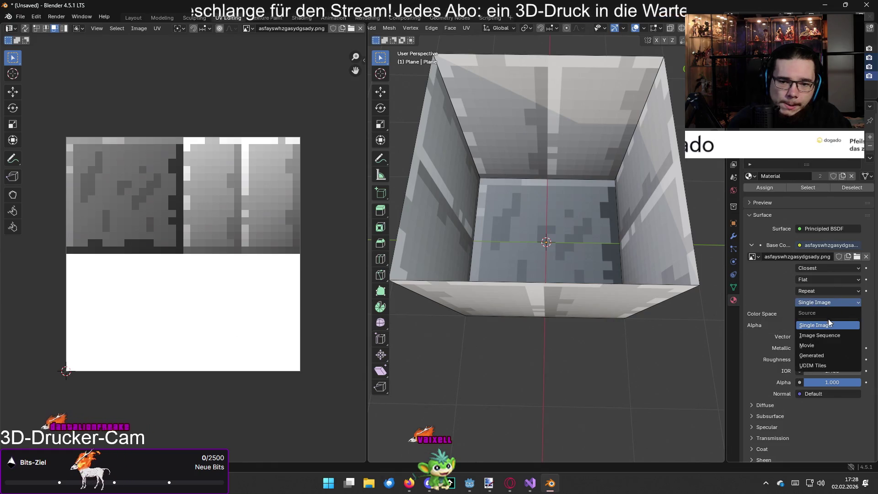
{"action": "left_click", "coordinate": [825, 338]}
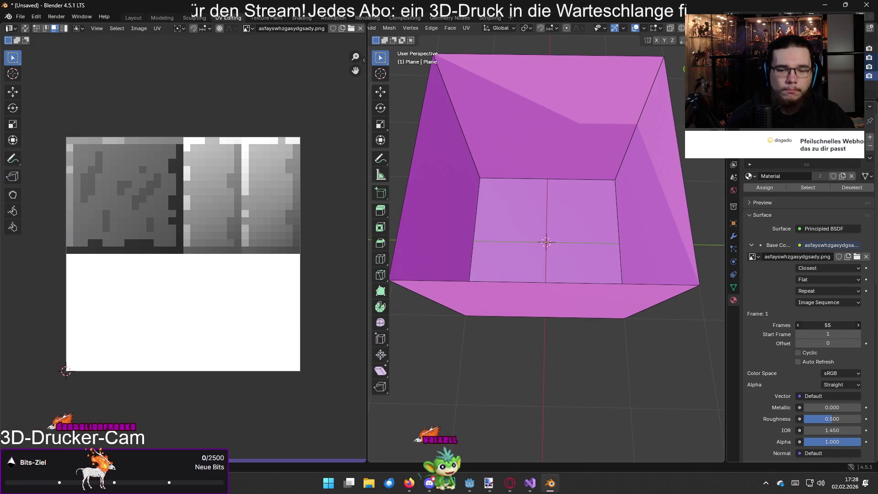
{"action": "left_click", "coordinate": [833, 304]}
{"action": "left_click", "coordinate": [827, 321]}
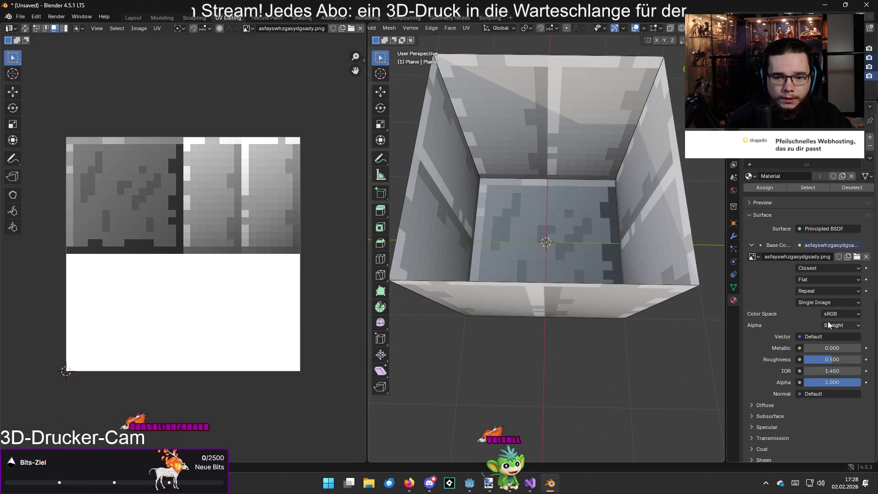
{"action": "left_click", "coordinate": [830, 328]}
{"action": "left_click", "coordinate": [831, 362]}
{"action": "left_click", "coordinate": [836, 325]}
{"action": "left_click", "coordinate": [832, 361]}
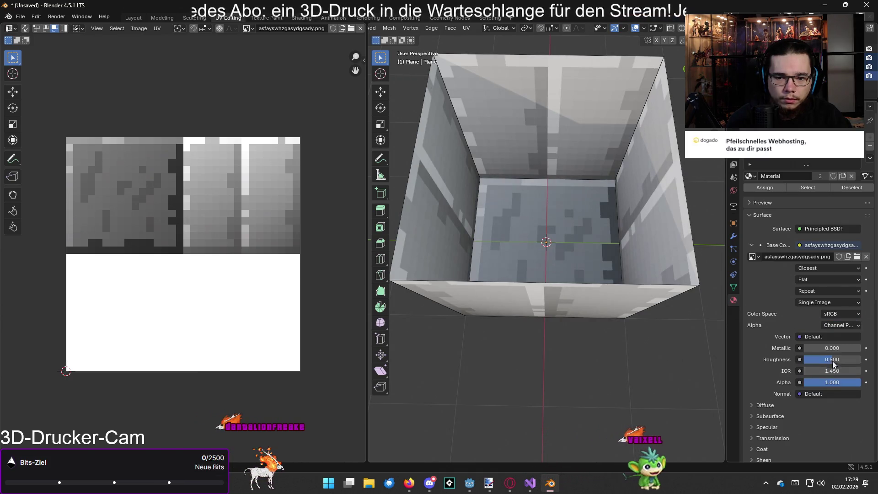
{"action": "left_click", "coordinate": [840, 325]}
{"action": "left_click", "coordinate": [838, 349]}
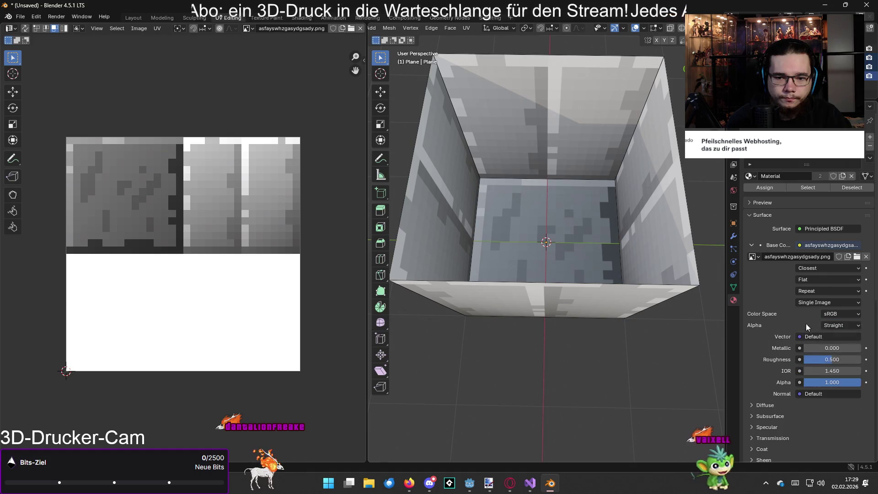
Zoom out and orbit to view the whole textured box
{"action": "left_click", "coordinate": [817, 338]}
{"action": "key", "text": "Escape"}
{"action": "scroll", "coordinate": [754, 339], "scroll_direction": "down", "scroll_amount": 4}
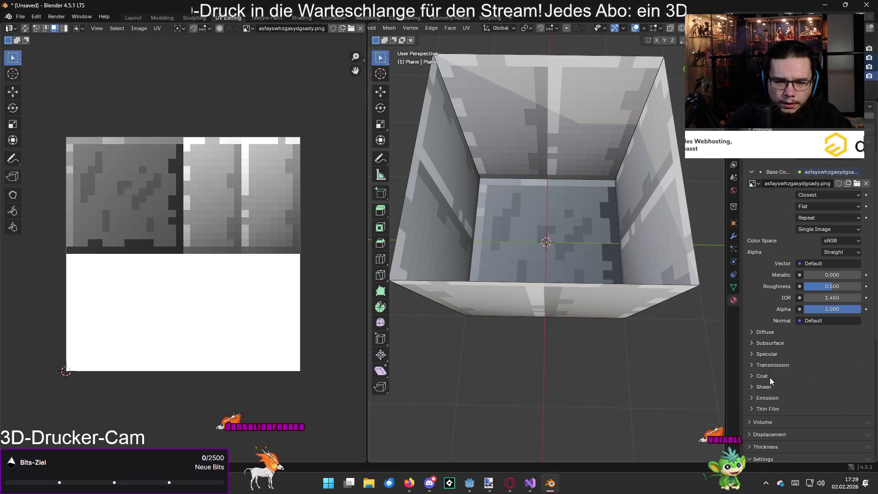
{"action": "scroll", "coordinate": [544, 256], "scroll_direction": "down", "scroll_amount": 4}
{"action": "left_click_drag", "start_coordinate": [544, 256], "coordinate": [543, 290]}
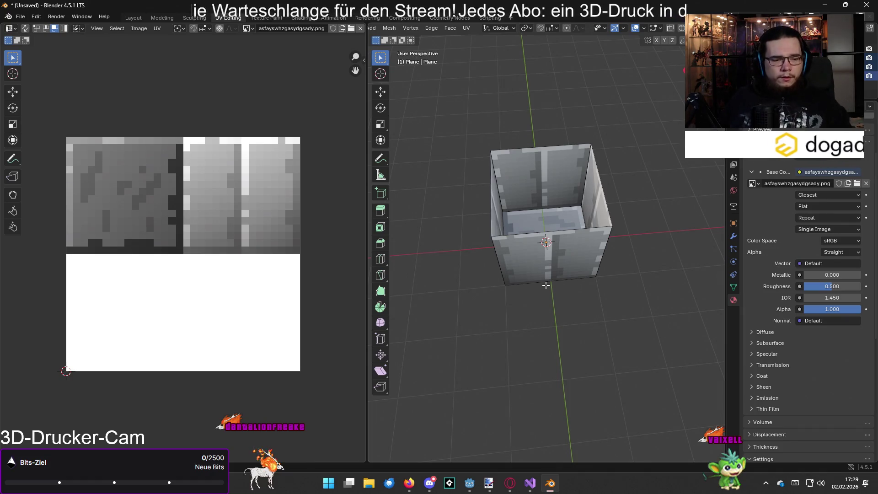
{"action": "left_click_drag", "start_coordinate": [538, 258], "coordinate": [523, 273]}
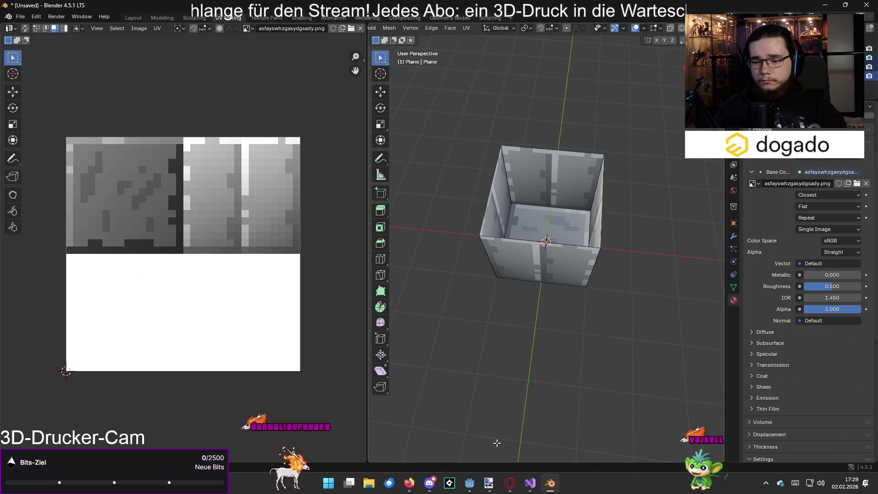
Close the Audjust, Google, Godot forum, YouTube and Pixabay tabs in Opera
{"action": "mouse_move", "coordinate": [510, 483]}
{"action": "left_click", "coordinate": [463, 451]}
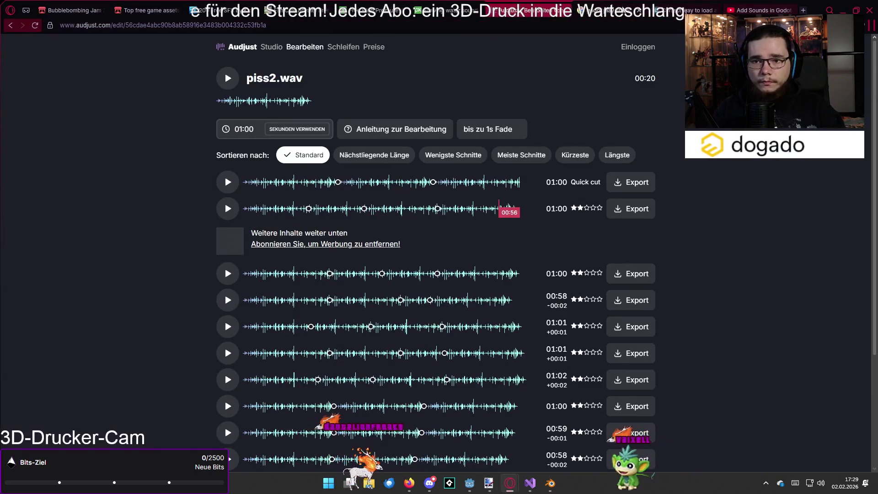
{"action": "left_click", "coordinate": [565, 11]}
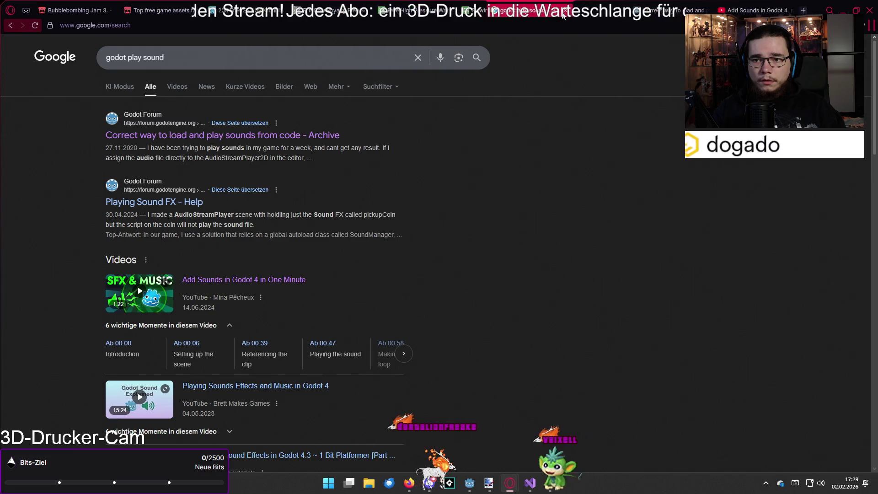
{"action": "left_click", "coordinate": [564, 11]}
{"action": "left_click", "coordinate": [566, 11]}
{"action": "left_click", "coordinate": [567, 11]}
{"action": "left_click", "coordinate": [570, 11]}
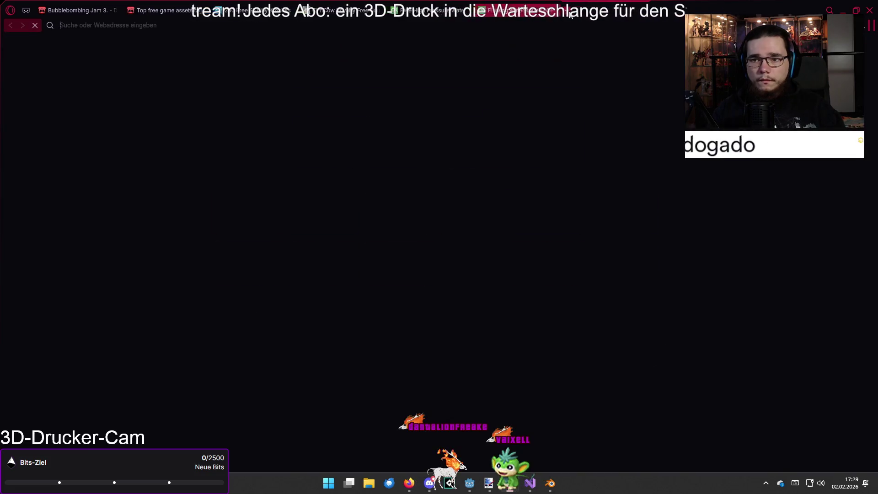
Search 'blender uv repeat image', read the blenderartists thread, then return to Blender
{"action": "type", "text": "blender uv"}
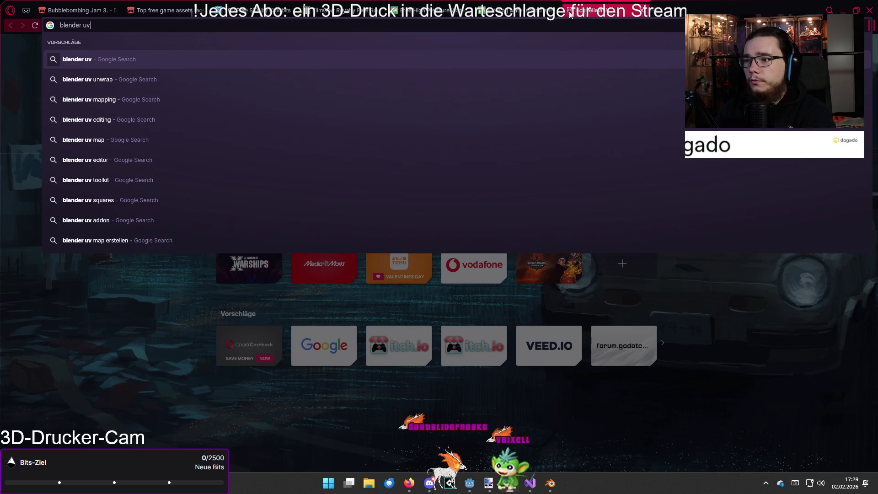
{"action": "type", "text": " repeat image"}
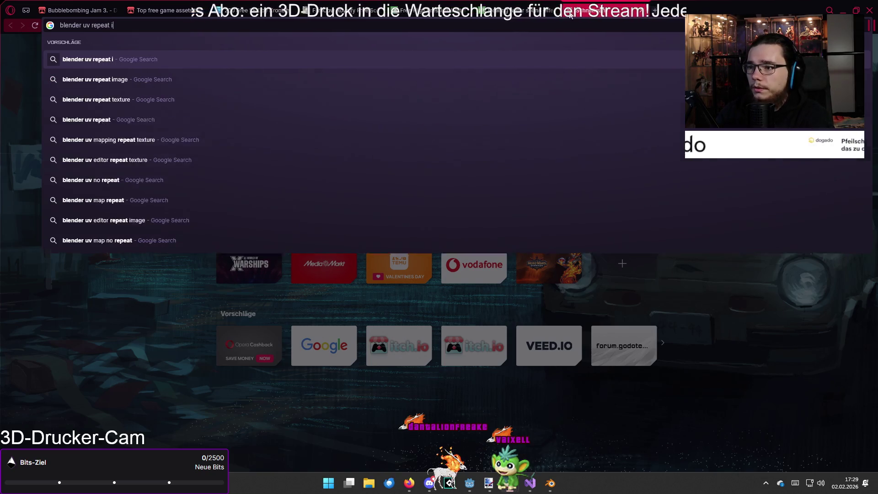
{"action": "key", "text": "Return"}
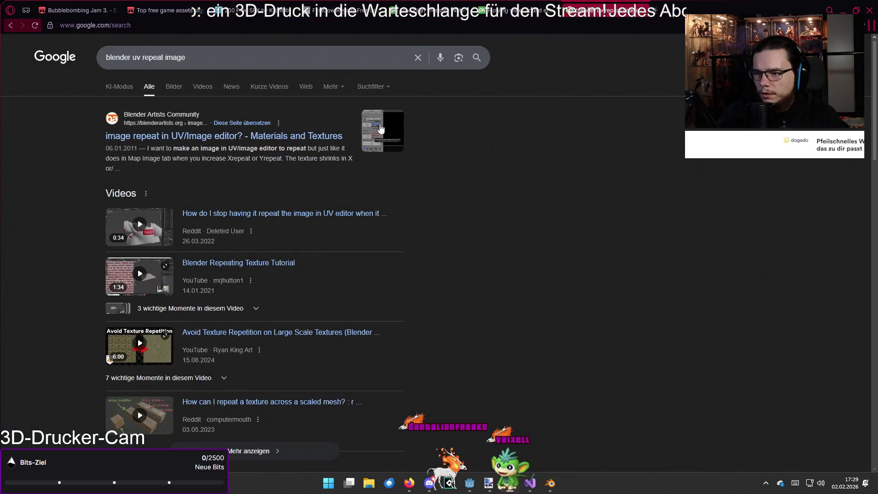
{"action": "left_click", "coordinate": [254, 142]}
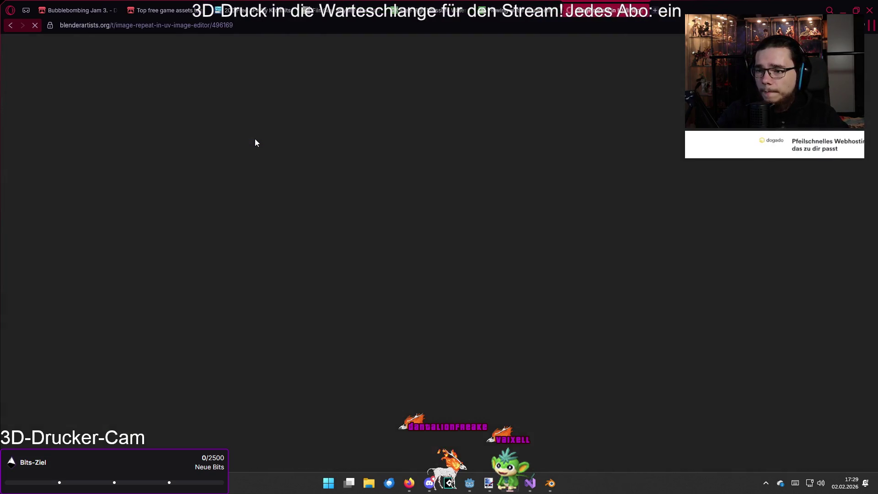
{"action": "scroll", "coordinate": [558, 274], "scroll_direction": "down", "scroll_amount": 3}
{"action": "scroll", "coordinate": [555, 273], "scroll_direction": "down", "scroll_amount": 3}
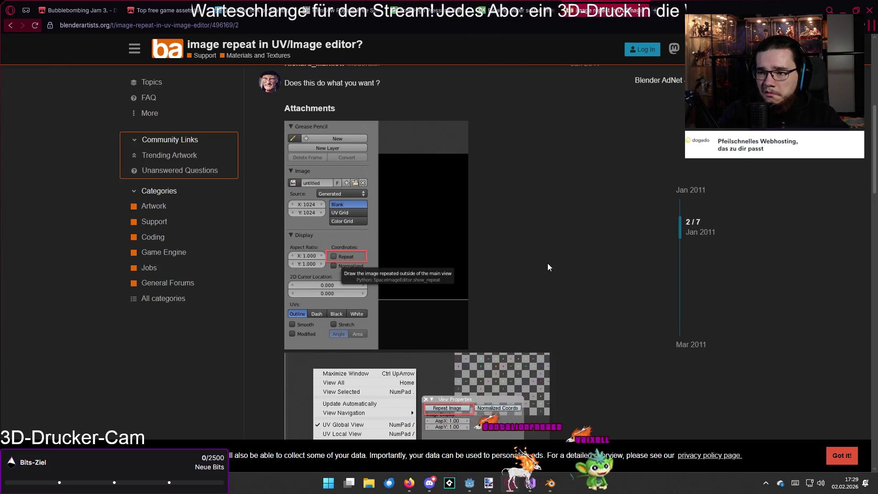
{"action": "scroll", "coordinate": [549, 267], "scroll_direction": "down", "scroll_amount": 5}
{"action": "key", "text": "alt+Left"}
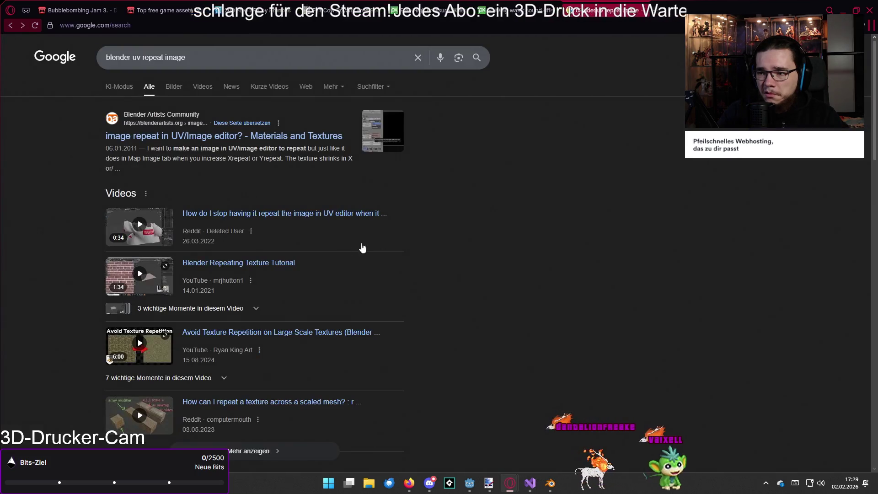
{"action": "key", "text": "alt+Tab"}
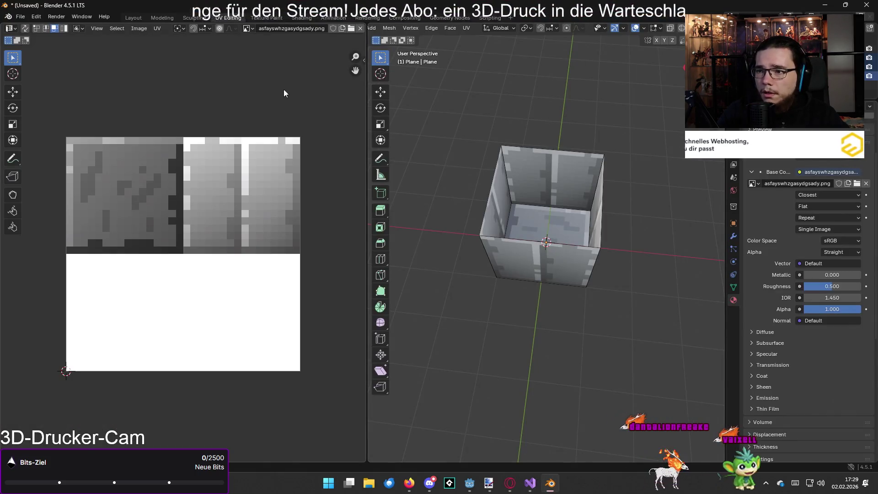
Enable rounding UVs to pixel corners in the UV Editor
{"action": "left_click", "coordinate": [465, 28]}
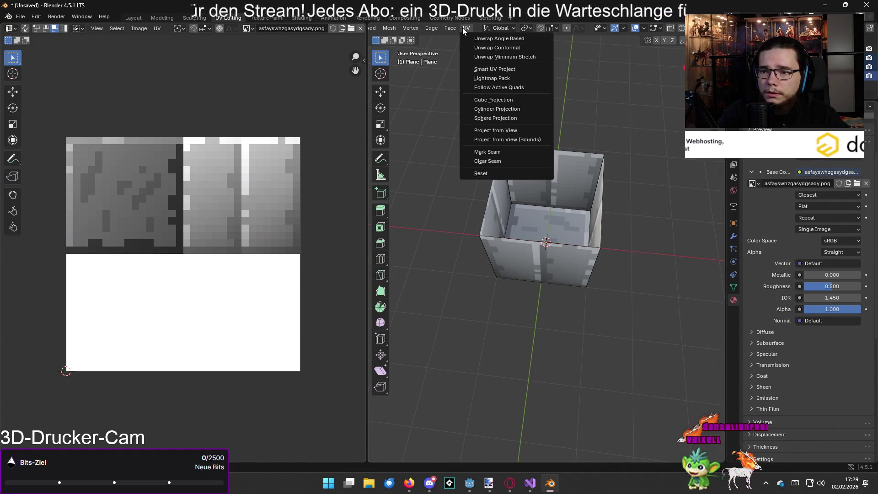
{"action": "left_click", "coordinate": [156, 28]}
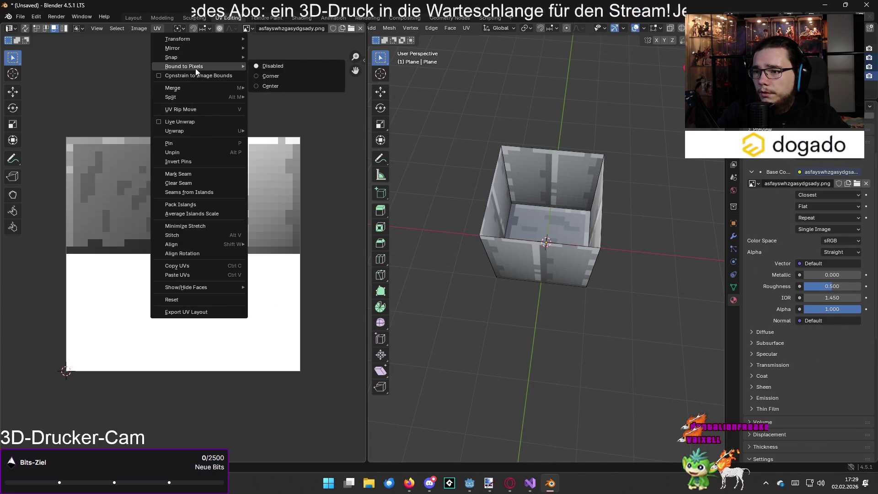
{"action": "mouse_move", "coordinate": [226, 65]}
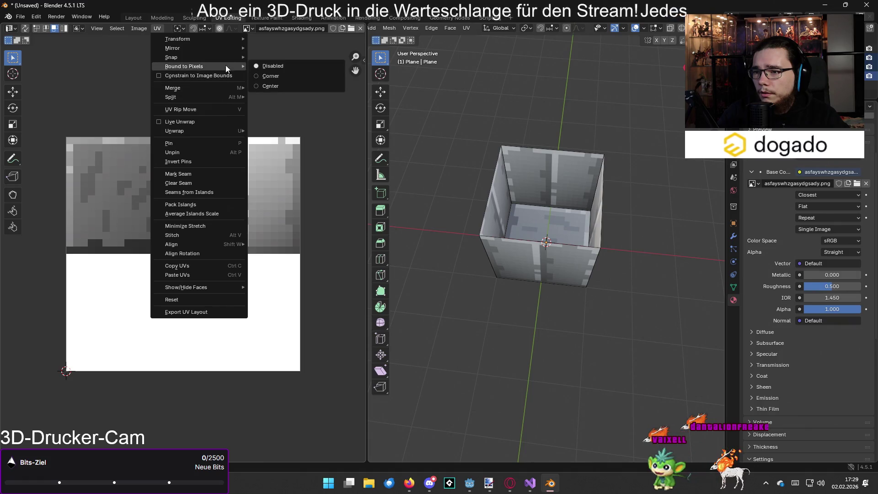
{"action": "left_click", "coordinate": [281, 77]}
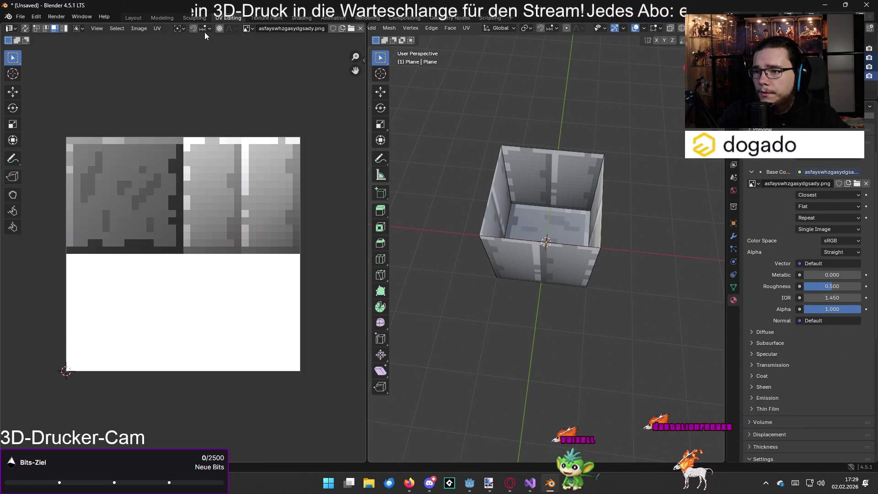
Browse the UV menu and its Split submenu, then move to the Image menu
{"action": "left_click", "coordinate": [167, 29]}
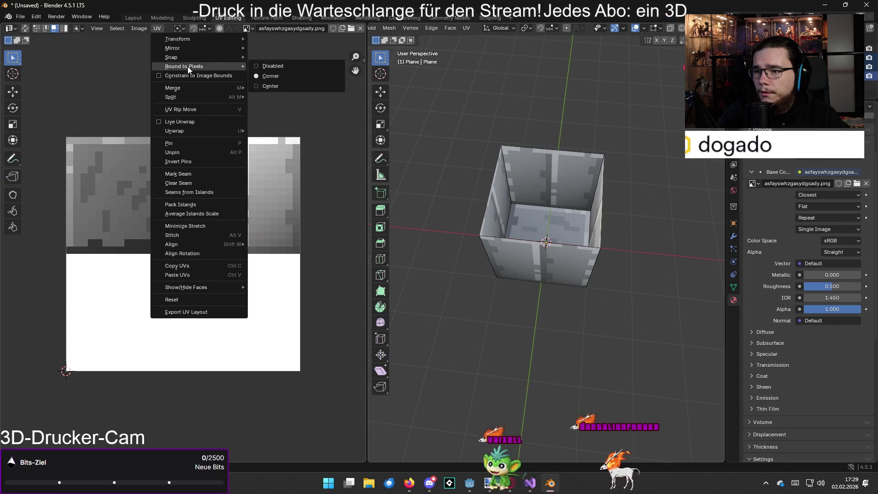
{"action": "mouse_move", "coordinate": [182, 86]}
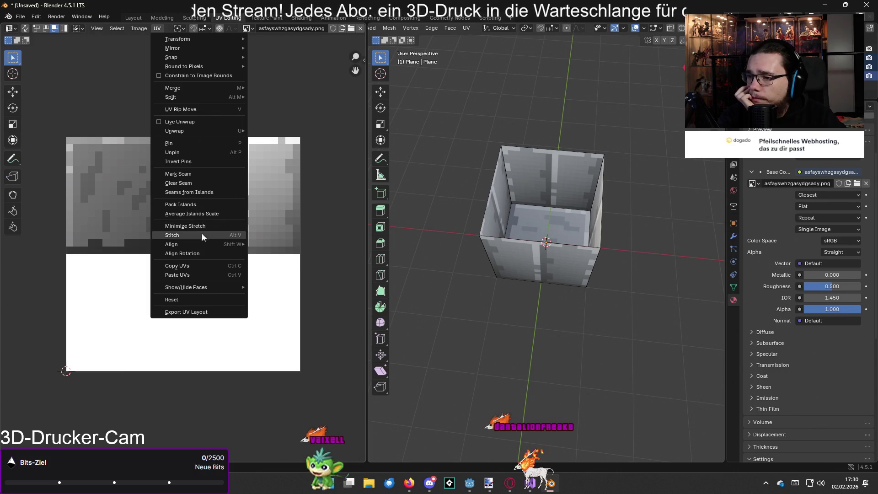
{"action": "key", "text": "Escape"}
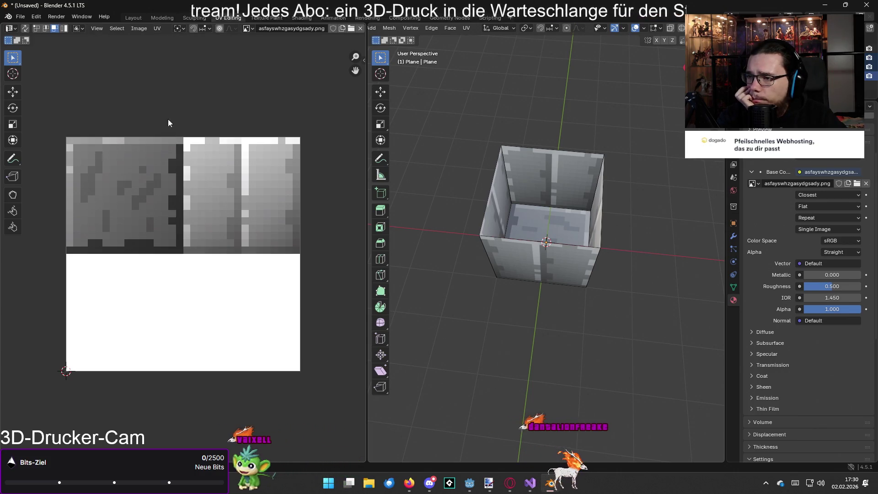
{"action": "left_click", "coordinate": [154, 29]}
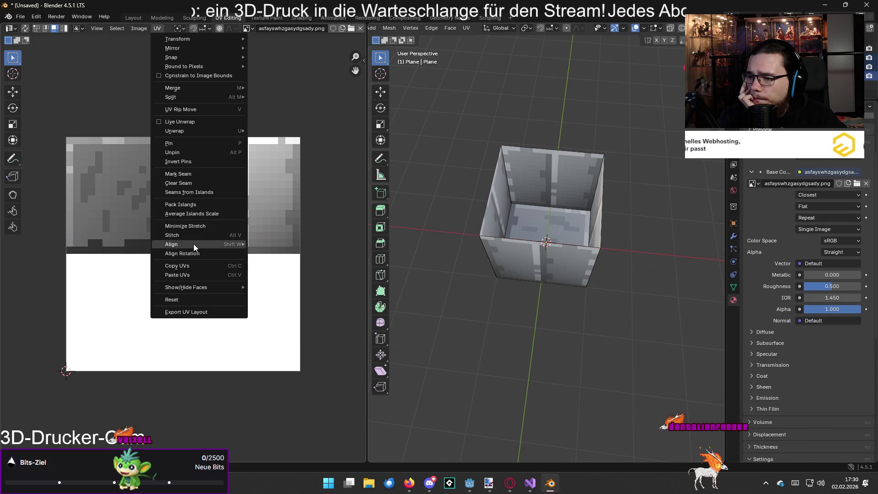
{"action": "mouse_move", "coordinate": [194, 245]}
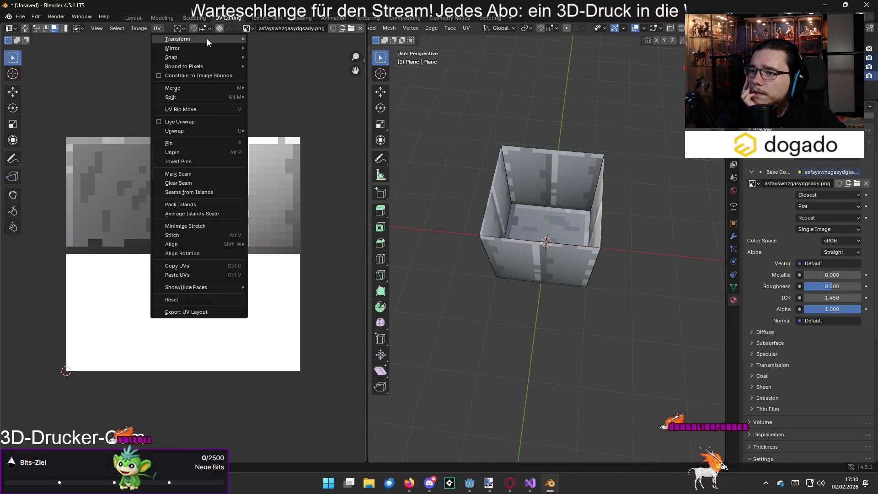
{"action": "mouse_move", "coordinate": [206, 39]}
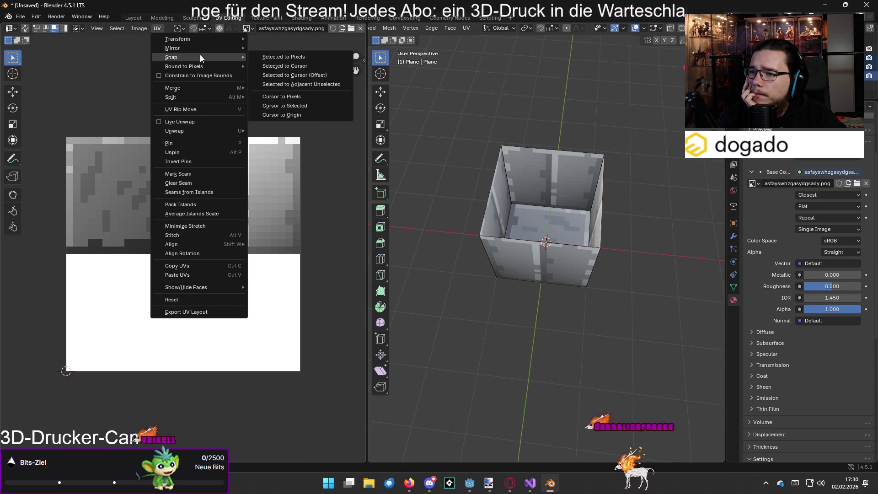
{"action": "mouse_move", "coordinate": [202, 67]}
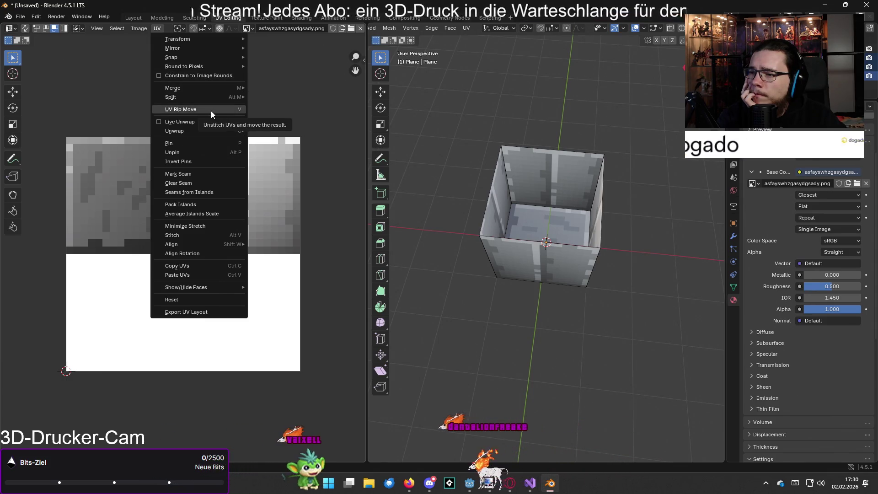
{"action": "mouse_move", "coordinate": [210, 98]}
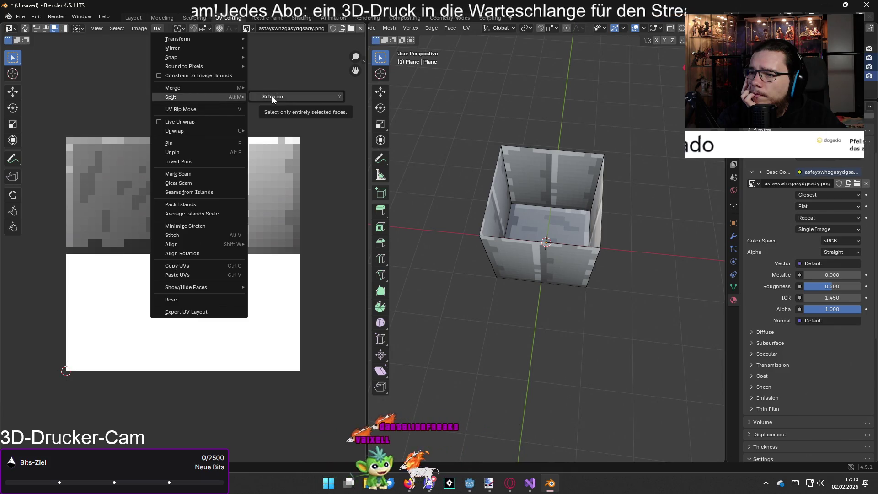
{"action": "mouse_move", "coordinate": [139, 29]}
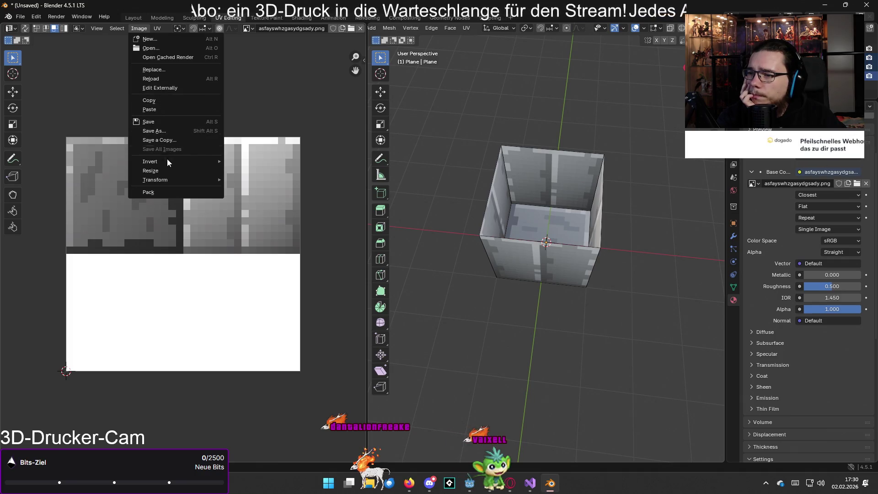
Cancel Image > Resize to keep the texture's original size, then open the viewport UV menu
{"action": "left_click", "coordinate": [167, 170]}
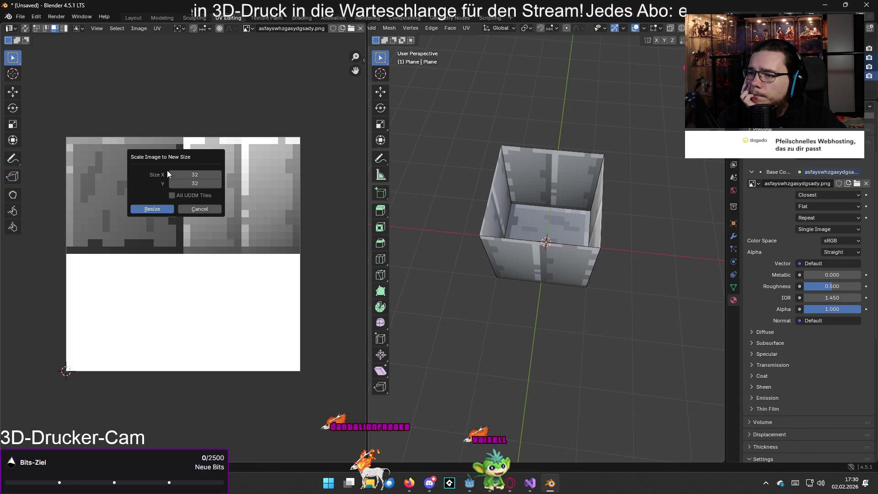
{"action": "left_click", "coordinate": [199, 210]}
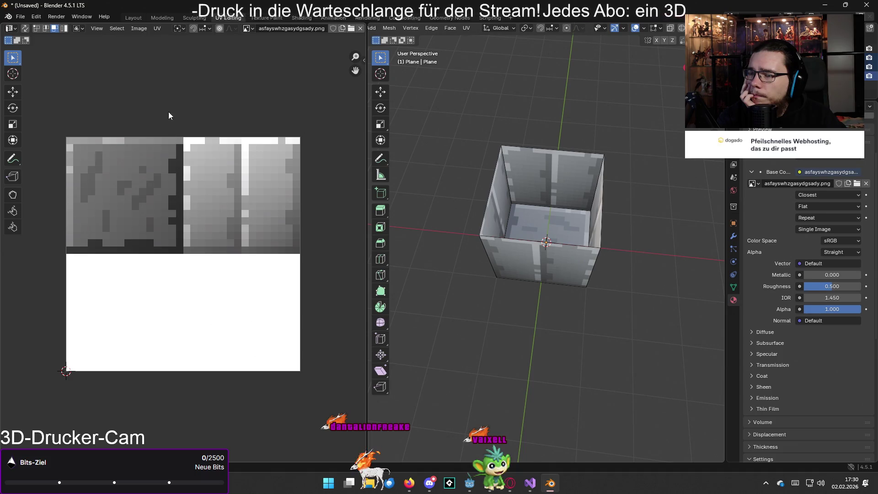
{"action": "left_click", "coordinate": [138, 30]}
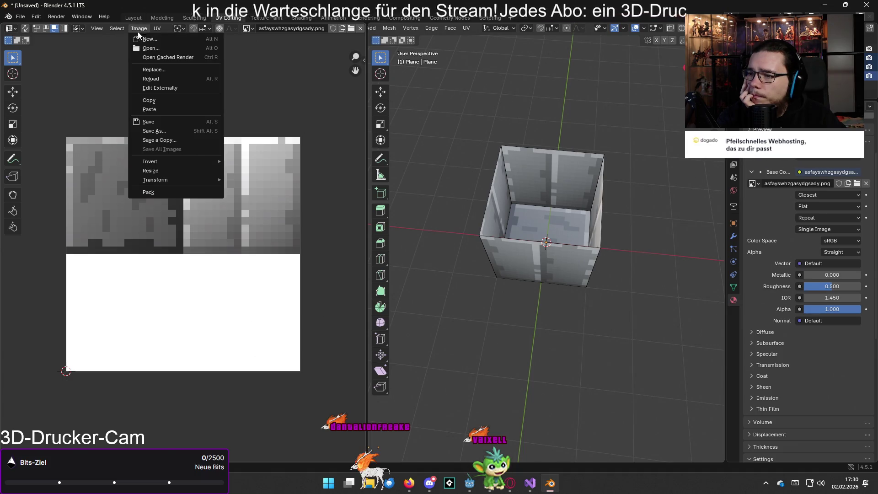
{"action": "mouse_move", "coordinate": [190, 178]}
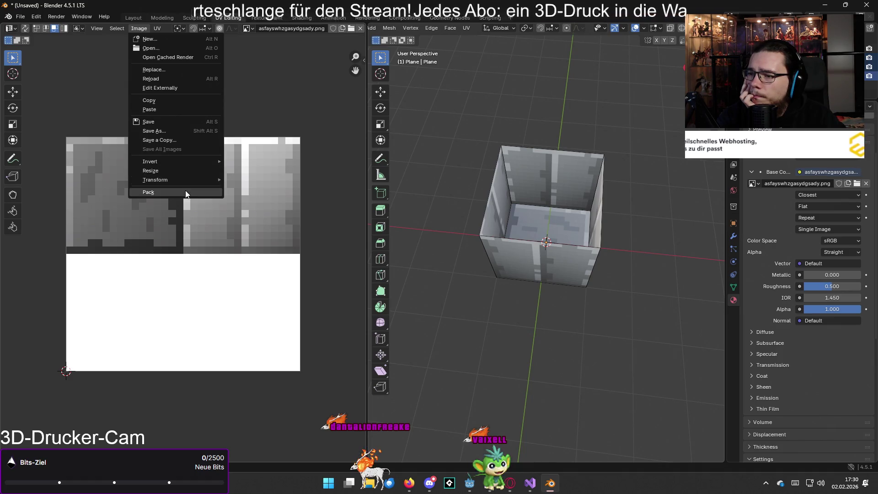
{"action": "left_click", "coordinate": [108, 30]}
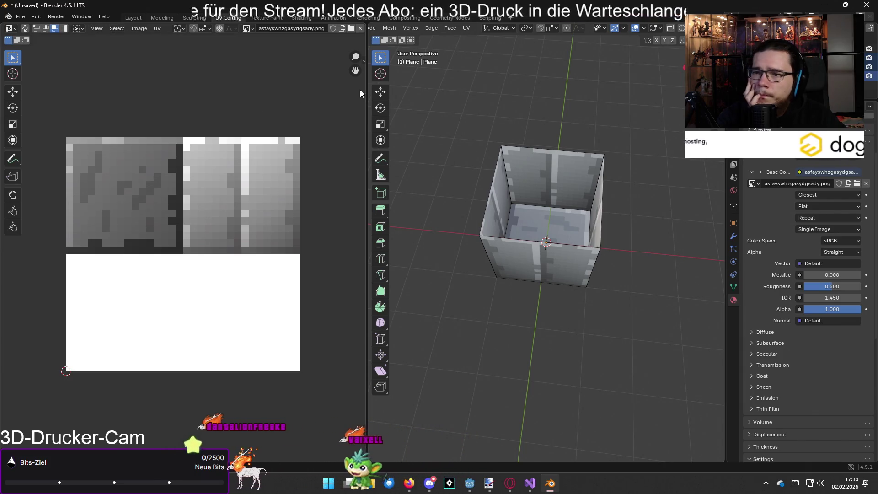
{"action": "left_click", "coordinate": [467, 28]}
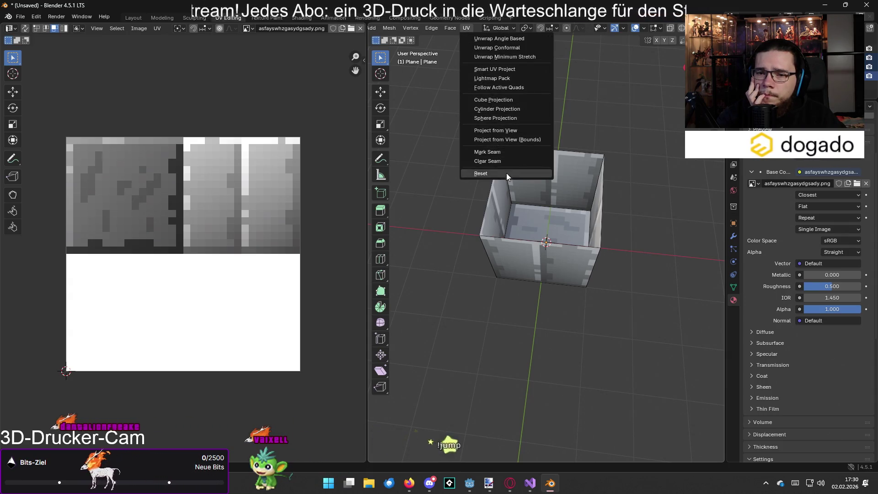
Nudge Pass Index to 1 and back to 0, peeking at Displacement, Sheen, Coat and Transmission
{"action": "scroll", "coordinate": [778, 207], "scroll_direction": "down", "scroll_amount": 5}
{"action": "scroll", "coordinate": [798, 232], "scroll_direction": "down", "scroll_amount": 5}
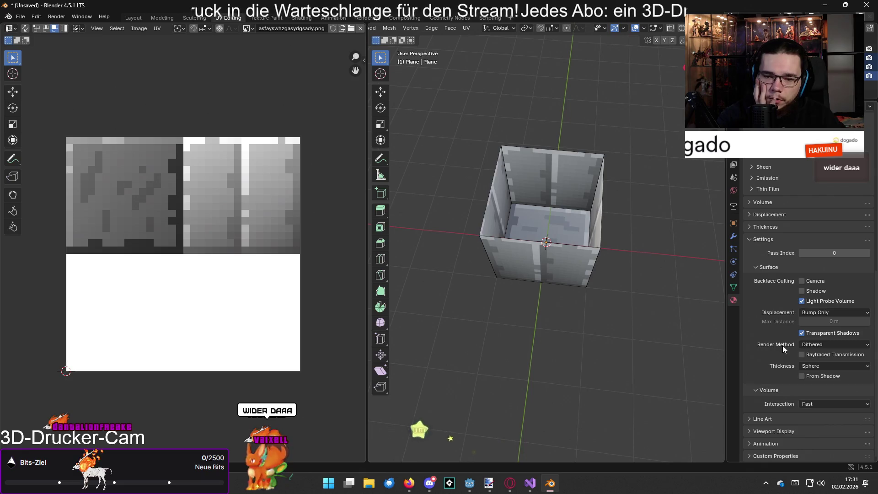
{"action": "scroll", "coordinate": [783, 347], "scroll_direction": "up", "scroll_amount": 4}
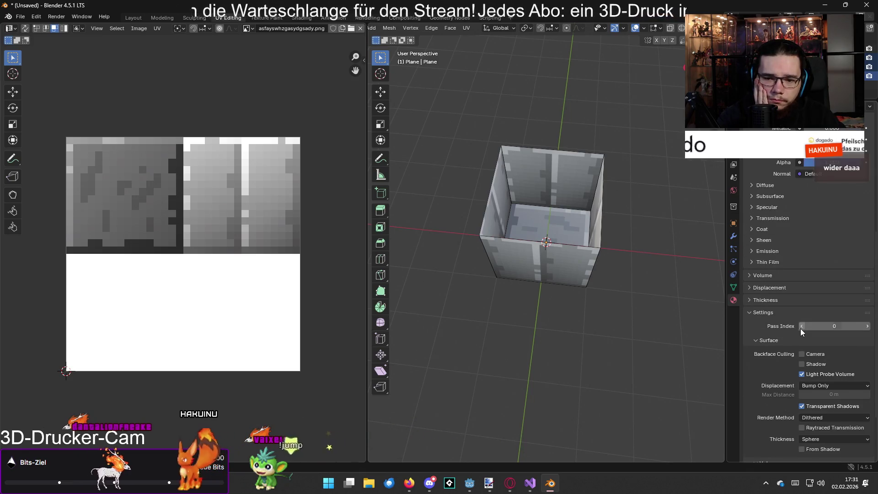
{"action": "left_click_drag", "start_coordinate": [801, 328], "coordinate": [804, 326]}
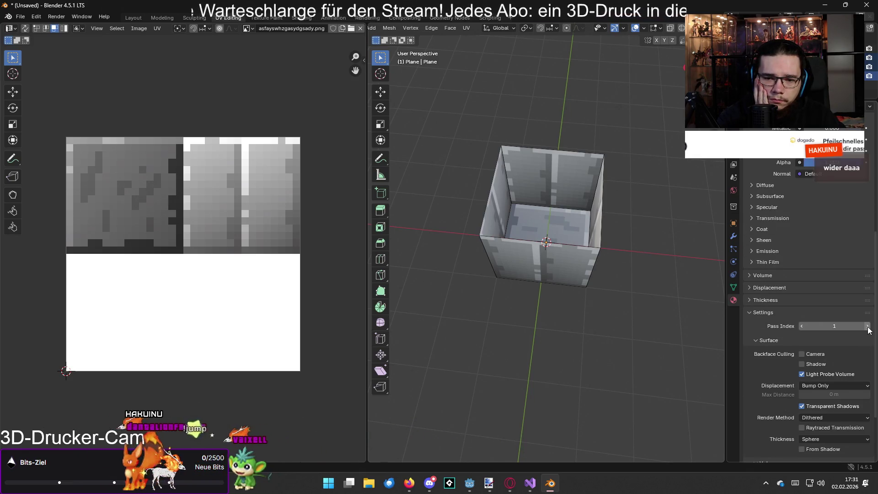
{"action": "left_click", "coordinate": [803, 328]}
{"action": "left_click", "coordinate": [778, 287]}
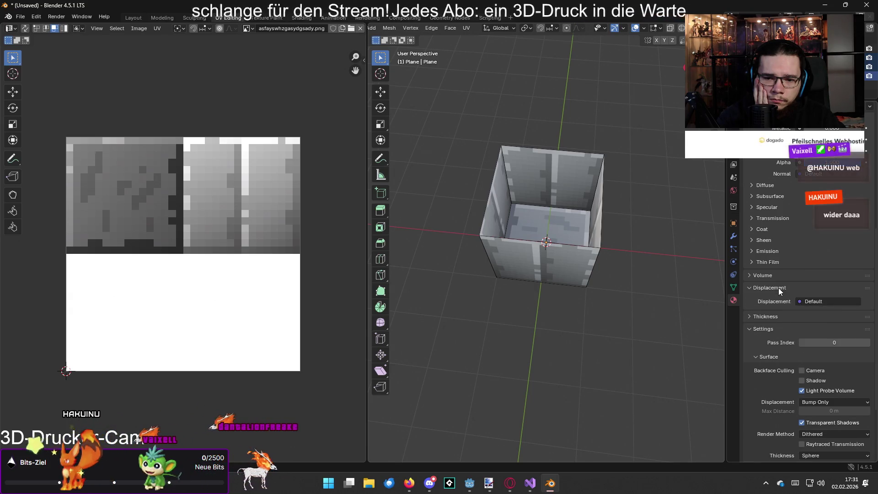
{"action": "left_click", "coordinate": [778, 287]}
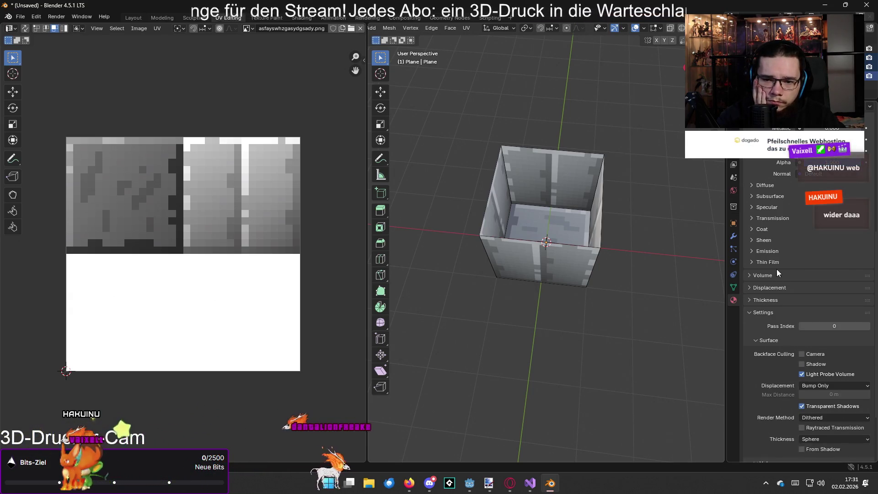
{"action": "left_click", "coordinate": [772, 242]}
{"action": "left_click", "coordinate": [772, 242]}
{"action": "left_click", "coordinate": [770, 230]}
{"action": "left_click", "coordinate": [771, 229]}
{"action": "left_click", "coordinate": [769, 217]}
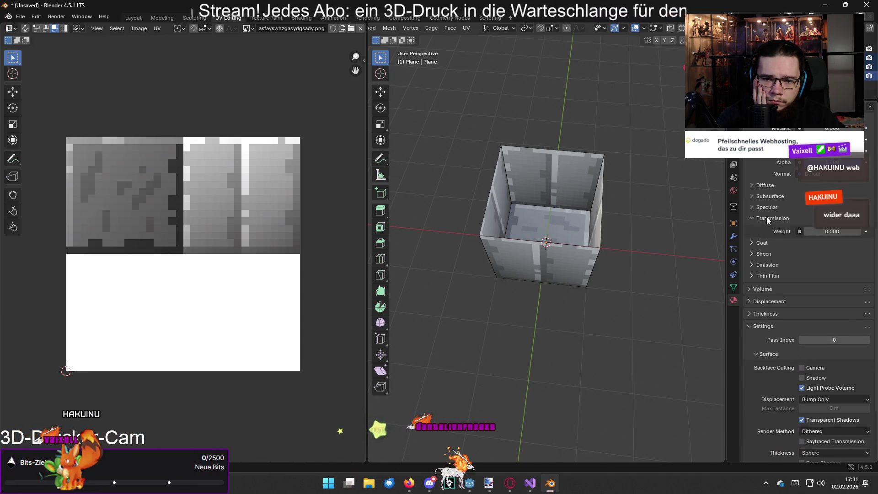
{"action": "left_click", "coordinate": [768, 218]}
Set the Sheen Tint to light grey, Value about 0.537 (#C2C2C2)
{"action": "left_click", "coordinate": [773, 240]}
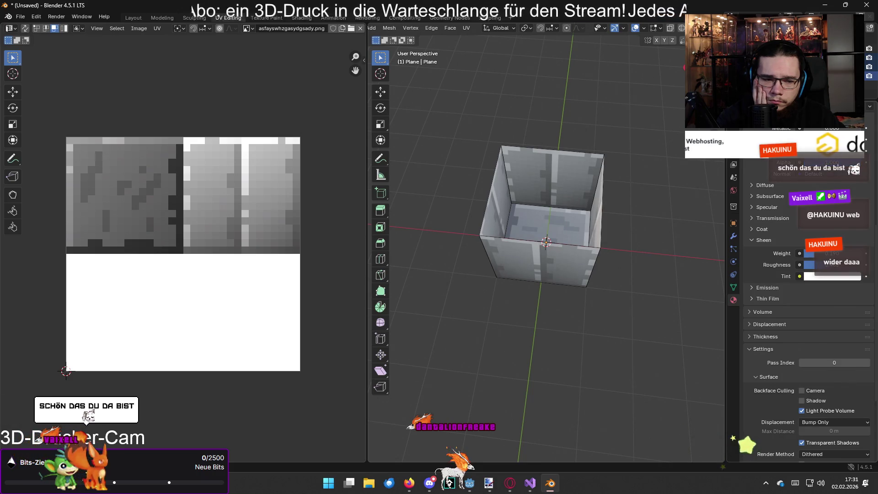
{"action": "left_click", "coordinate": [815, 278]}
{"action": "left_click_drag", "start_coordinate": [819, 239], "coordinate": [796, 240]}
{"action": "left_click", "coordinate": [856, 193]}
{"action": "left_click_drag", "start_coordinate": [857, 192], "coordinate": [854, 179]}
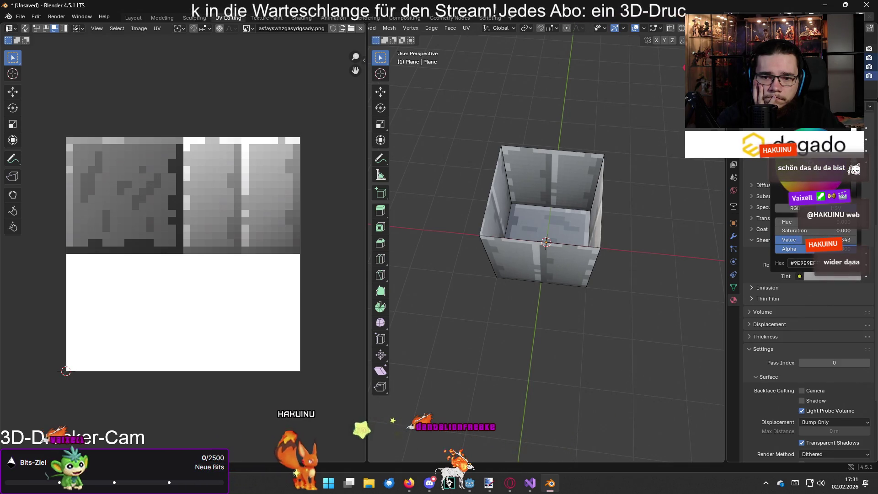
{"action": "scroll", "coordinate": [769, 257], "scroll_direction": "up", "scroll_amount": 2}
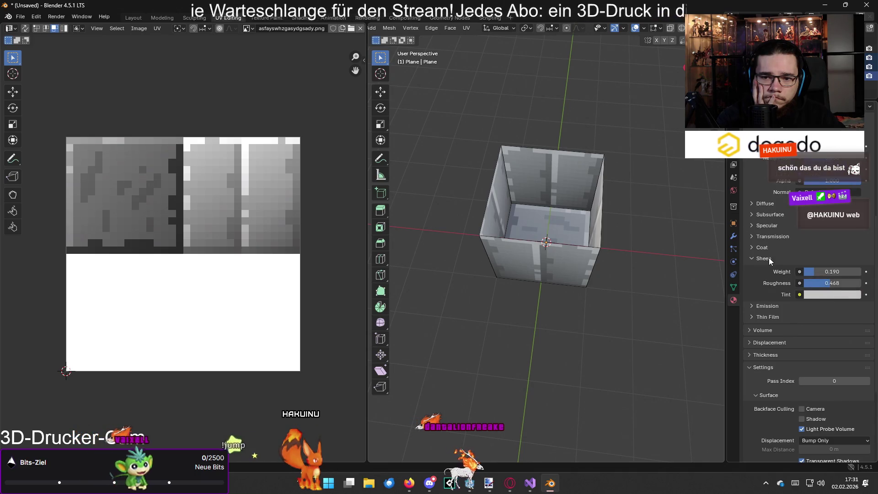
Inspect the Transmission, Specular and Subsurface panels, keeping Subsurface method Random Walk
{"action": "left_click", "coordinate": [770, 239]}
{"action": "left_click", "coordinate": [770, 239]}
{"action": "left_click", "coordinate": [767, 259]}
{"action": "left_click", "coordinate": [770, 226]}
{"action": "left_click", "coordinate": [770, 226]}
{"action": "left_click", "coordinate": [772, 213]}
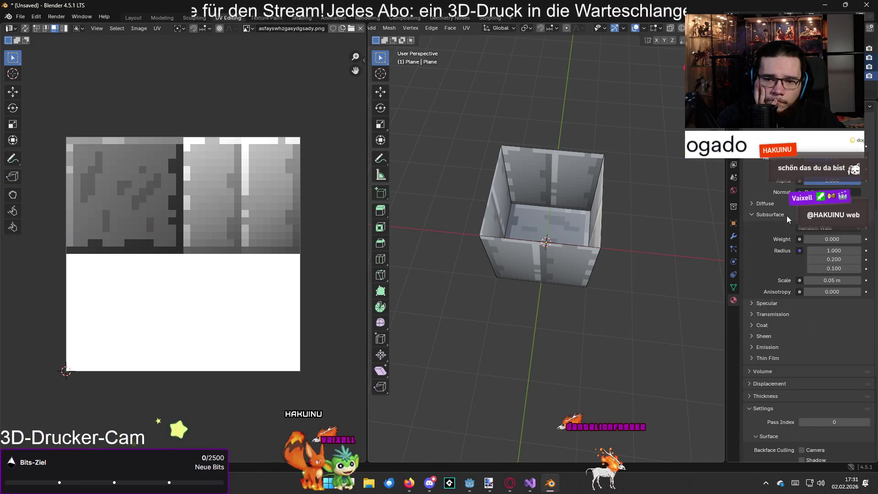
{"action": "left_click", "coordinate": [821, 229]}
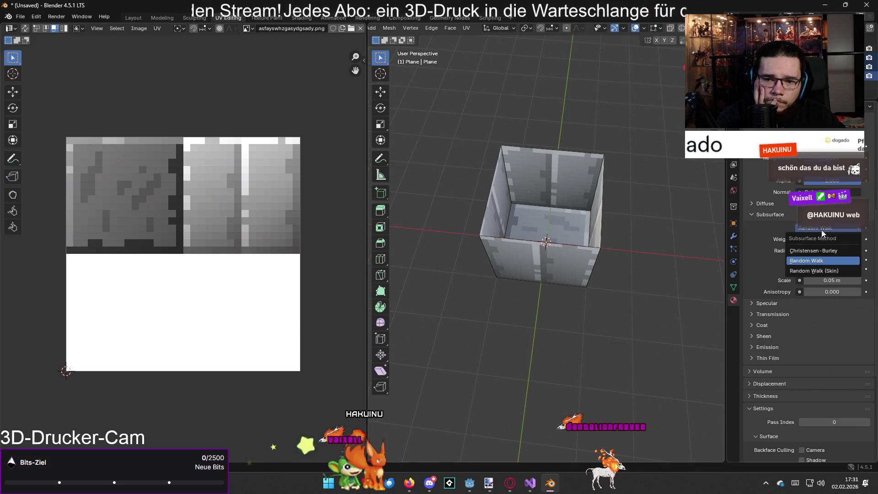
{"action": "left_click", "coordinate": [821, 227]}
{"action": "left_click", "coordinate": [822, 228]}
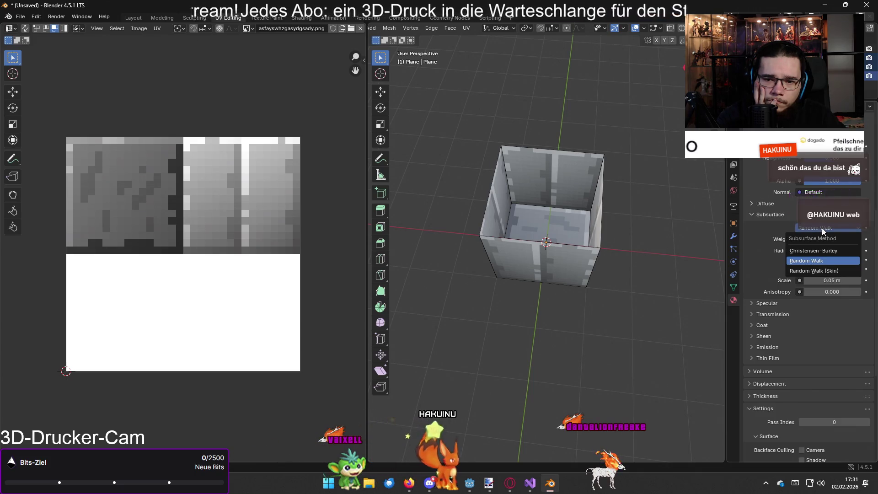
{"action": "left_click", "coordinate": [792, 216]}
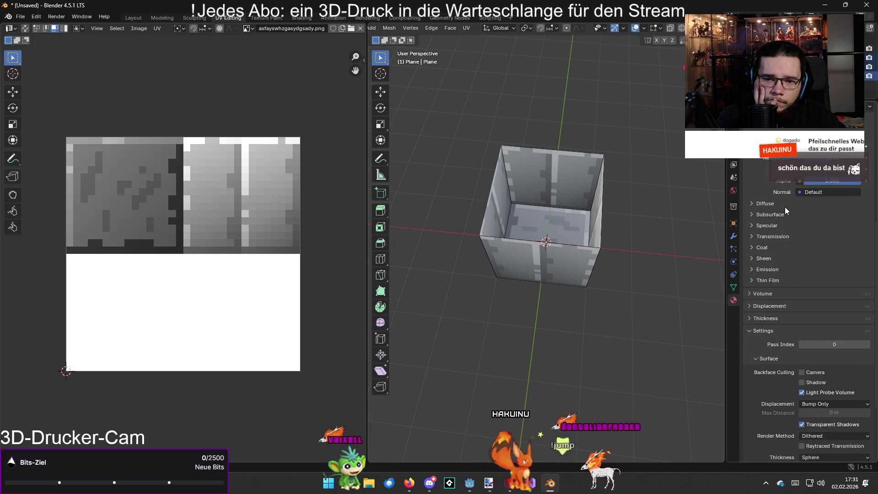
{"action": "scroll", "coordinate": [777, 214], "scroll_direction": "up", "scroll_amount": 2}
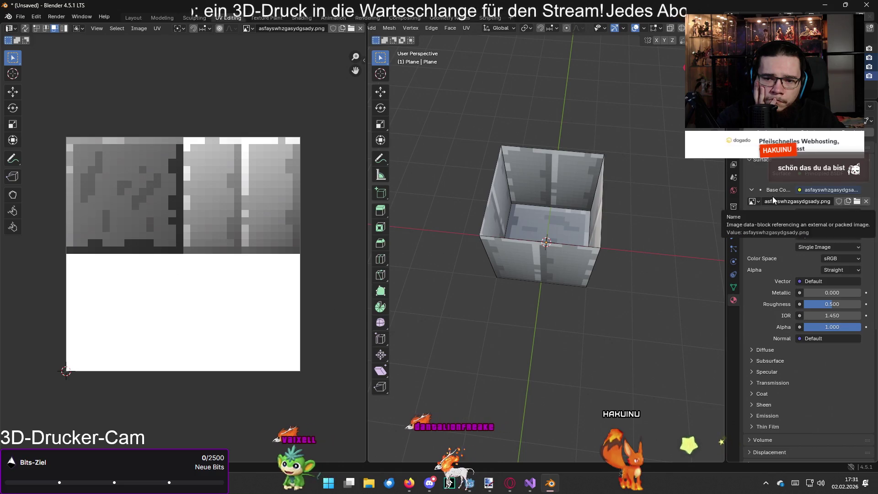
Connect an Image Texture node to the box material's Base Color
{"action": "left_click", "coordinate": [751, 189]}
{"action": "left_click", "coordinate": [751, 189]}
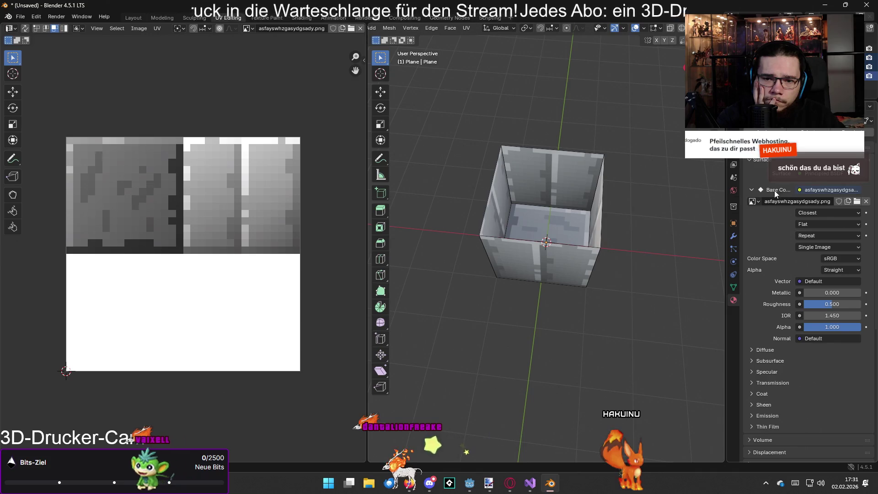
{"action": "left_click", "coordinate": [809, 191]}
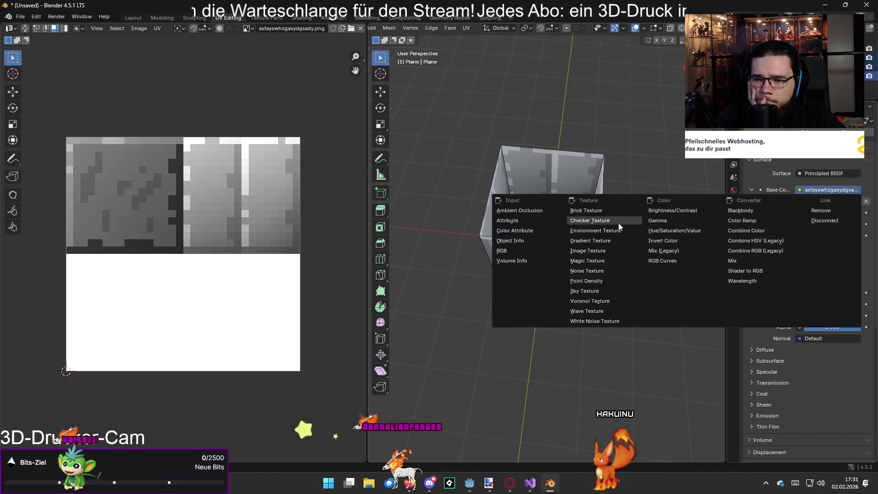
{"action": "left_click", "coordinate": [608, 251]}
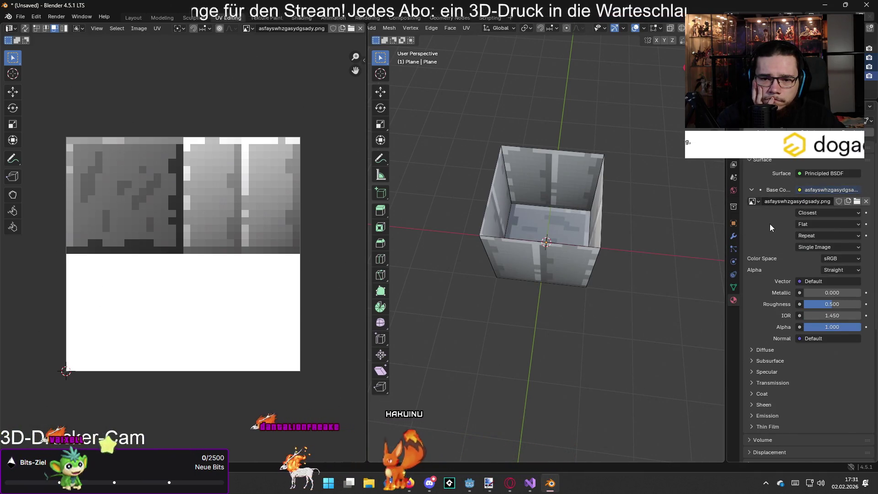
Compare Smart, Linear and Cubic interpolation, settling on Closest for crisp pixels
{"action": "left_click", "coordinate": [817, 211]}
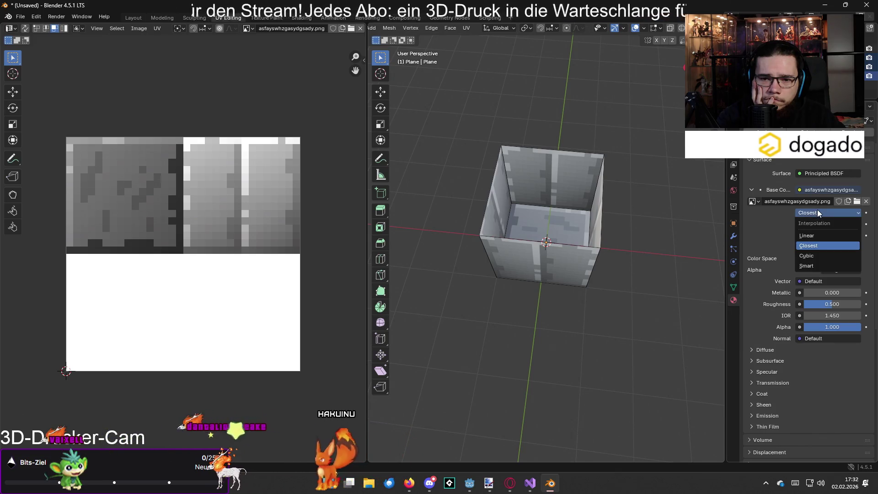
{"action": "left_click", "coordinate": [813, 264]}
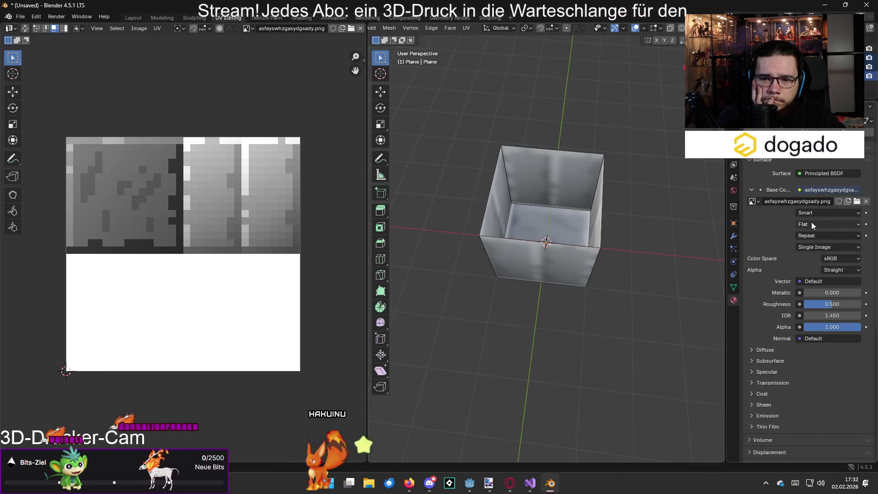
{"action": "left_click", "coordinate": [813, 213]}
{"action": "left_click", "coordinate": [817, 234]}
{"action": "left_click", "coordinate": [814, 212]}
{"action": "left_click", "coordinate": [818, 244]}
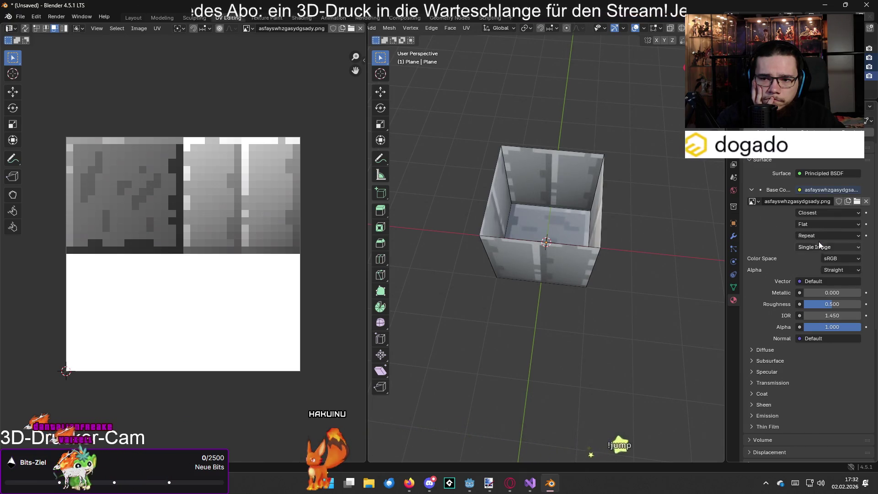
{"action": "left_click", "coordinate": [819, 214]}
{"action": "left_click", "coordinate": [806, 253]}
{"action": "left_click", "coordinate": [808, 214]}
{"action": "left_click", "coordinate": [818, 244]}
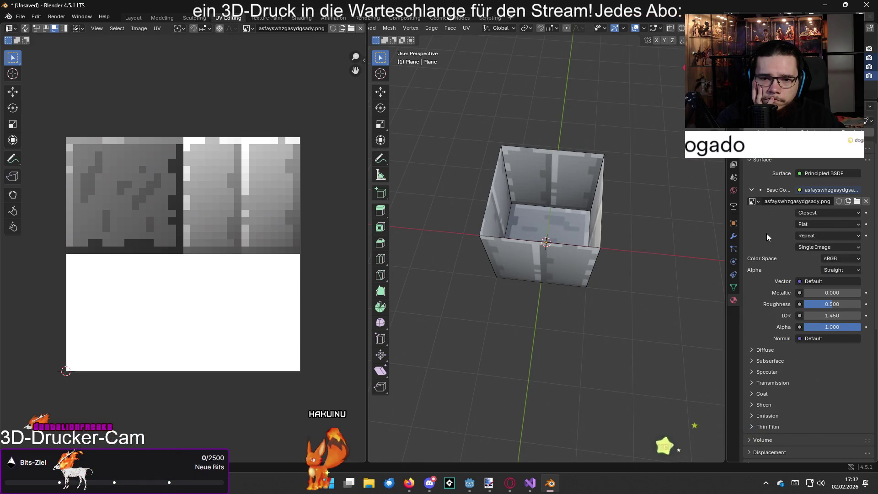
Keep the texture extension on Repeat, then orbit down and select an inner wall face
{"action": "left_click", "coordinate": [808, 222]}
{"action": "left_click", "coordinate": [809, 220]}
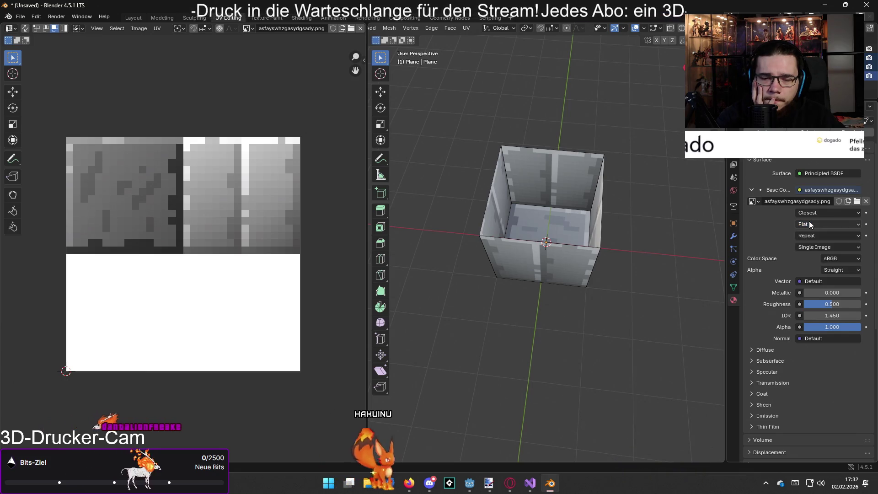
{"action": "left_click", "coordinate": [814, 232]}
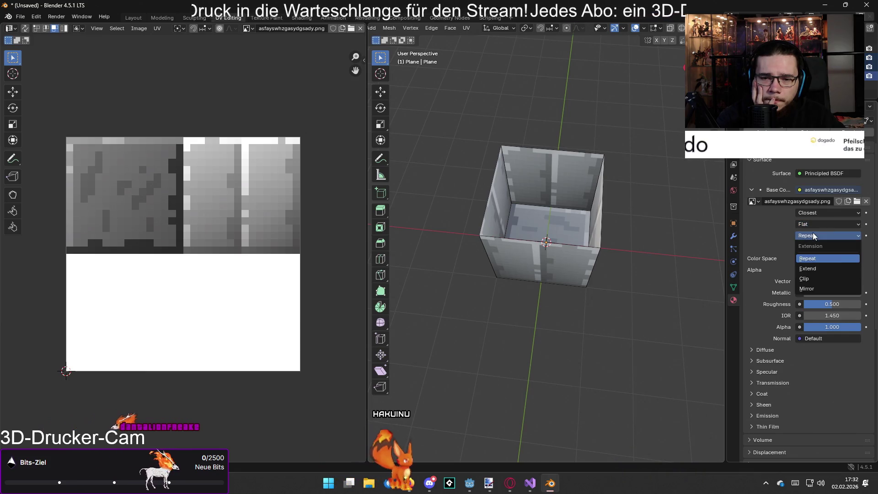
{"action": "left_click", "coordinate": [808, 258]}
{"action": "mouse_move", "coordinate": [664, 230]}
{"action": "left_mouse_down"}
{"action": "mouse_move", "coordinate": [455, 219]}
{"action": "mouse_move", "coordinate": [472, 226]}
{"action": "left_mouse_up"}
{"action": "left_click", "coordinate": [521, 196]}
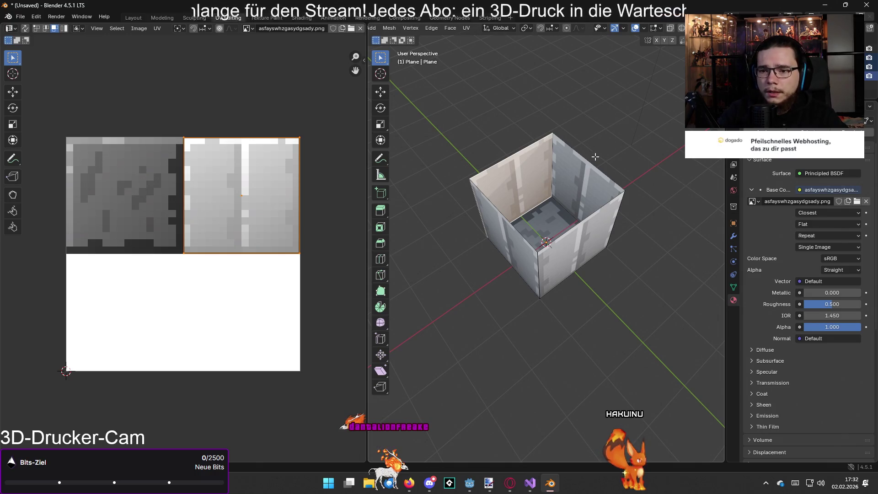
Return to Object Mode, cancel a trial resize so scale stays 1.000, and go to Layout
{"action": "key", "text": "Tab"}
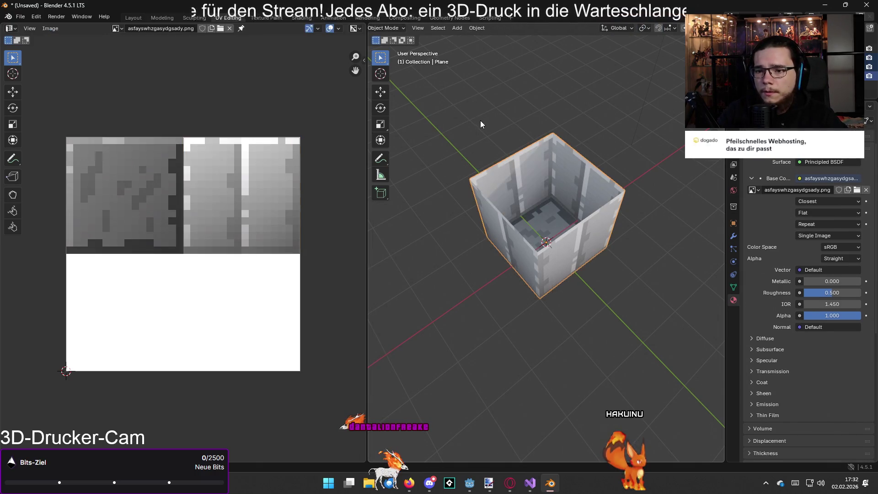
{"action": "key", "text": "s"}
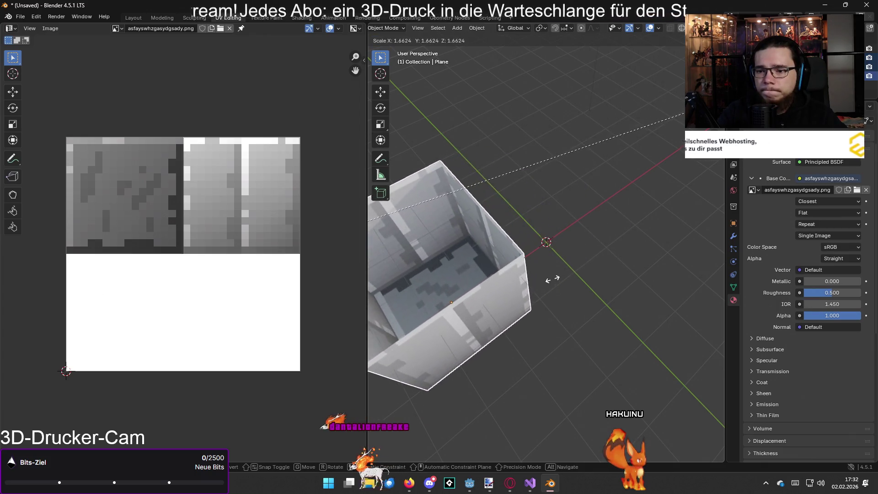
{"action": "key", "text": "Escape"}
{"action": "scroll", "coordinate": [587, 270], "scroll_direction": "down", "scroll_amount": 5}
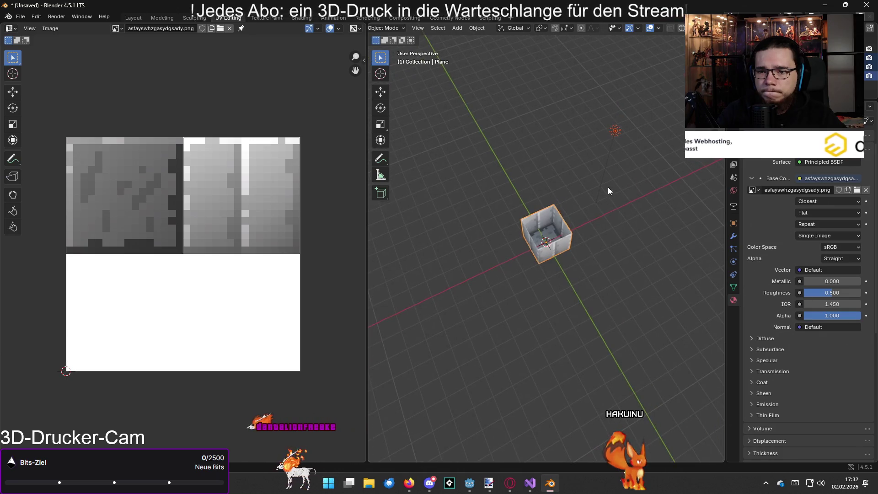
{"action": "left_click", "coordinate": [134, 18]}
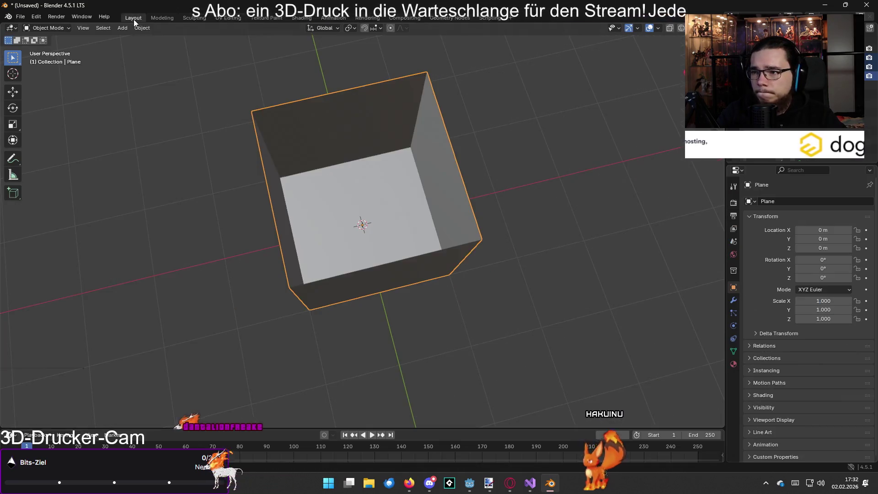
{"action": "key", "text": "s"}
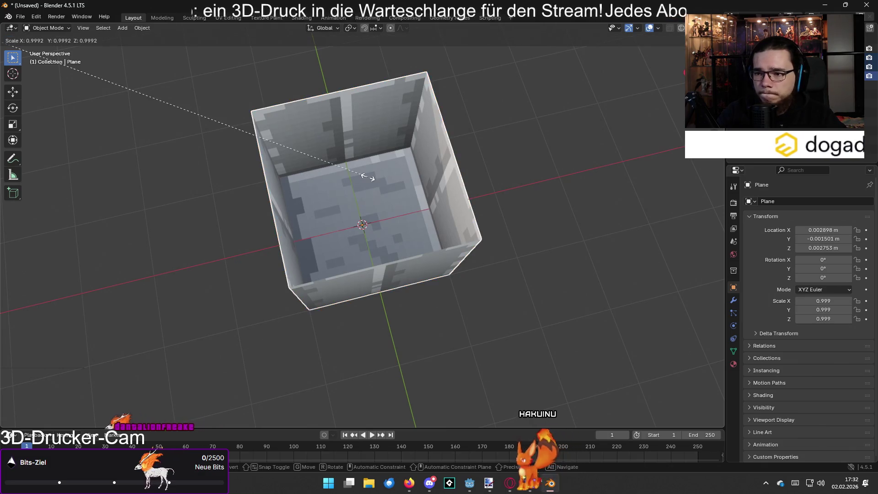
{"action": "right_click", "coordinate": [349, 182]}
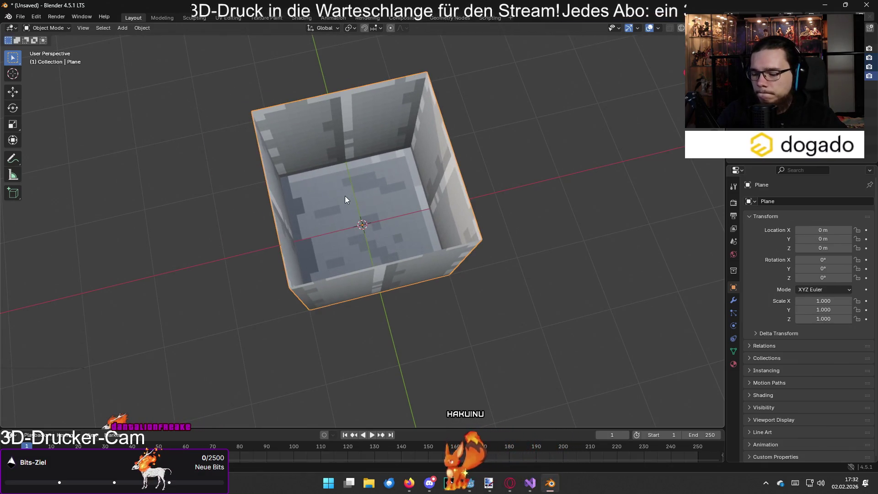
{"action": "right_click", "coordinate": [424, 213]}
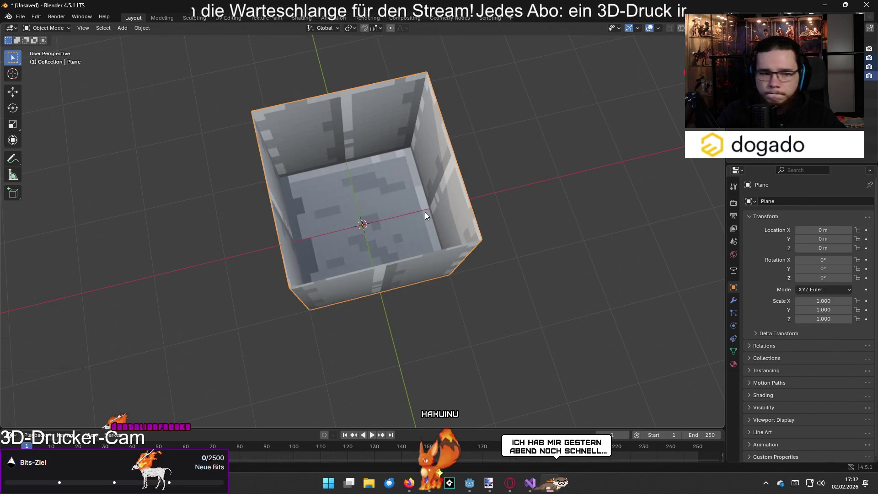
{"action": "left_click_drag", "start_coordinate": [421, 209], "coordinate": [415, 188]}
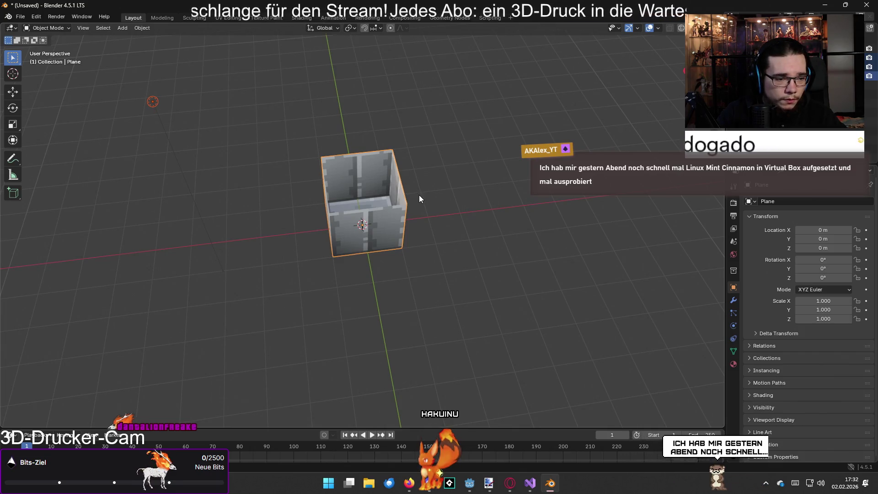
{"action": "key", "text": "ctrl+s"}
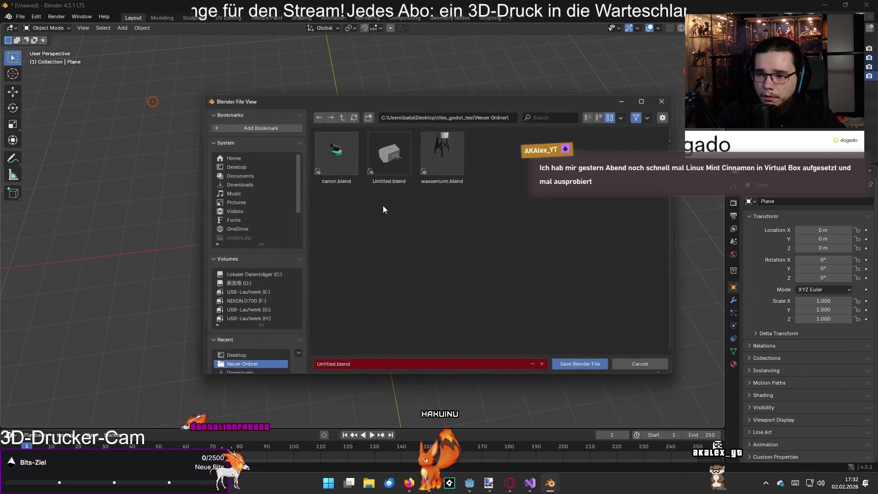
{"action": "key", "text": "Escape"}
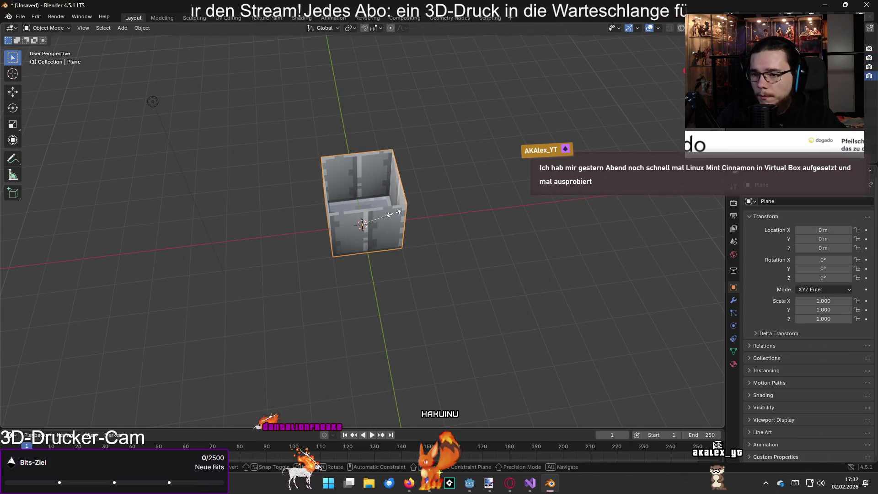
Try several rough scale-ups of the box, then undo back to its original size
{"action": "key", "text": "s"}
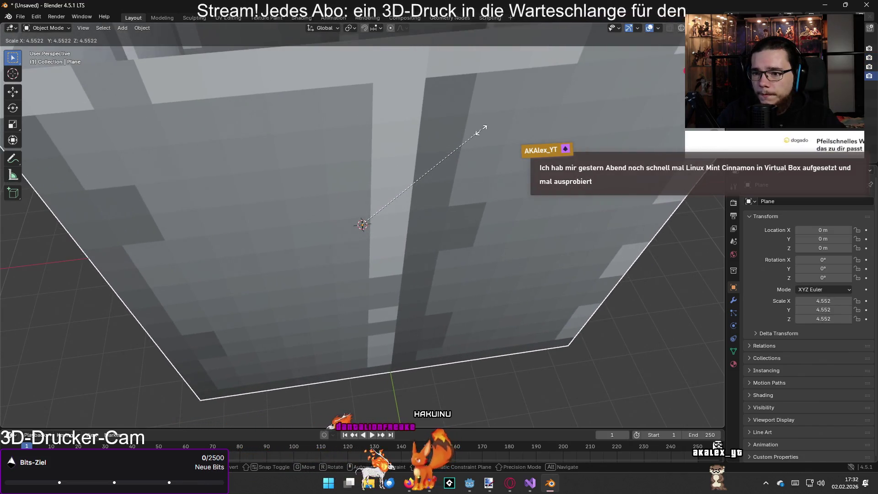
{"action": "left_click", "coordinate": [500, 111]}
{"action": "scroll", "coordinate": [487, 138], "scroll_direction": "down", "scroll_amount": 5}
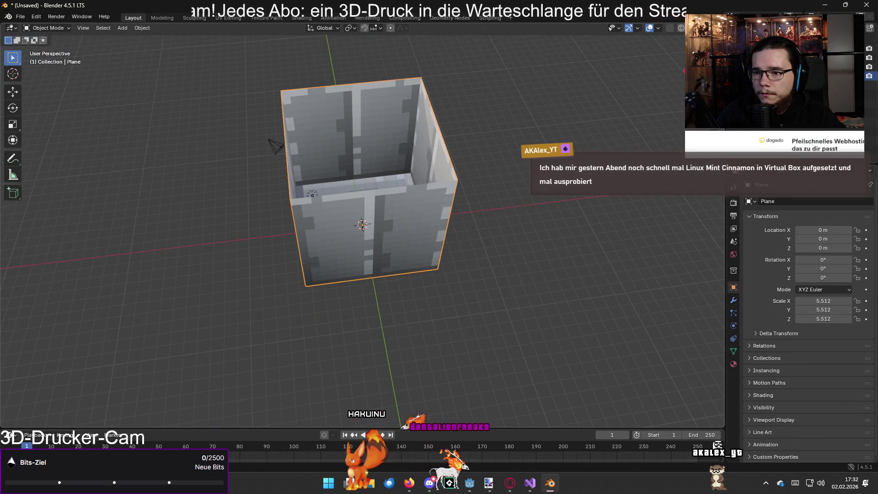
{"action": "key", "text": "s"}
{"action": "left_click", "coordinate": [453, 143]}
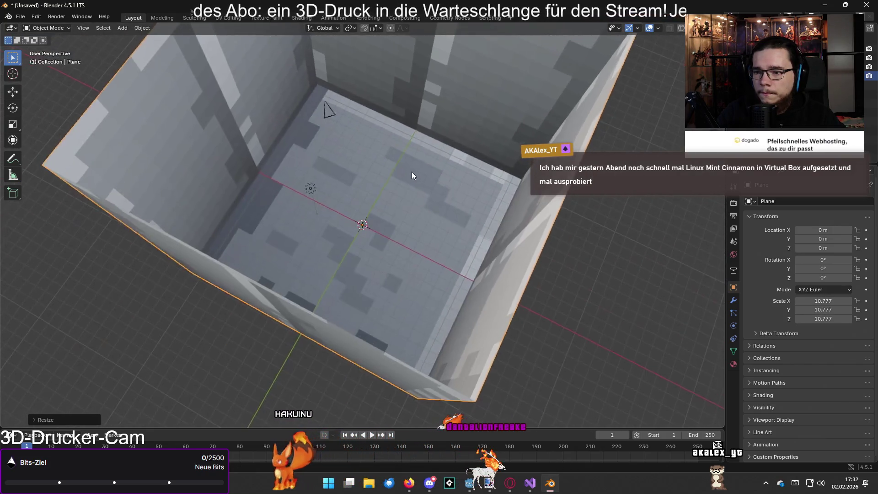
{"action": "key", "text": "s"}
{"action": "left_click", "coordinate": [412, 176]}
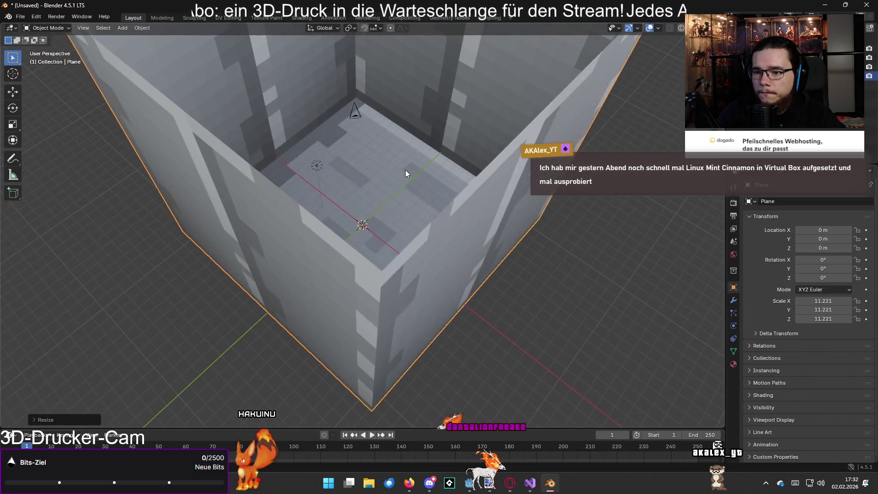
{"action": "key", "text": "s"}
{"action": "key", "text": "Escape"}
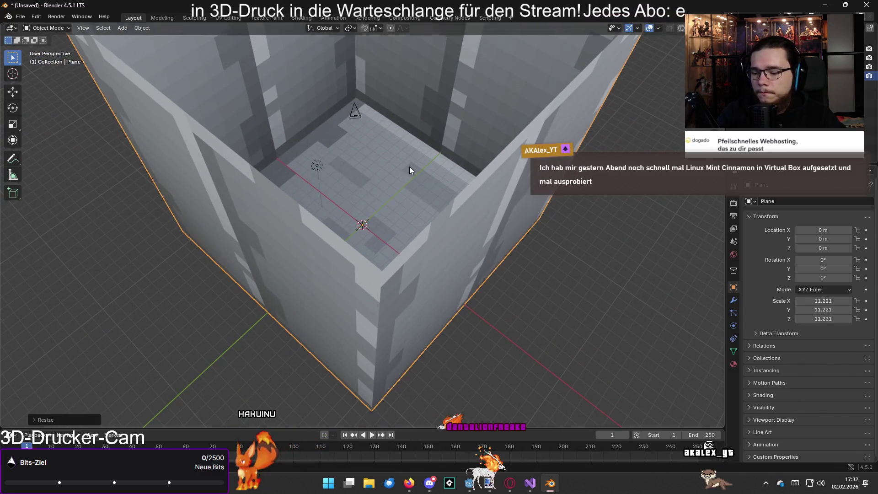
{"action": "key", "text": "ctrl+z"}
{"action": "key", "text": "ctrl+z"}
{"action": "key", "text": "ctrl+z"}
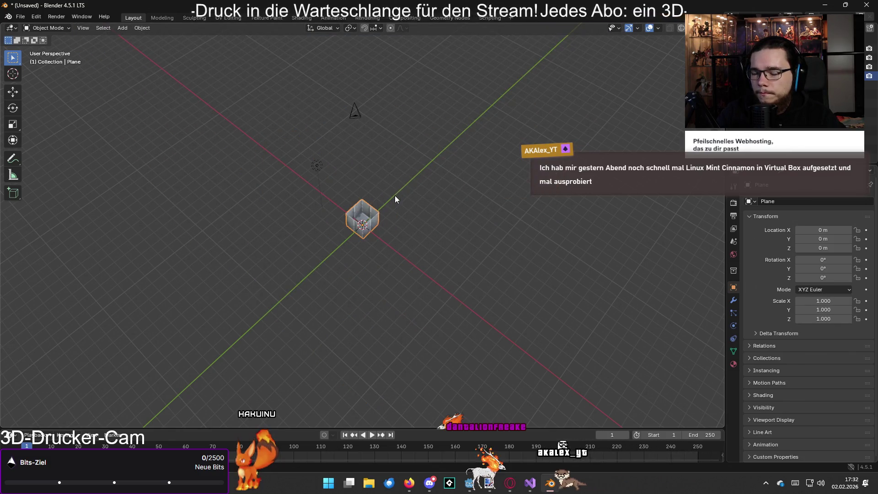
Scale the box uniformly to exactly 10 and orbit to look inside
{"action": "key", "text": "s"}
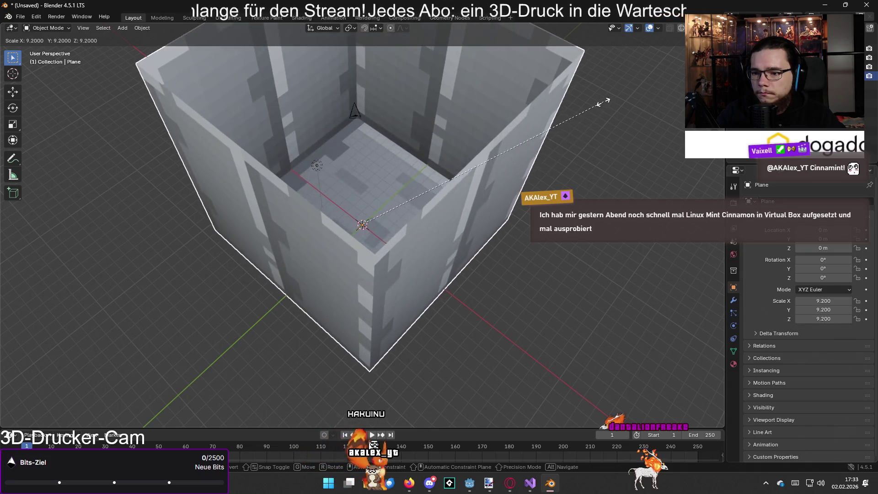
{"action": "left_click", "coordinate": [608, 70]}
{"action": "mouse_move", "coordinate": [495, 158]}
{"action": "left_mouse_down"}
{"action": "mouse_move", "coordinate": [488, 173]}
{"action": "mouse_move", "coordinate": [508, 203]}
{"action": "mouse_move", "coordinate": [495, 180]}
{"action": "mouse_move", "coordinate": [523, 129]}
{"action": "left_mouse_up"}
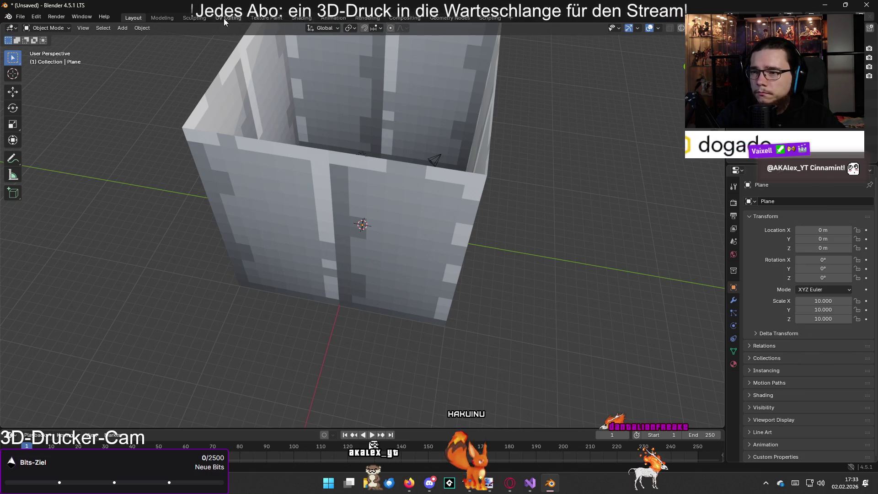
{"action": "left_click", "coordinate": [223, 18]}
Toggle face selection on the enlarged box, then switch to the 'blender uv repeat image' search results
{"action": "left_click", "coordinate": [506, 226]}
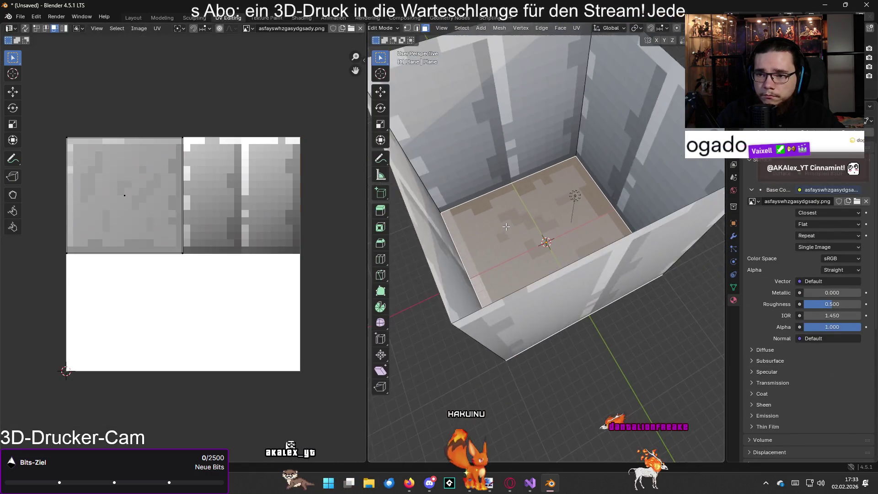
{"action": "scroll", "coordinate": [506, 226], "scroll_direction": "down", "scroll_amount": 4}
{"action": "left_click", "coordinate": [438, 260]}
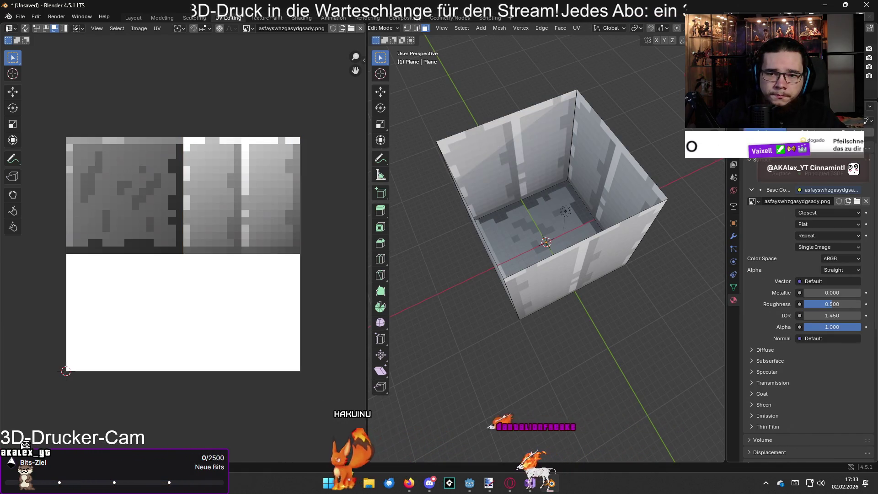
{"action": "key", "text": "a"}
{"action": "key", "text": "alt+a"}
{"action": "key", "text": "a"}
{"action": "key", "text": "alt+a"}
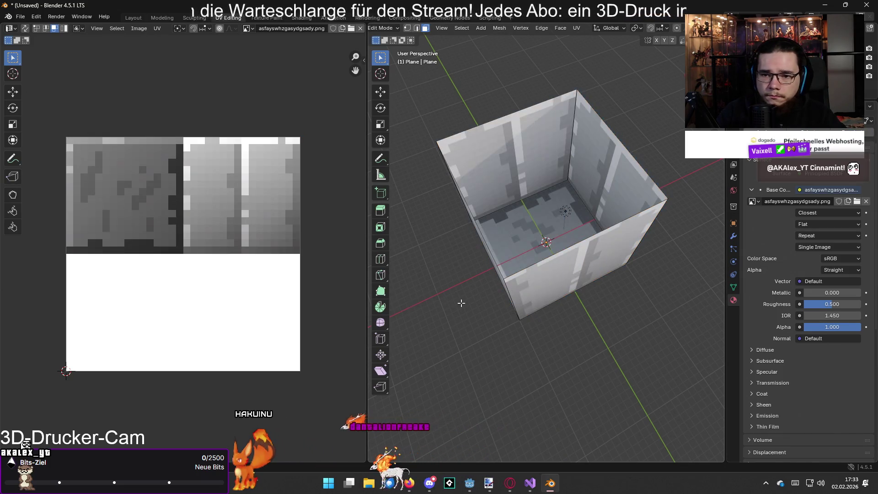
{"action": "key", "text": "alt+Tab"}
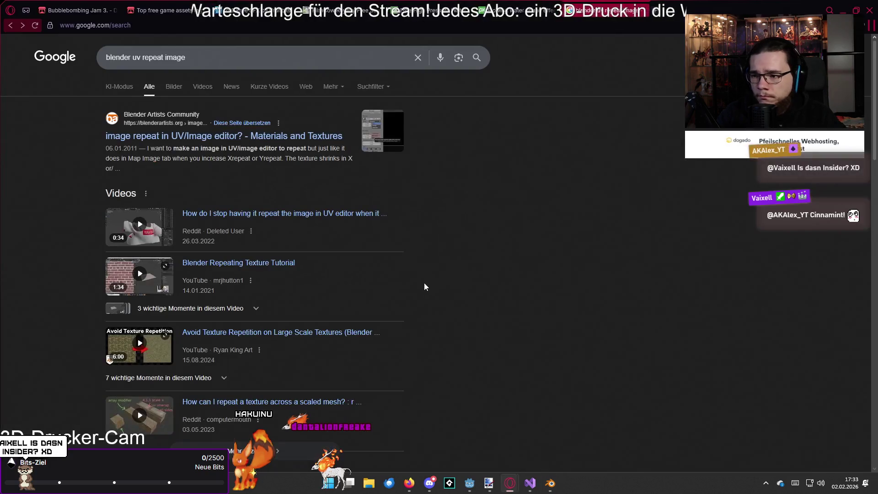
Skim the Blender Repeating Texture Tutorial's brick tiling and UV layout parts, then return to Blender
{"action": "left_click", "coordinate": [286, 268]}
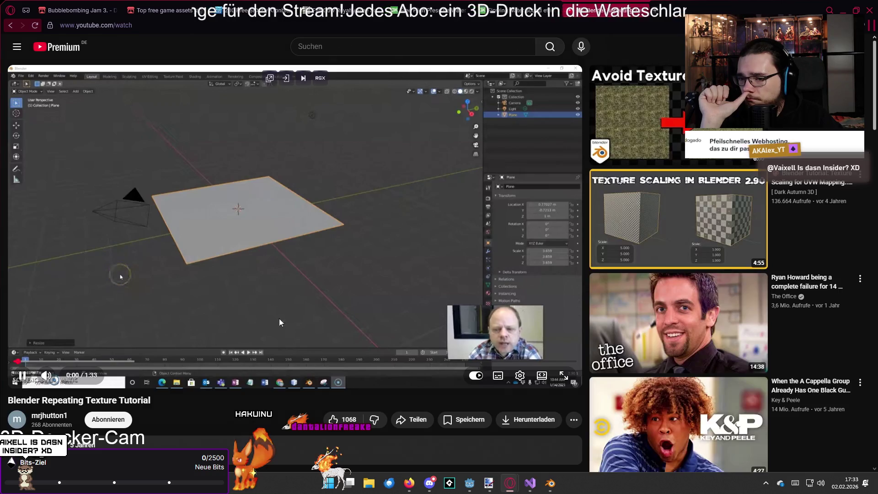
{"action": "left_click_drag", "start_coordinate": [75, 362], "coordinate": [186, 363]}
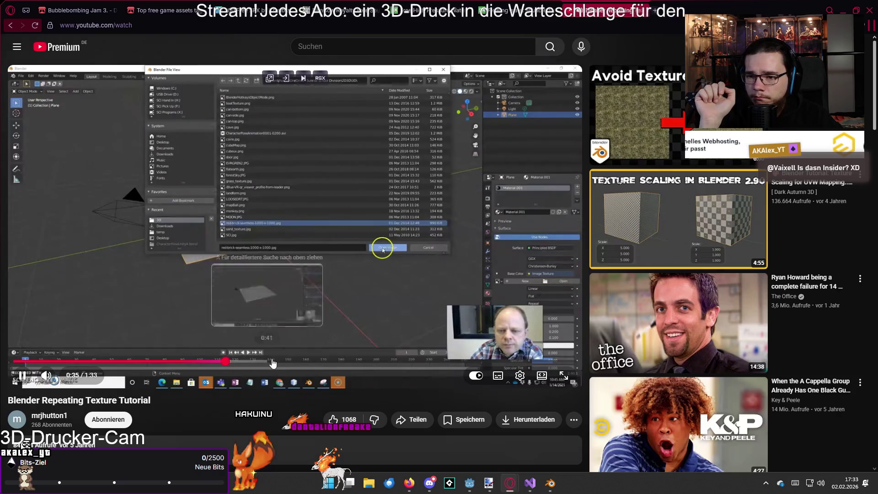
{"action": "left_click", "coordinate": [274, 363]}
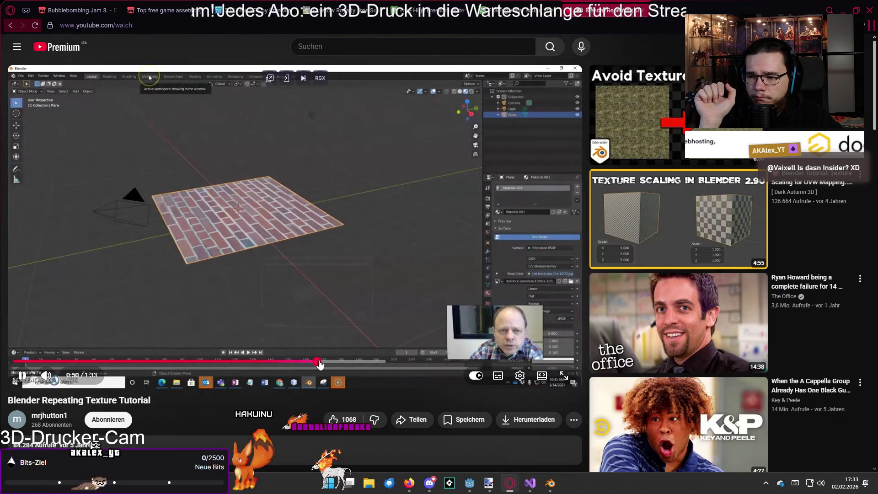
{"action": "left_click", "coordinate": [383, 362]}
{"action": "left_click", "coordinate": [411, 363]}
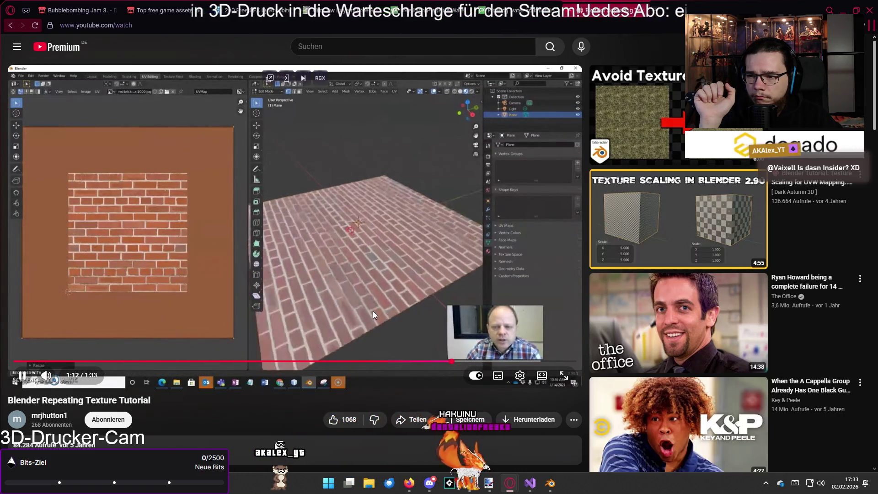
{"action": "left_click", "coordinate": [359, 268]}
{"action": "key", "text": "alt+Tab"}
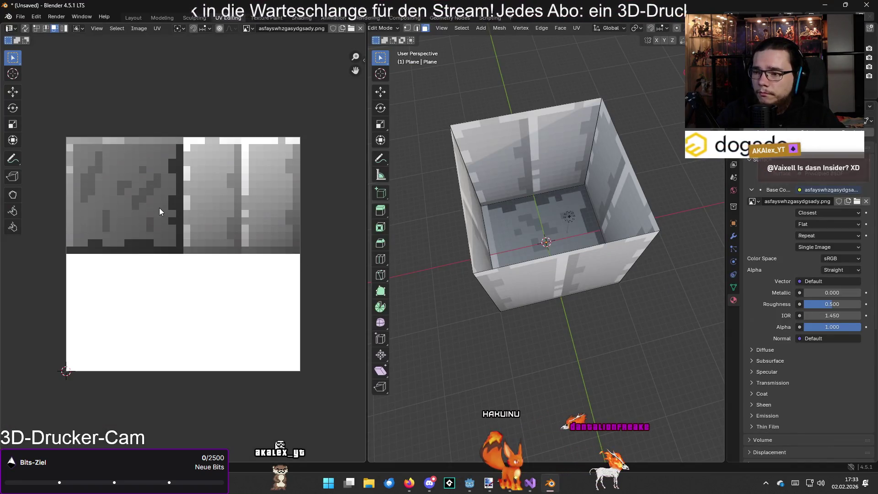
Select the floor's UV island, cancel a trial enlargement, and switch to Paint.NET
{"action": "left_click", "coordinate": [551, 210]}
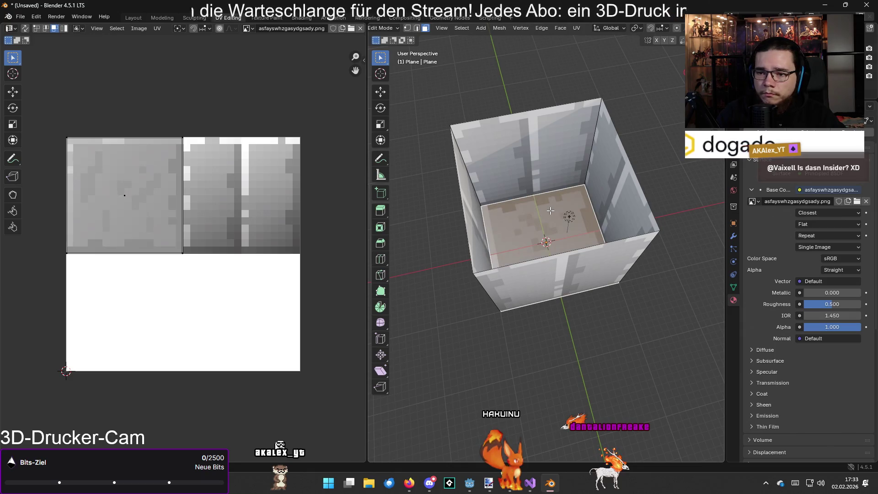
{"action": "left_click", "coordinate": [122, 198]}
{"action": "key", "text": "s"}
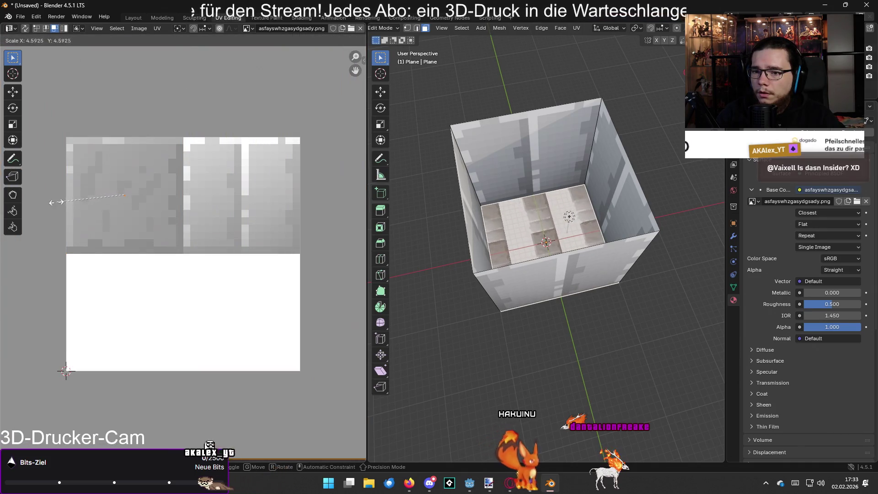
{"action": "right_click", "coordinate": [53, 202]}
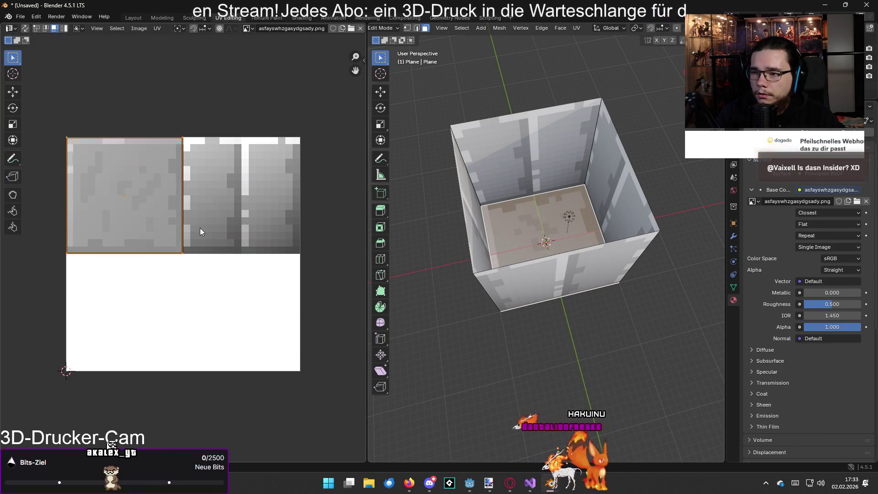
{"action": "key", "text": "alt+Tab"}
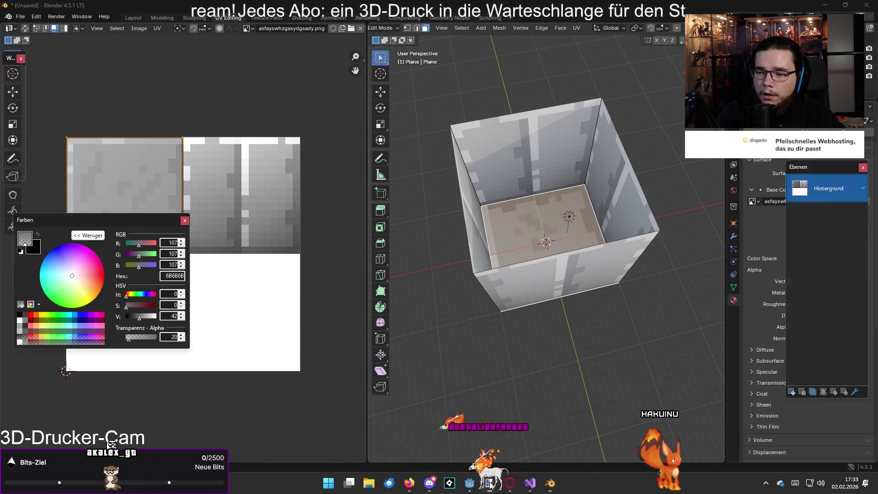
Crop the texture to the left 16 × 16 floor tile and save it as floor.png
{"action": "mouse_move", "coordinate": [215, 203]}
{"action": "left_mouse_down"}
{"action": "mouse_move", "coordinate": [323, 284]}
{"action": "mouse_move", "coordinate": [346, 336]}
{"action": "left_mouse_up"}
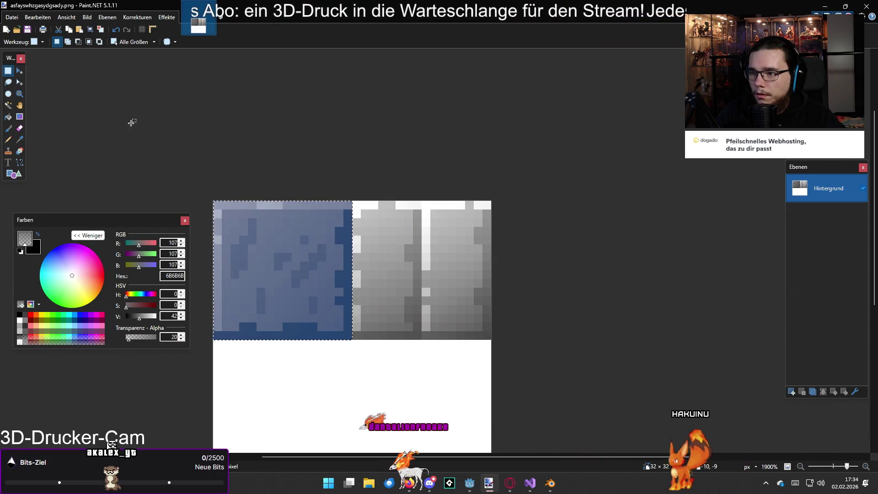
{"action": "left_click", "coordinate": [88, 43]}
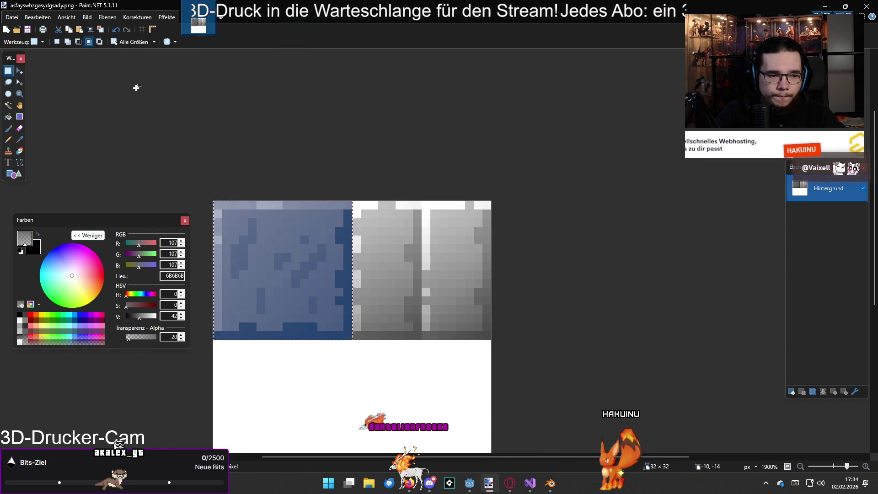
{"action": "left_click", "coordinate": [101, 31]}
{"action": "key", "text": "ctrl+shift+s"}
{"action": "type", "text": "floor"}
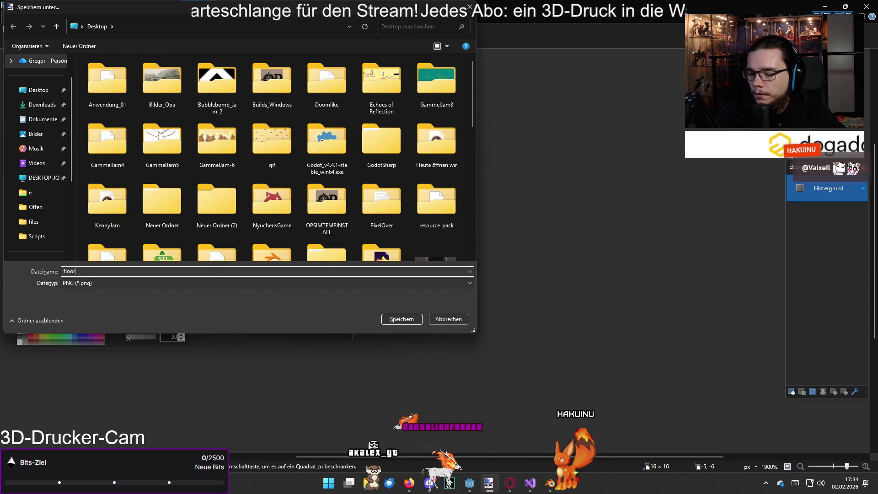
{"action": "key", "text": "Return"}
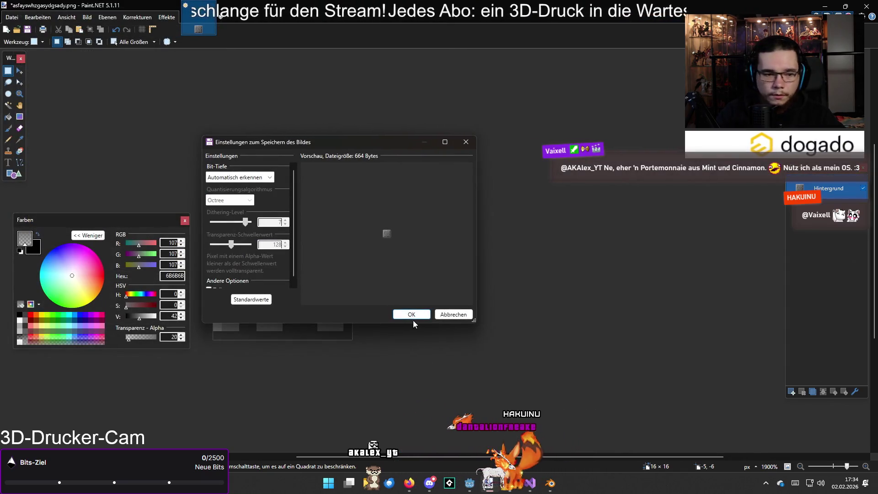
{"action": "left_click", "coordinate": [413, 316]}
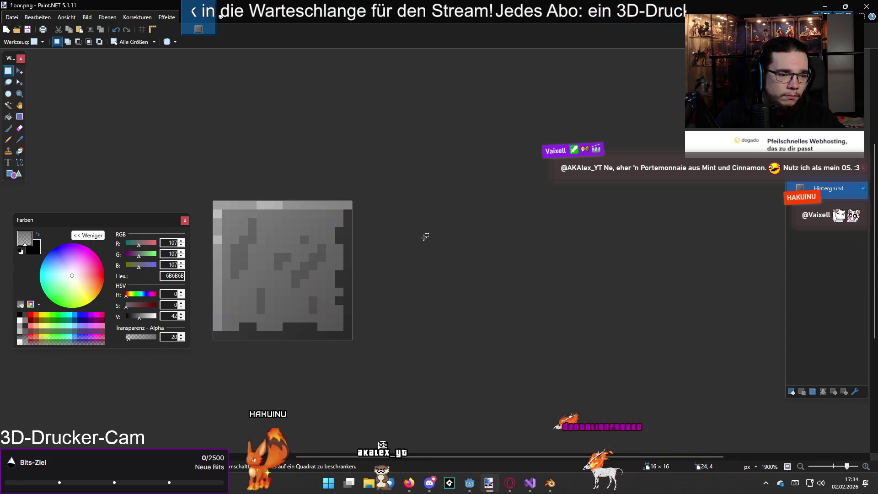
Undo the crop, crop to the right-hand wall tile, and save it as wall.png
{"action": "key", "text": "ctrl+z"}
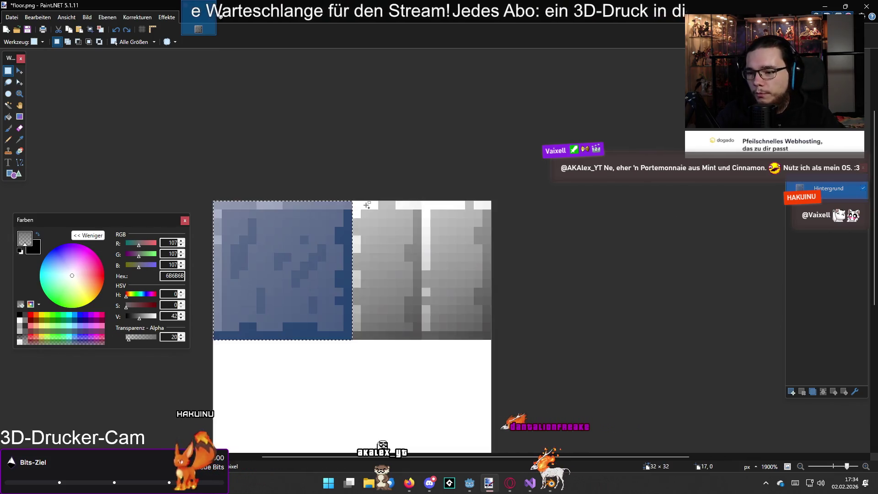
{"action": "mouse_move", "coordinate": [353, 201]}
{"action": "left_mouse_down"}
{"action": "mouse_move", "coordinate": [416, 257]}
{"action": "mouse_move", "coordinate": [483, 240]}
{"action": "mouse_move", "coordinate": [497, 345]}
{"action": "left_mouse_up"}
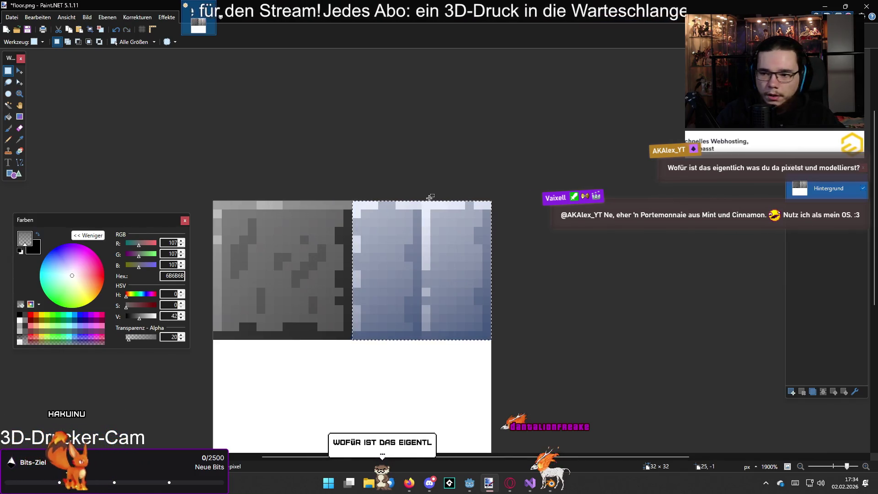
{"action": "left_click", "coordinate": [100, 30]}
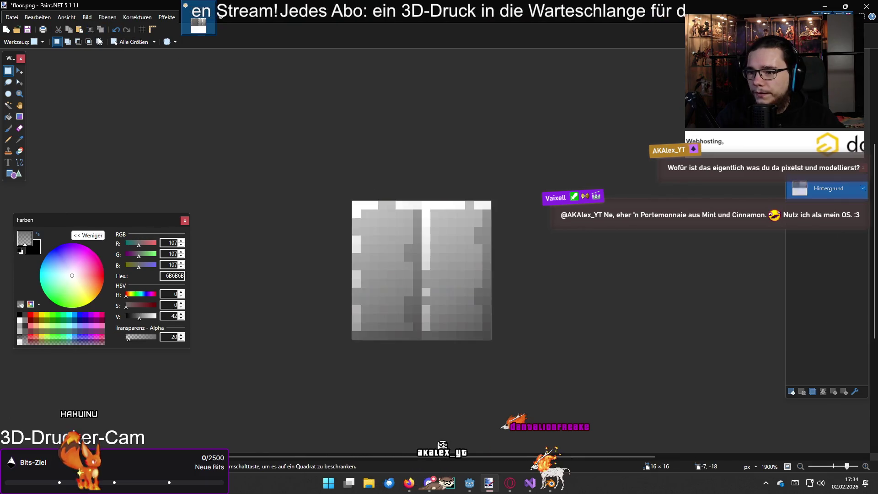
{"action": "key", "text": "ctrl+a"}
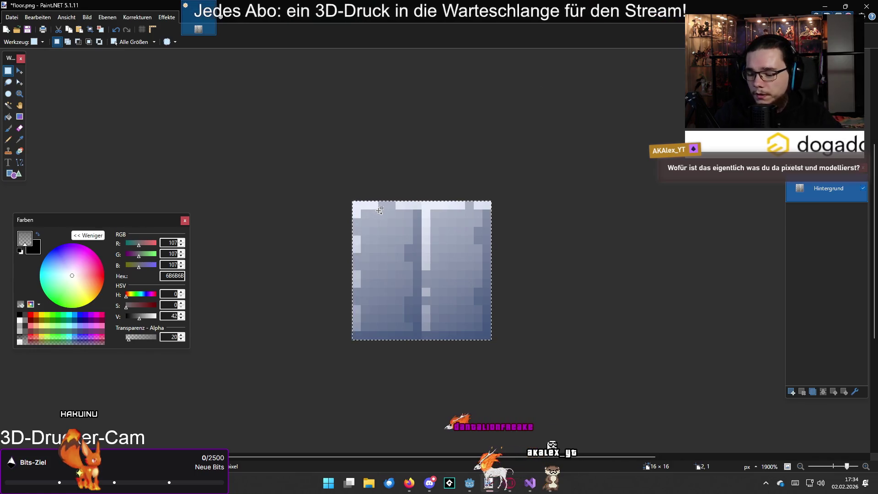
{"action": "key", "text": "ctrl+shift+s"}
{"action": "type", "text": "wall"}
{"action": "key", "text": "Return"}
{"action": "key", "text": "Return"}
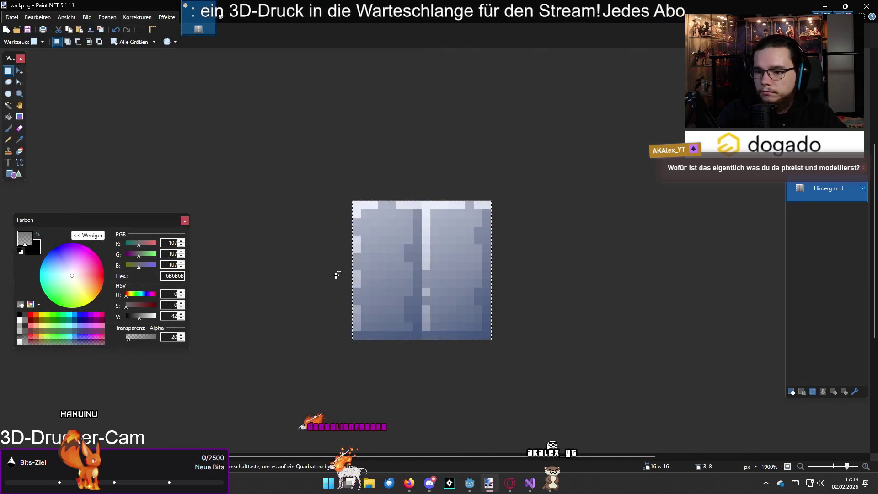
{"action": "left_click", "coordinate": [550, 491]}
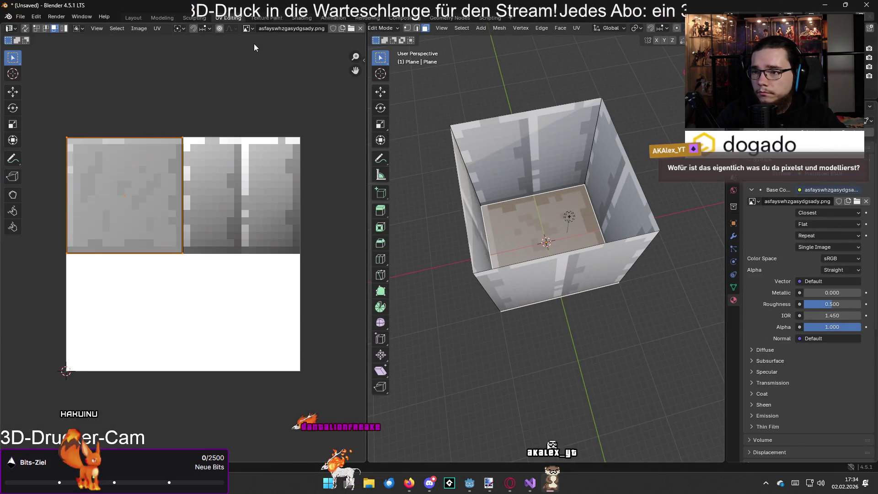
Unlink the combined texture in the UV editor and open floor.png from the Desktop
{"action": "left_click", "coordinate": [248, 28]}
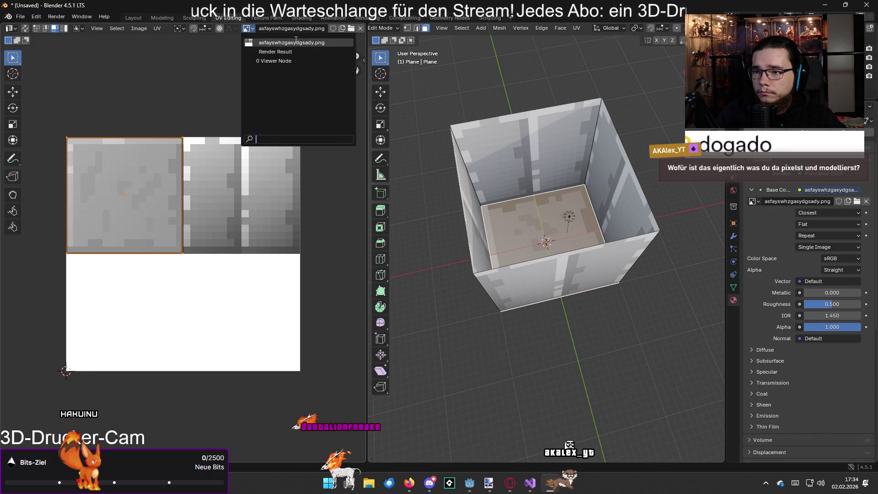
{"action": "left_click", "coordinate": [361, 29]}
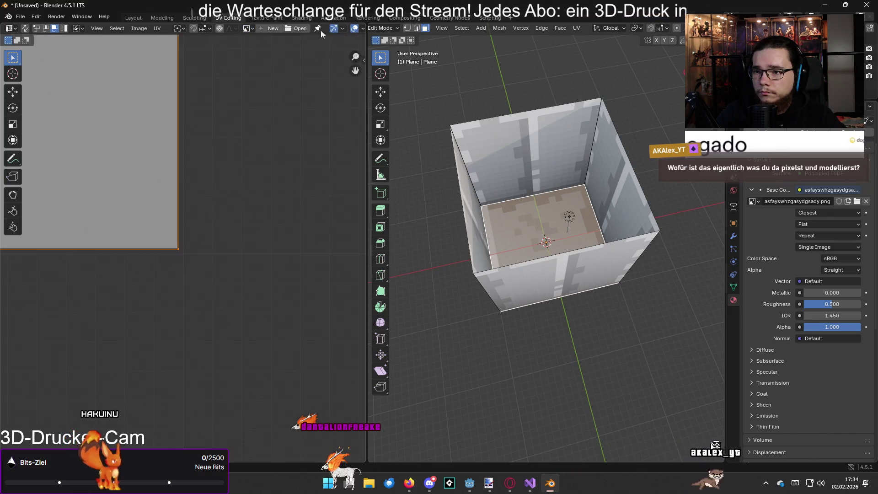
{"action": "scroll", "coordinate": [332, 260], "scroll_direction": "up", "scroll_amount": 2}
{"action": "scroll", "coordinate": [275, 255], "scroll_direction": "down", "scroll_amount": 3}
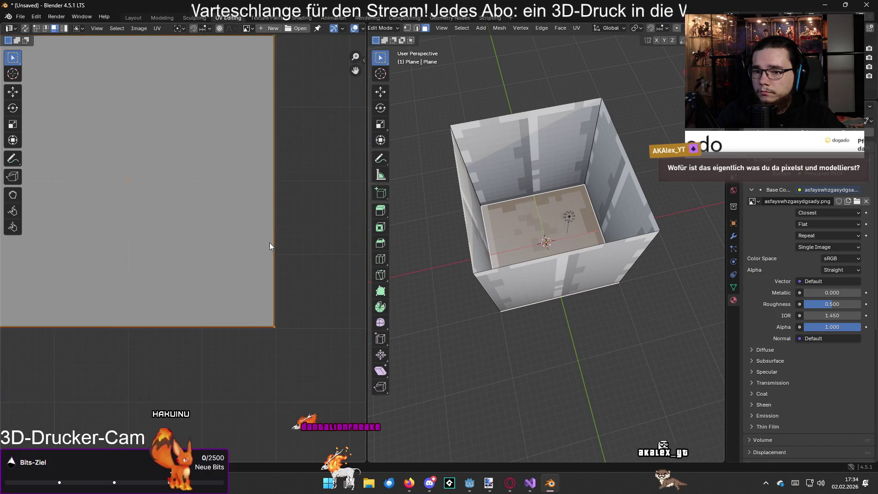
{"action": "left_click", "coordinate": [297, 28]}
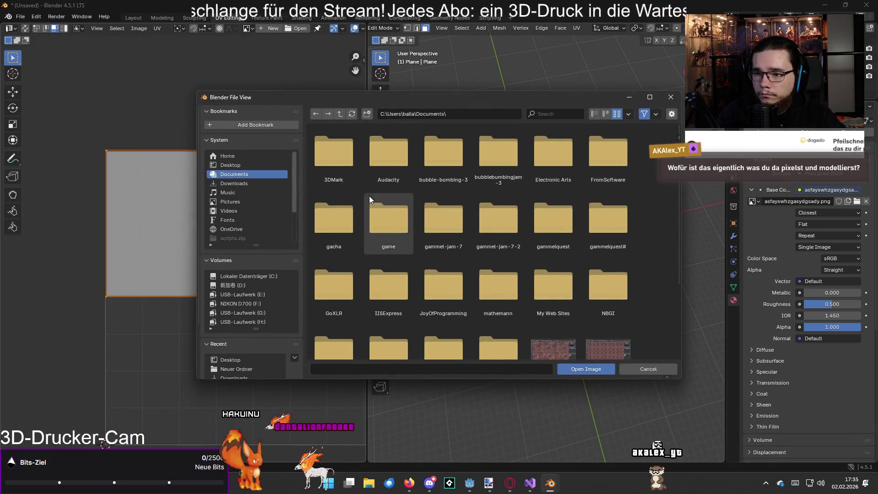
{"action": "scroll", "coordinate": [413, 216], "scroll_direction": "down", "scroll_amount": 3}
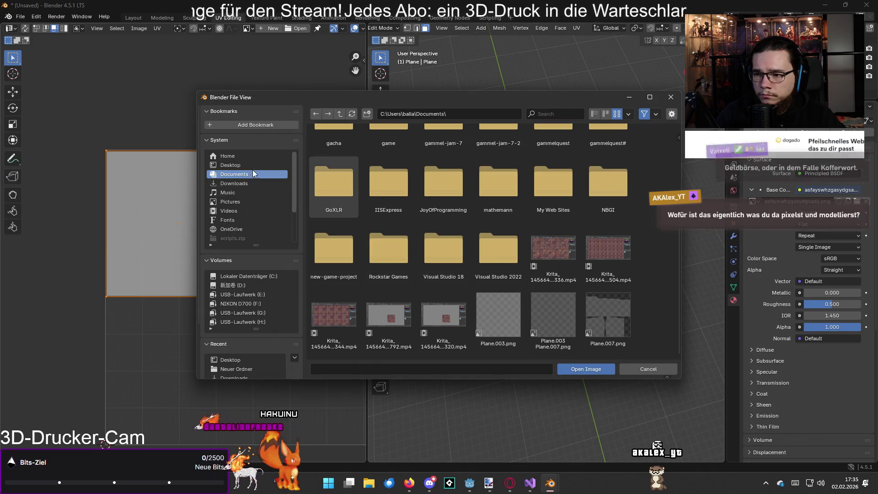
{"action": "left_click", "coordinate": [260, 165]}
{"action": "scroll", "coordinate": [522, 239], "scroll_direction": "down", "scroll_amount": 2}
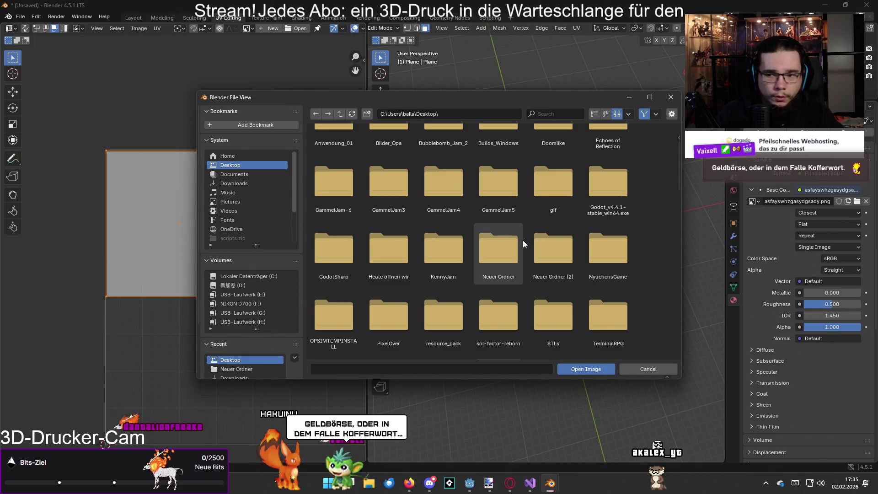
{"action": "scroll", "coordinate": [511, 232], "scroll_direction": "down", "scroll_amount": 10}
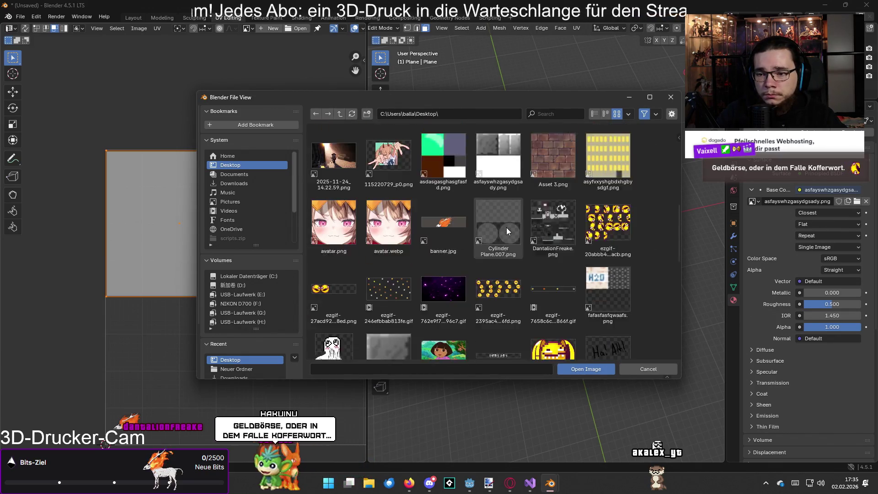
{"action": "scroll", "coordinate": [506, 230], "scroll_direction": "down", "scroll_amount": 5}
{"action": "double_click", "coordinate": [392, 251]}
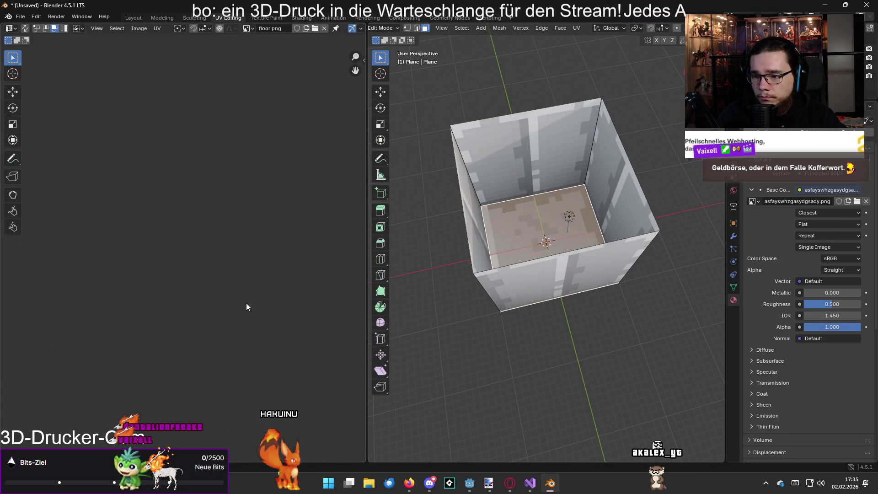
Fit the floor's UV island to cover the whole floor image
{"action": "scroll", "coordinate": [288, 314], "scroll_direction": "up", "scroll_amount": 6}
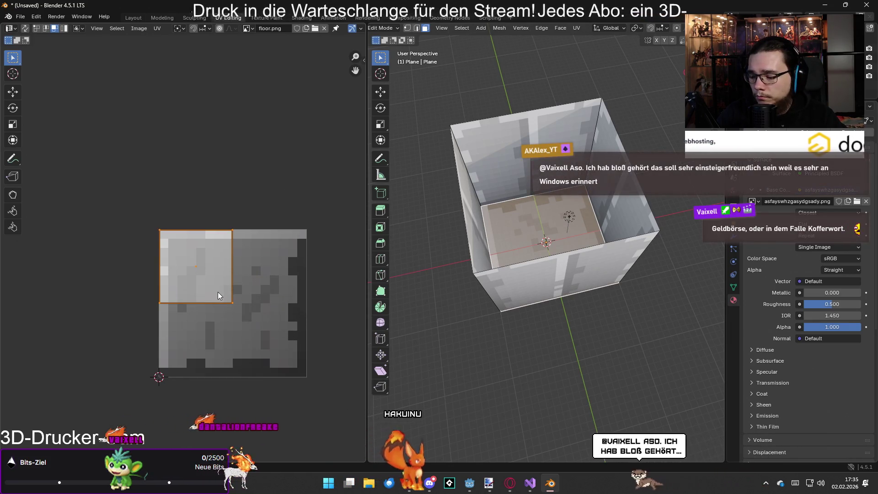
{"action": "key", "text": "s"}
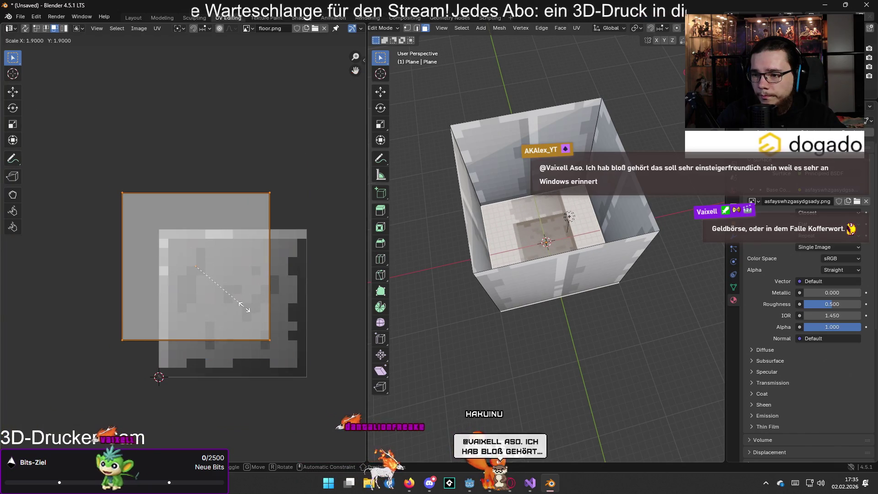
{"action": "key", "text": "Escape"}
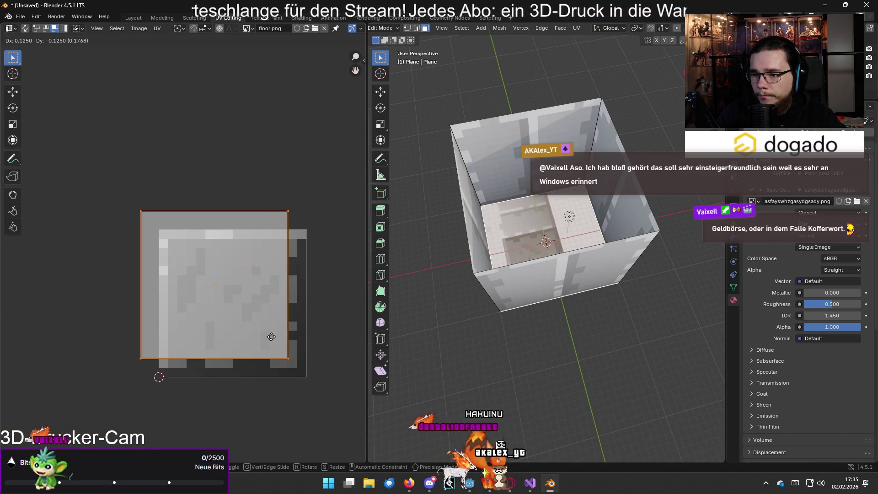
{"action": "scroll", "coordinate": [269, 330], "scroll_direction": "down", "scroll_amount": 1}
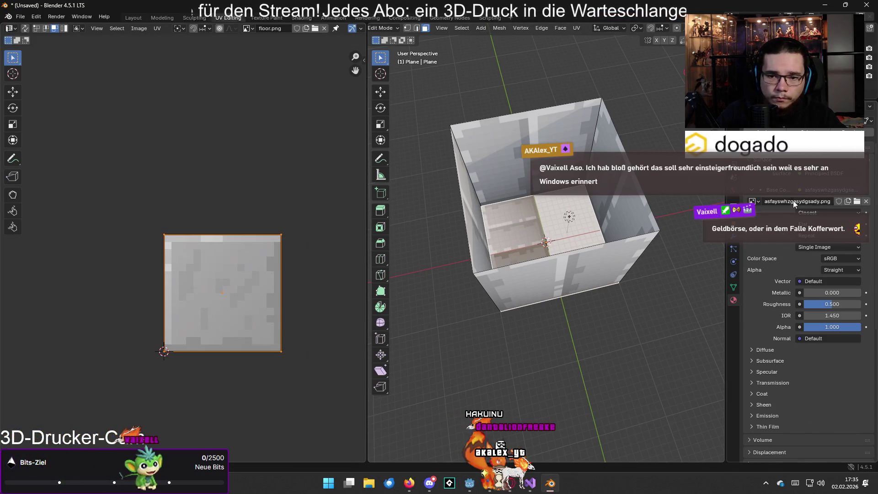
Assign floor.png to the box material's Base Color image texture
{"action": "left_click", "coordinate": [754, 202]}
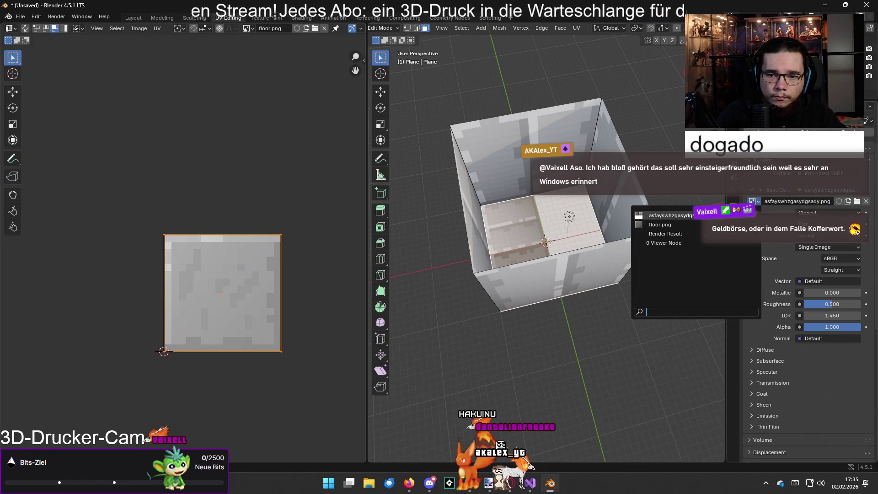
{"action": "left_click", "coordinate": [703, 225]}
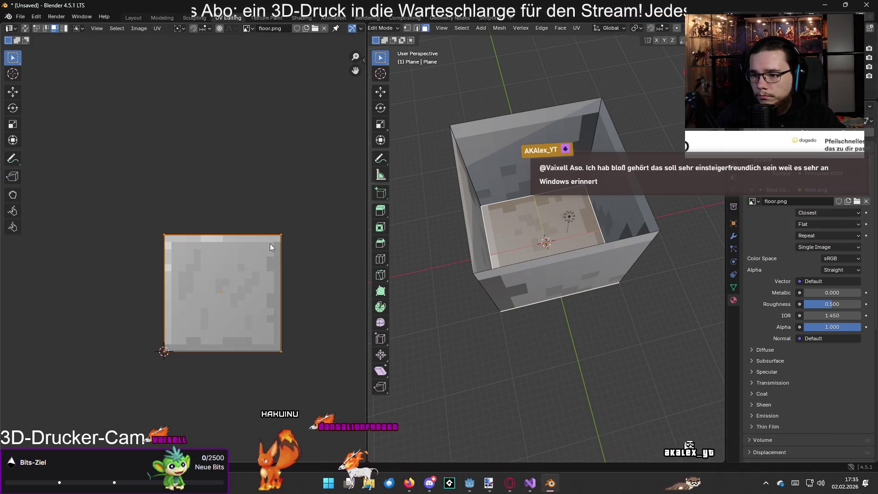
{"action": "scroll", "coordinate": [247, 285], "scroll_direction": "down", "scroll_amount": 4}
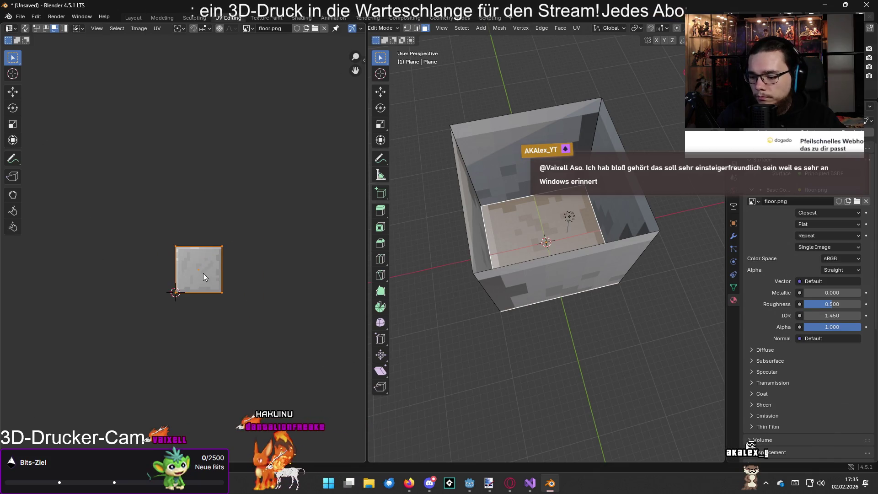
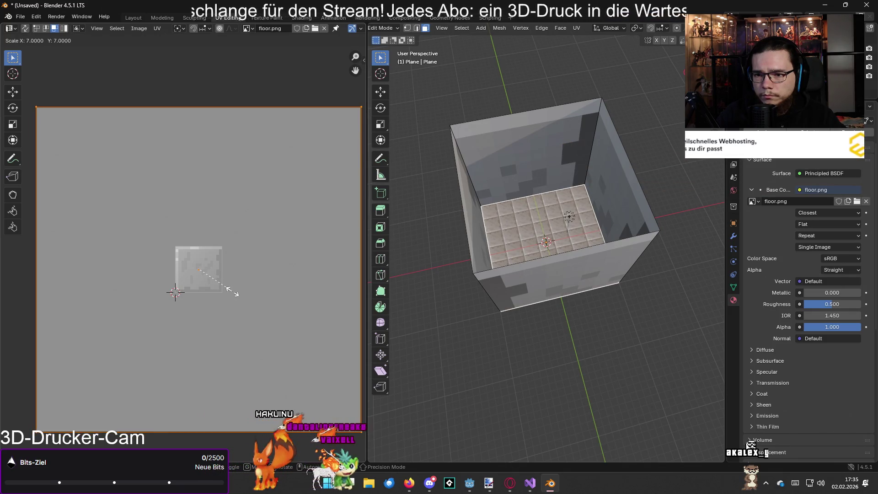
Add a second material slot to the box and create a new material in it
{"action": "key", "text": "KP_Decimal"}
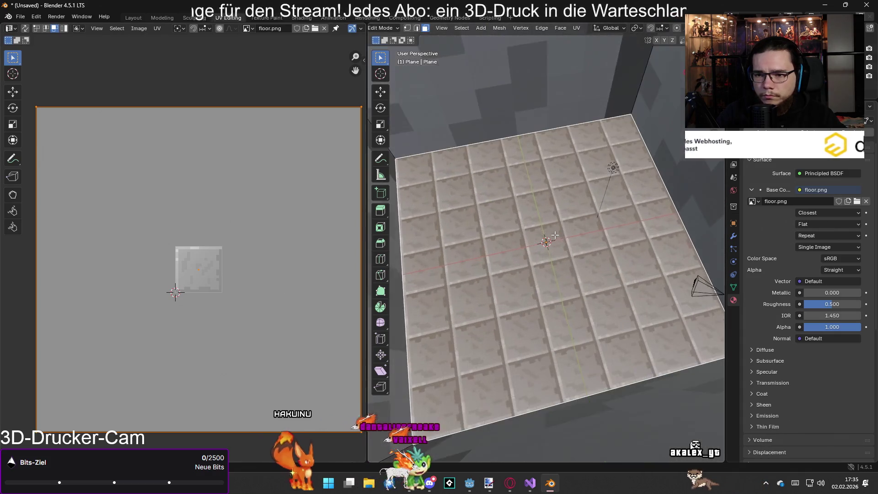
{"action": "scroll", "coordinate": [434, 259], "scroll_direction": "down", "scroll_amount": 3}
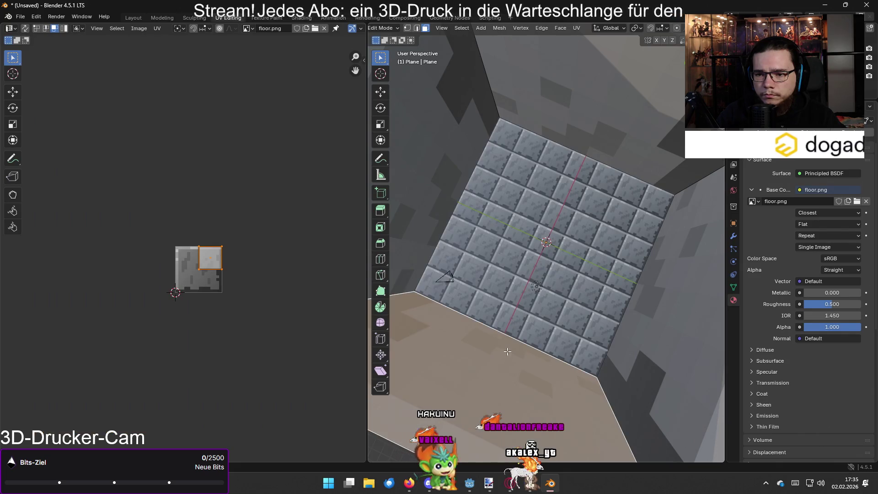
{"action": "scroll", "coordinate": [507, 352], "scroll_direction": "down", "scroll_amount": 5}
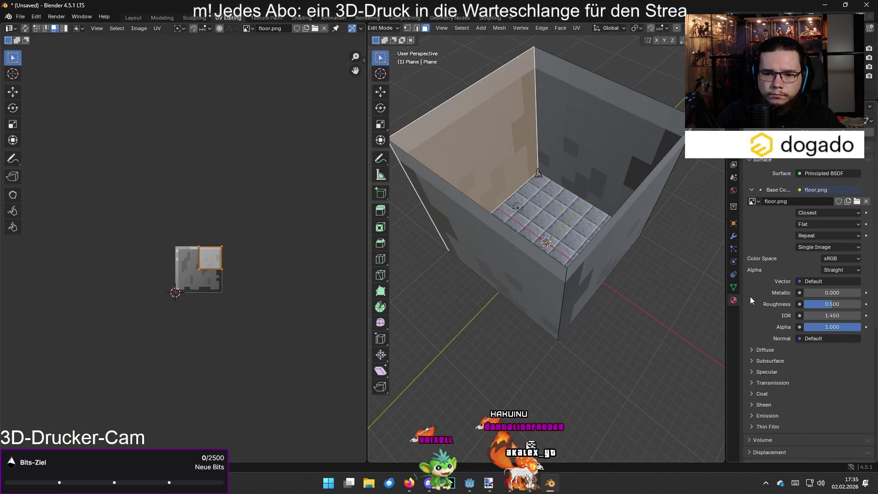
{"action": "scroll", "coordinate": [777, 194], "scroll_direction": "up", "scroll_amount": 2}
{"action": "scroll", "coordinate": [791, 157], "scroll_direction": "up", "scroll_amount": 1}
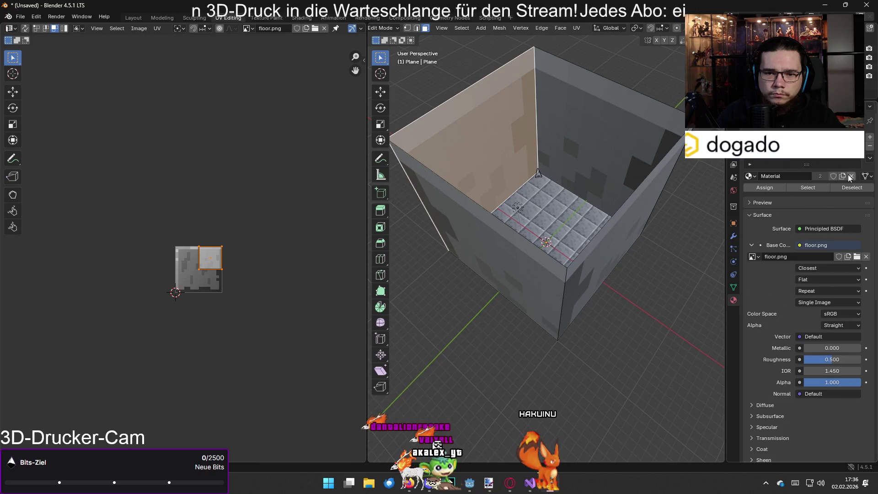
{"action": "right_click", "coordinate": [780, 158]}
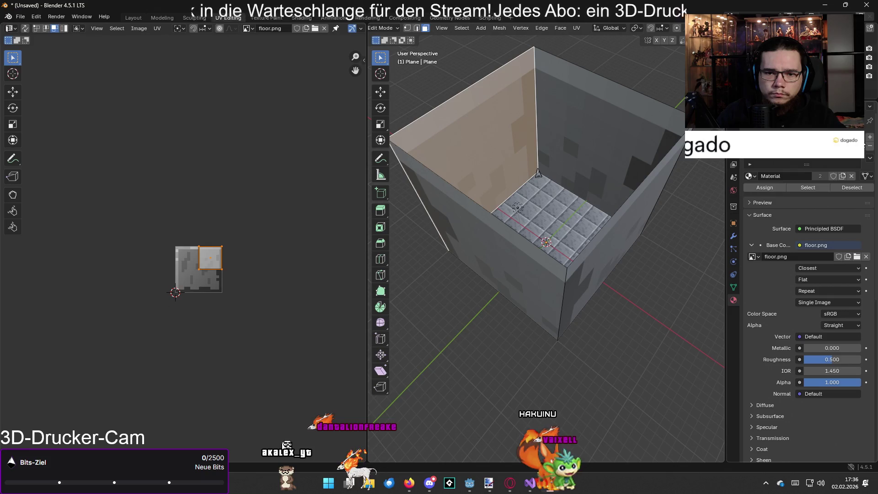
{"action": "left_click", "coordinate": [869, 139]}
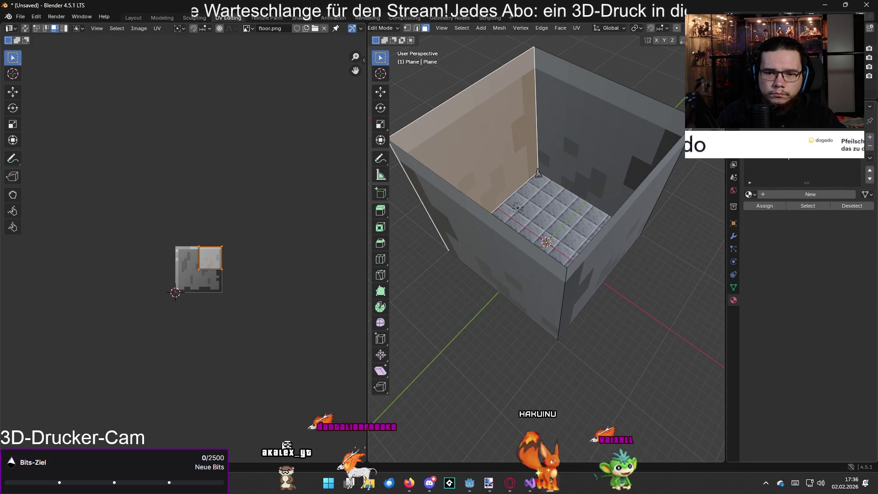
{"action": "left_click", "coordinate": [780, 194]}
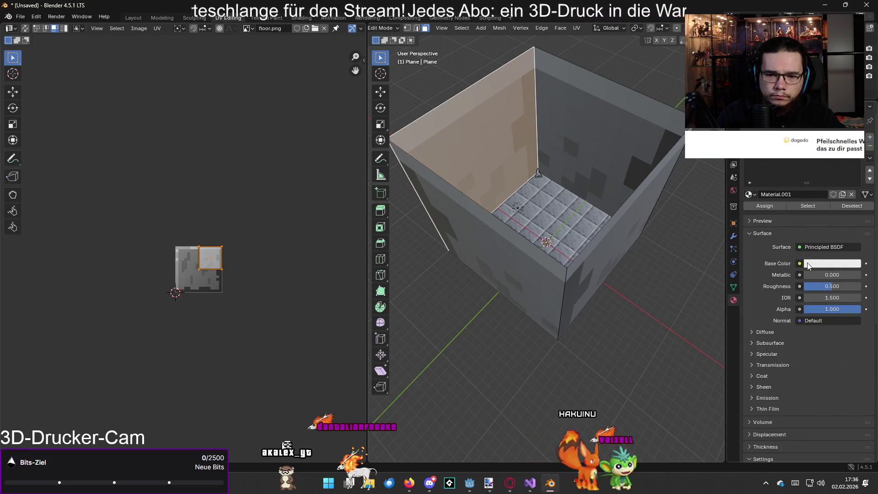
Set the new material's Base Color to an Image Texture using wall.png from the Desktop
{"action": "left_click", "coordinate": [800, 264]}
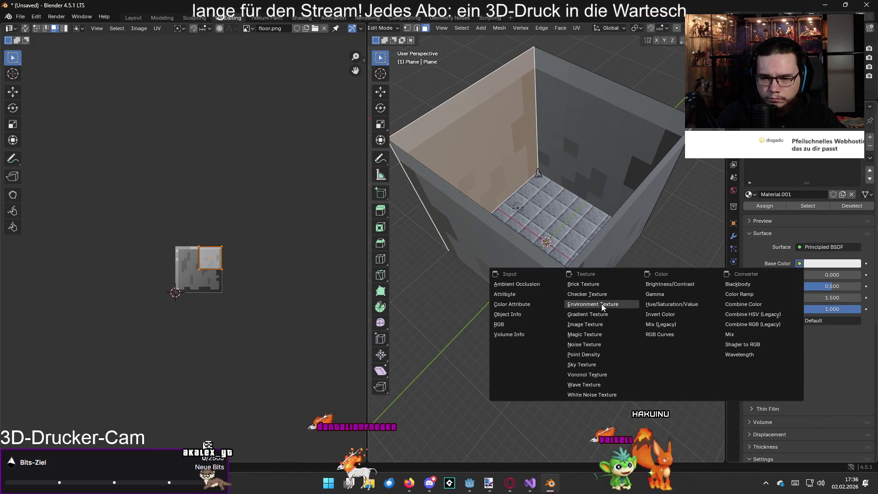
{"action": "left_click", "coordinate": [594, 324]}
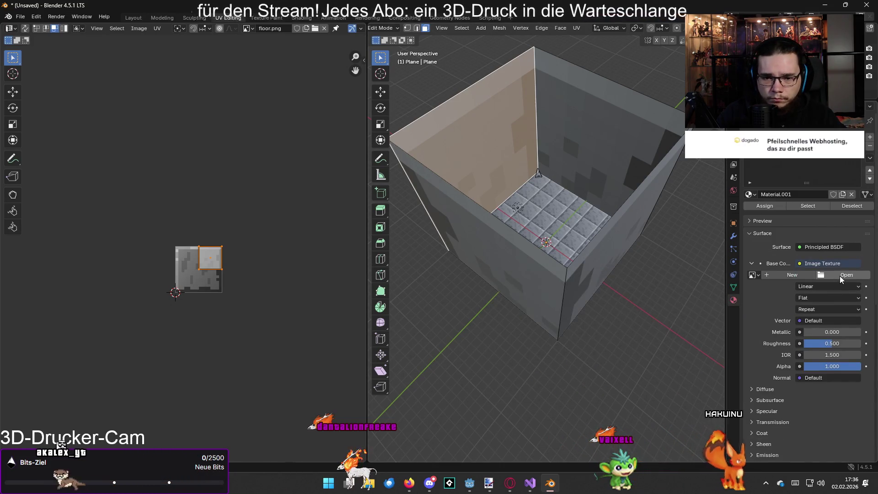
{"action": "left_click", "coordinate": [839, 276]}
{"action": "scroll", "coordinate": [458, 242], "scroll_direction": "down", "scroll_amount": 5}
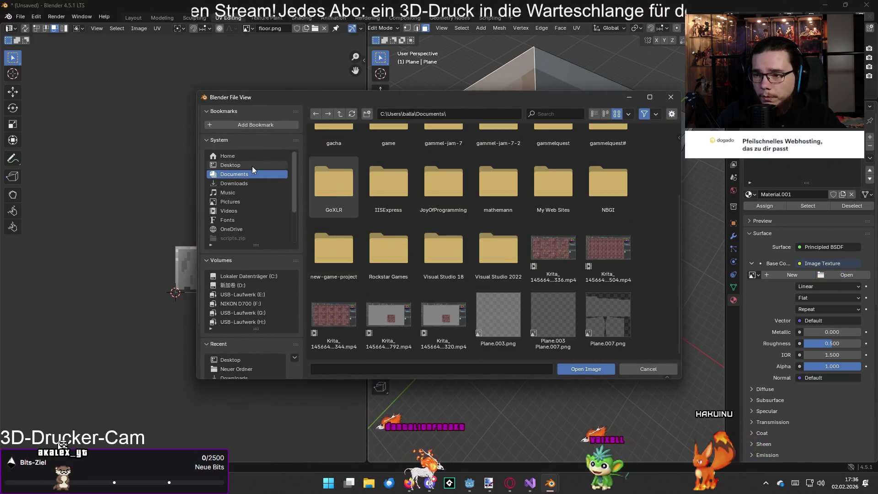
{"action": "left_click", "coordinate": [251, 165]}
{"action": "scroll", "coordinate": [408, 204], "scroll_direction": "down", "scroll_amount": 5}
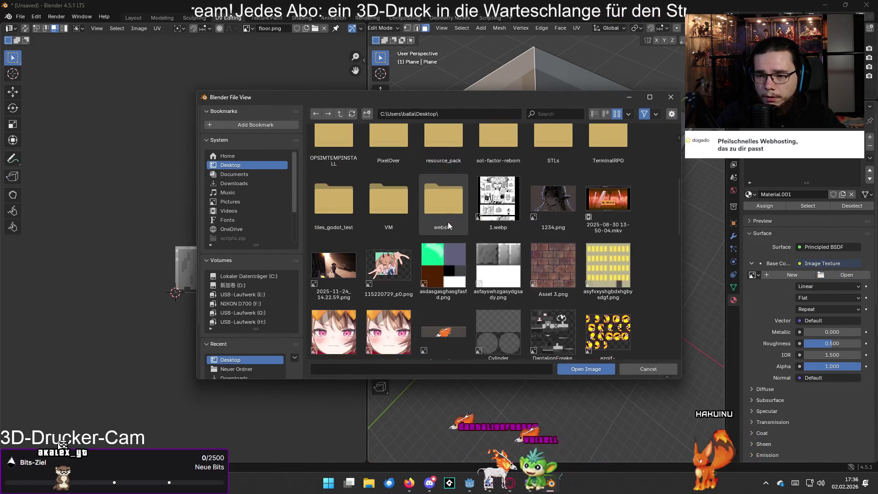
{"action": "scroll", "coordinate": [491, 265], "scroll_direction": "down", "scroll_amount": 15}
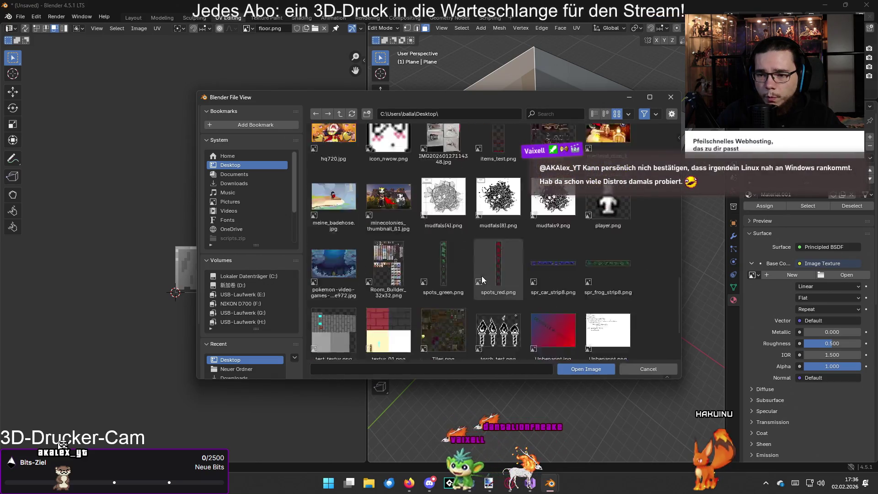
{"action": "double_click", "coordinate": [387, 314]}
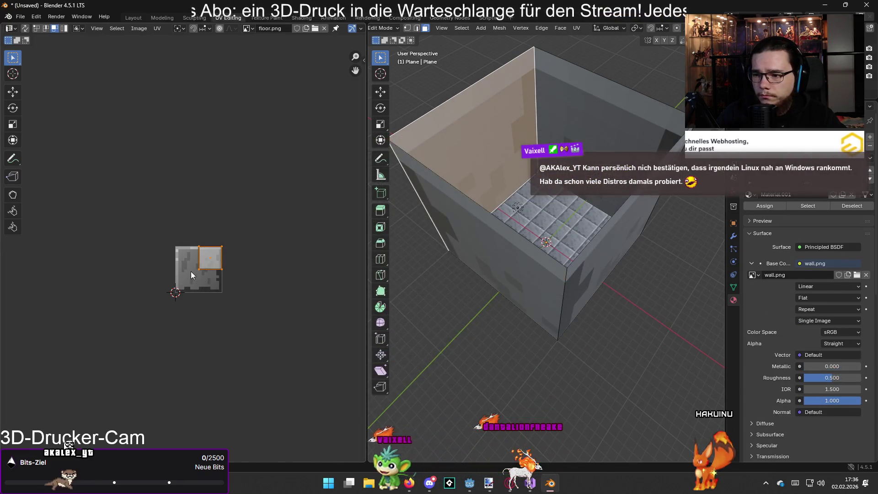
{"action": "scroll", "coordinate": [193, 270], "scroll_direction": "up", "scroll_amount": 4}
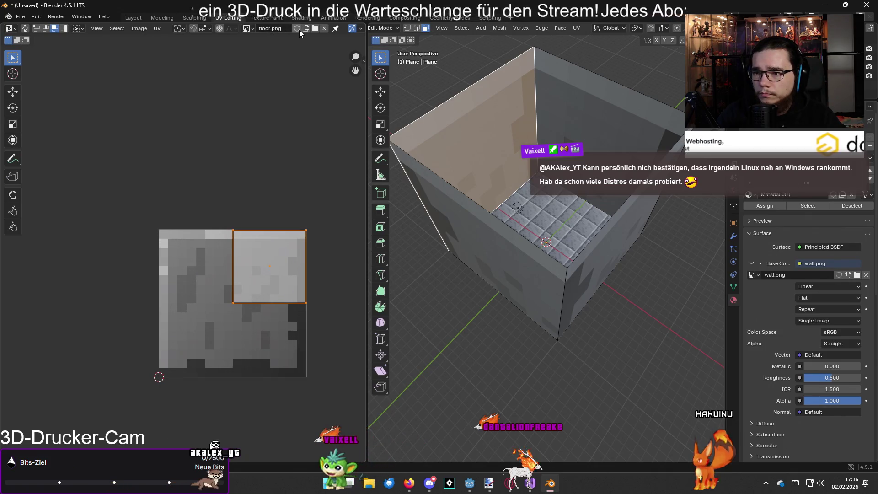
Display wall.png in the UV editor and select the box's four wall faces
{"action": "left_click", "coordinate": [248, 28]}
{"action": "left_click", "coordinate": [270, 79]}
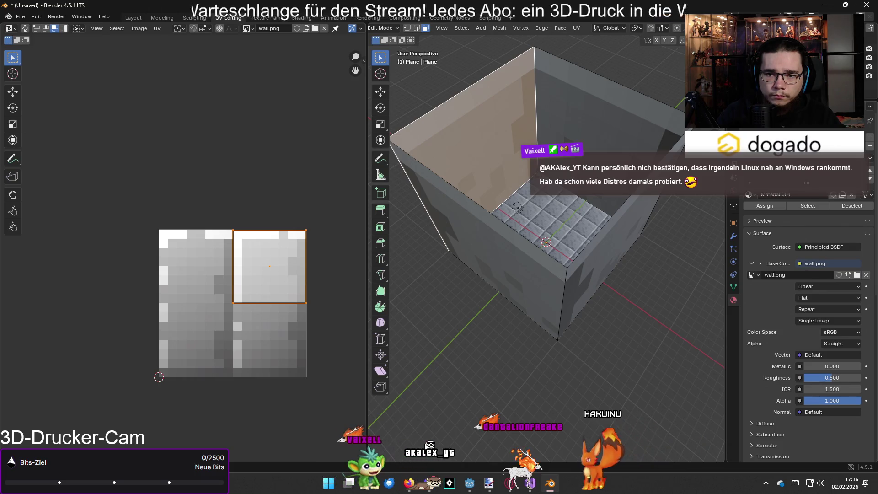
{"action": "left_click", "coordinate": [577, 137]}
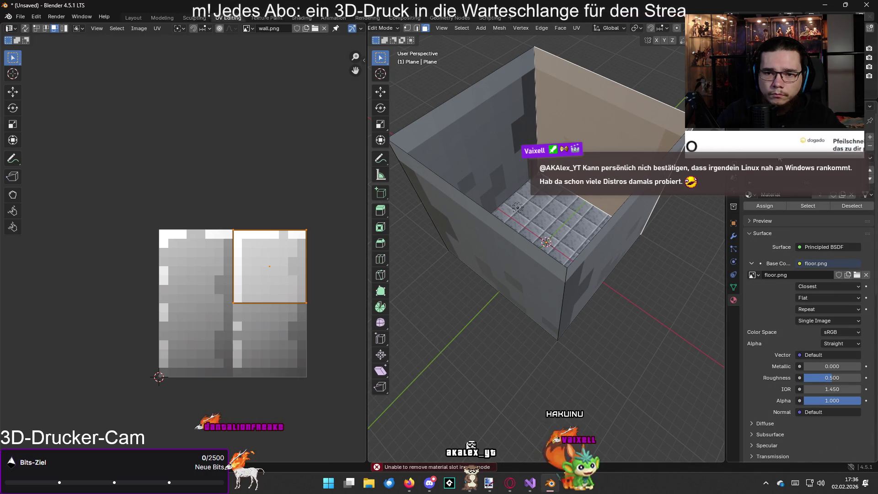
{"action": "left_click", "coordinate": [525, 138]}
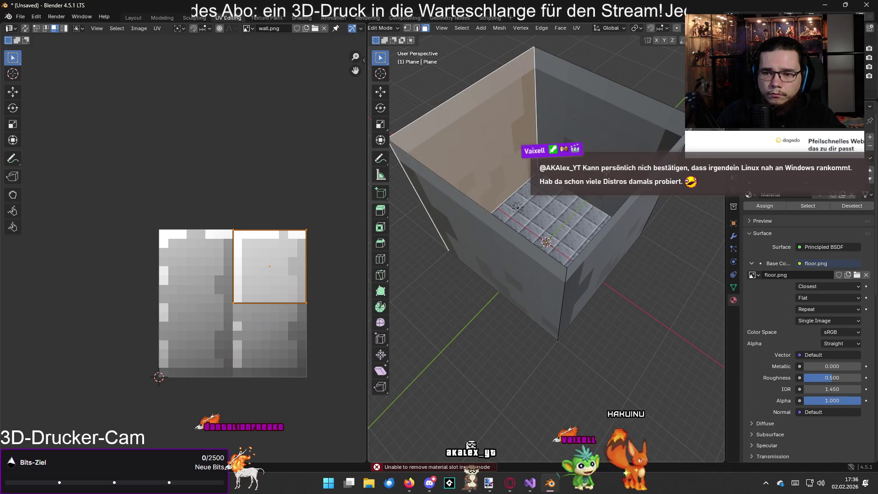
{"action": "left_click", "coordinate": [602, 281], "text": "ctrl"}
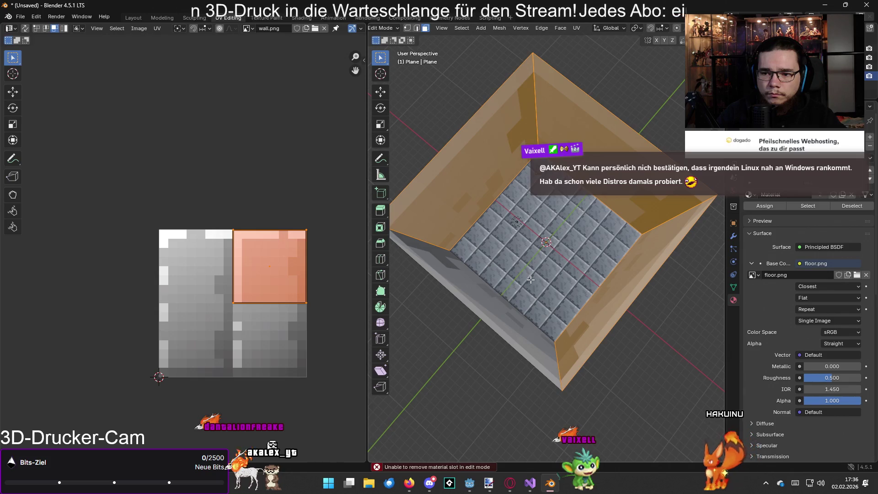
{"action": "left_click_drag", "start_coordinate": [531, 279], "coordinate": [370, 261]}
{"action": "left_click", "coordinate": [551, 126]}
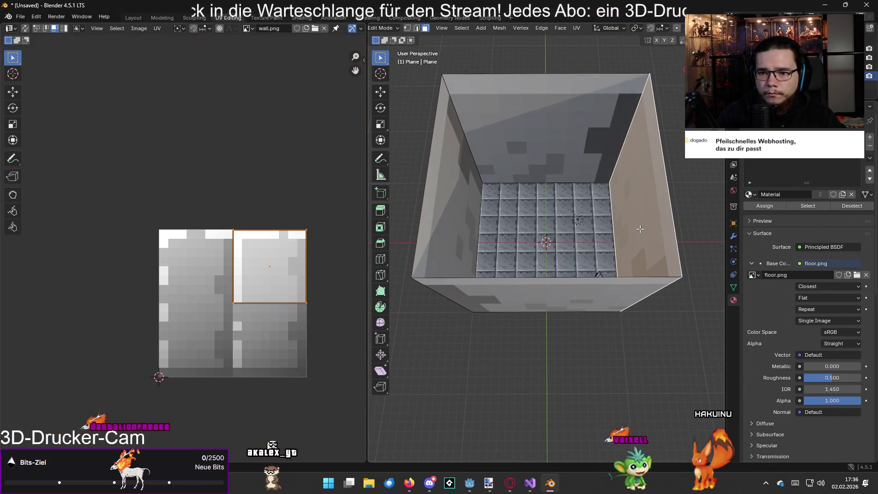
{"action": "mouse_move", "coordinate": [643, 182]}
{"action": "left_mouse_down"}
{"action": "mouse_move", "coordinate": [615, 221]}
{"action": "mouse_move", "coordinate": [572, 215]}
{"action": "left_mouse_up"}
{"action": "left_click", "coordinate": [503, 302], "text": "ctrl"}
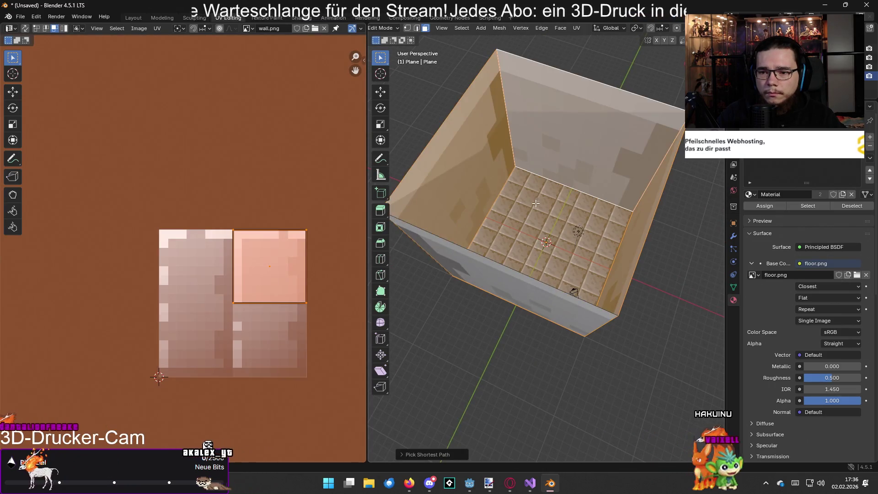
{"action": "left_click_drag", "start_coordinate": [434, 181], "coordinate": [526, 256]}
{"action": "left_click", "coordinate": [577, 310]}
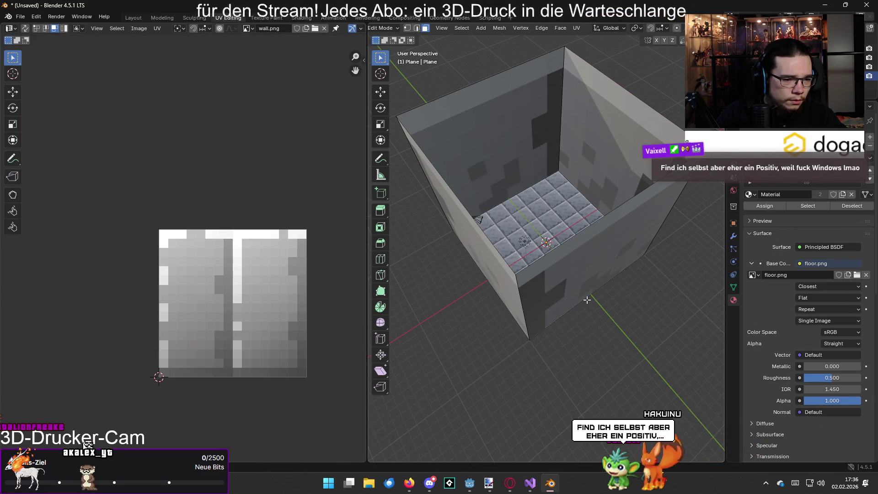
{"action": "left_click_drag", "start_coordinate": [611, 282], "coordinate": [598, 266]}
{"action": "left_click", "coordinate": [598, 266]}
{"action": "right_click", "coordinate": [550, 245]}
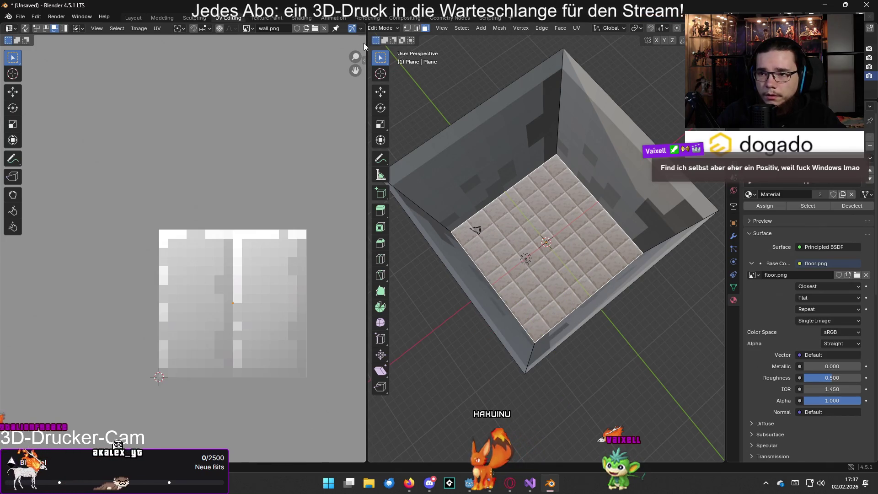
{"action": "key", "text": "Tab"}
Return to the main workspace and inspect the box's floor in Edit Mode from above
{"action": "left_click", "coordinate": [130, 20]}
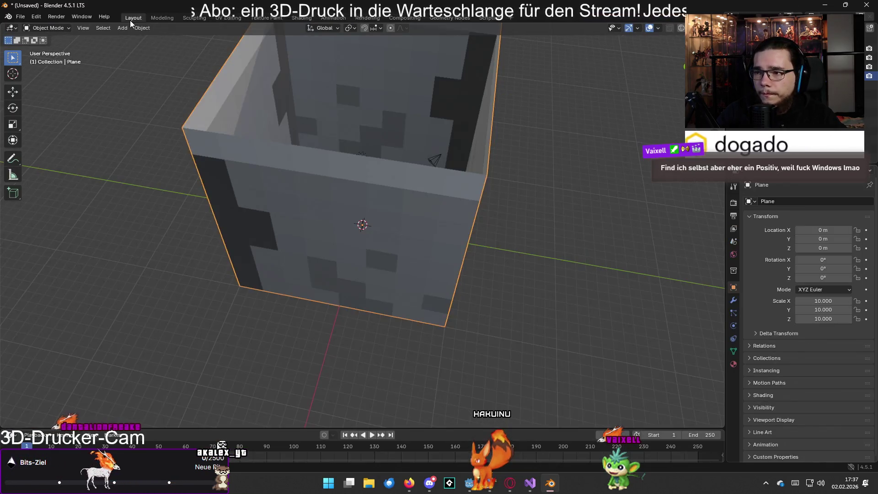
{"action": "mouse_move", "coordinate": [426, 254]}
{"action": "left_mouse_down"}
{"action": "mouse_move", "coordinate": [541, 260]}
{"action": "mouse_move", "coordinate": [376, 243]}
{"action": "mouse_move", "coordinate": [525, 227]}
{"action": "mouse_move", "coordinate": [481, 95]}
{"action": "left_mouse_up"}
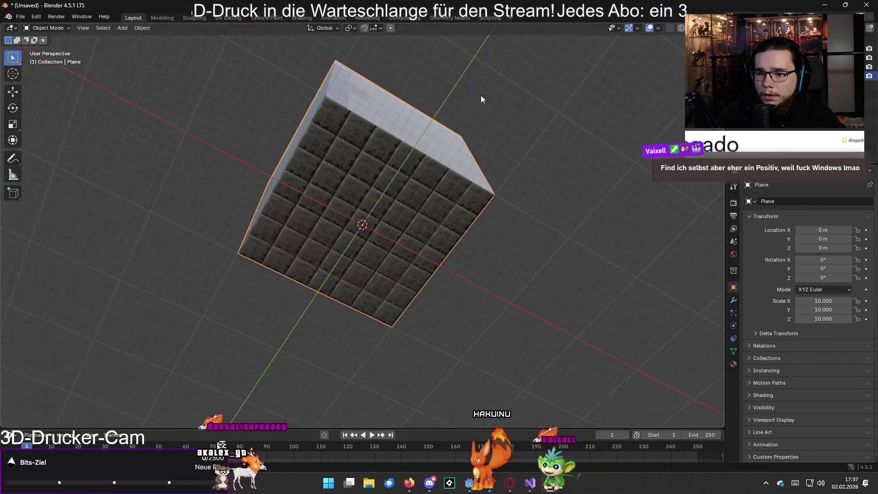
{"action": "mouse_move", "coordinate": [415, 187]}
{"action": "left_mouse_down"}
{"action": "mouse_move", "coordinate": [440, 320]}
{"action": "mouse_move", "coordinate": [455, 303]}
{"action": "mouse_move", "coordinate": [389, 274]}
{"action": "left_mouse_up"}
{"action": "key", "text": "Tab"}
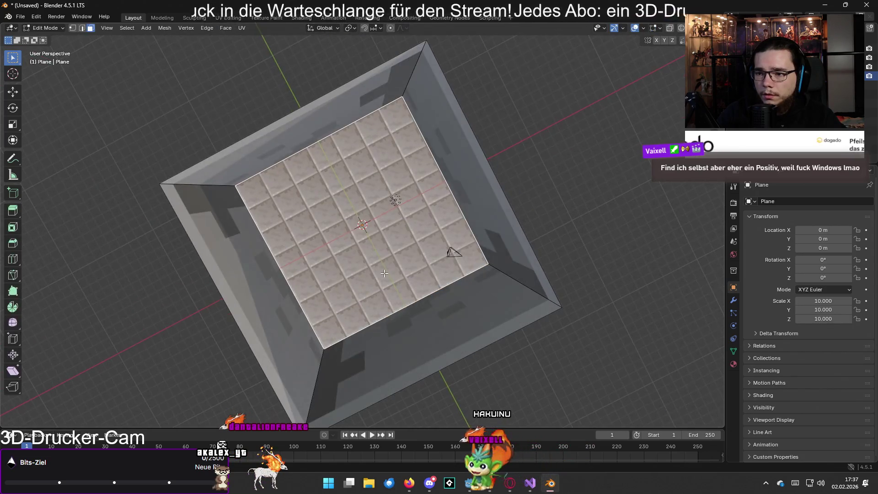
{"action": "right_click", "coordinate": [385, 273]}
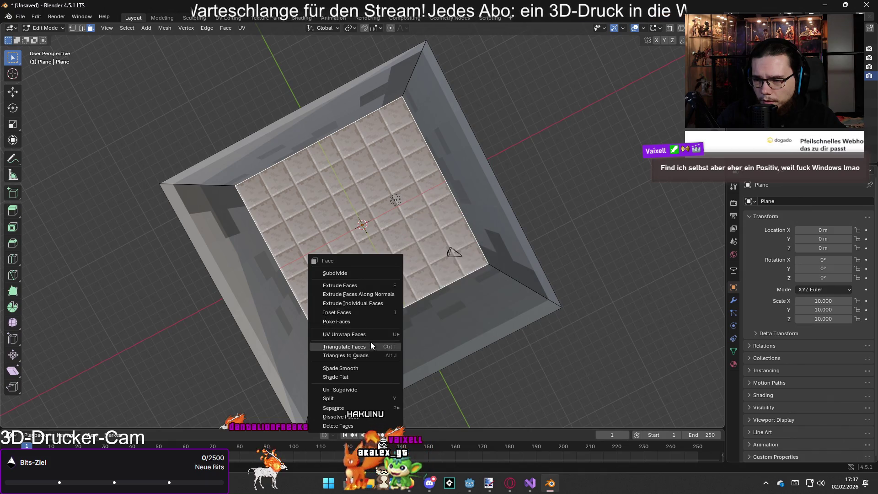
{"action": "left_click", "coordinate": [352, 399]}
{"action": "key", "text": "alt+a"}
{"action": "left_click", "coordinate": [492, 234]}
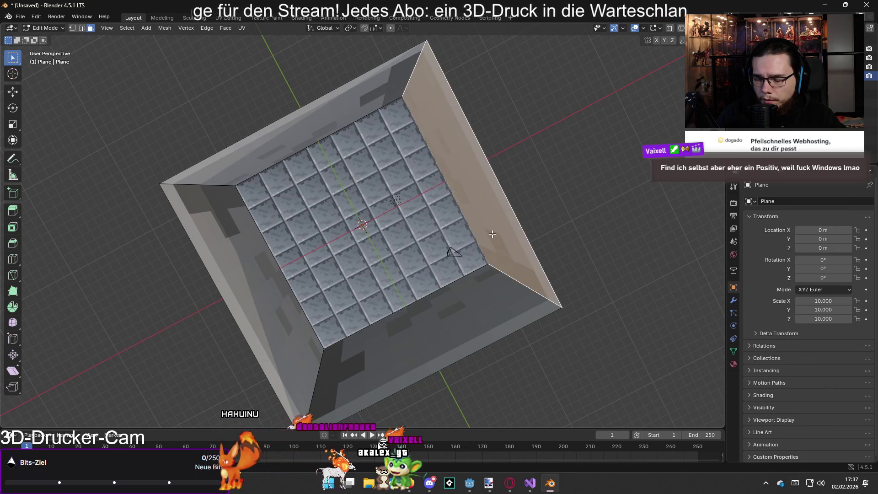
{"action": "key", "text": "Tab"}
Orbit into the box and select its wall faces in Edit Mode
{"action": "mouse_move", "coordinate": [566, 210]}
{"action": "left_mouse_down"}
{"action": "mouse_move", "coordinate": [567, 174]}
{"action": "mouse_move", "coordinate": [504, 56]}
{"action": "left_mouse_up"}
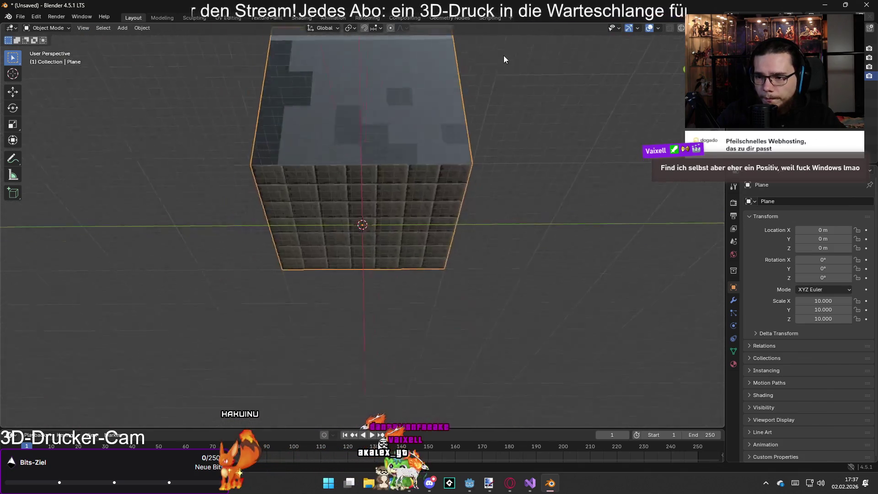
{"action": "mouse_move", "coordinate": [391, 222]}
{"action": "left_mouse_down"}
{"action": "mouse_move", "coordinate": [481, 229]}
{"action": "mouse_move", "coordinate": [476, 342]}
{"action": "left_mouse_up"}
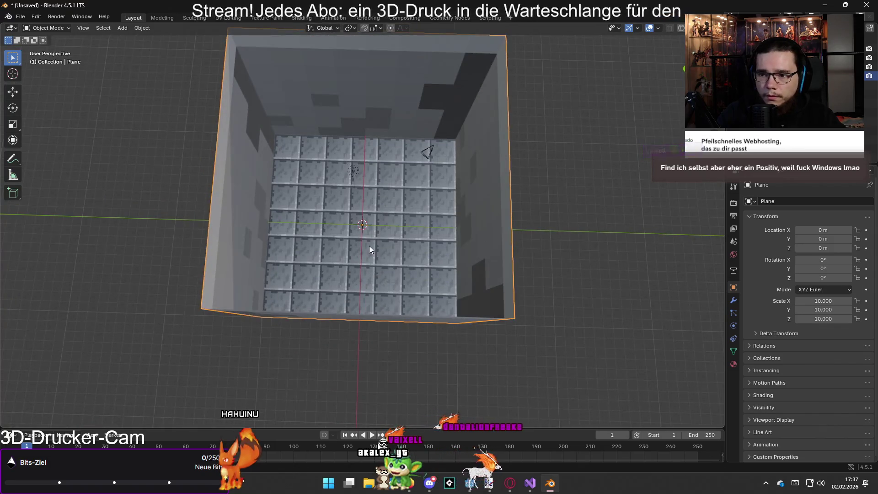
{"action": "key", "text": "Tab"}
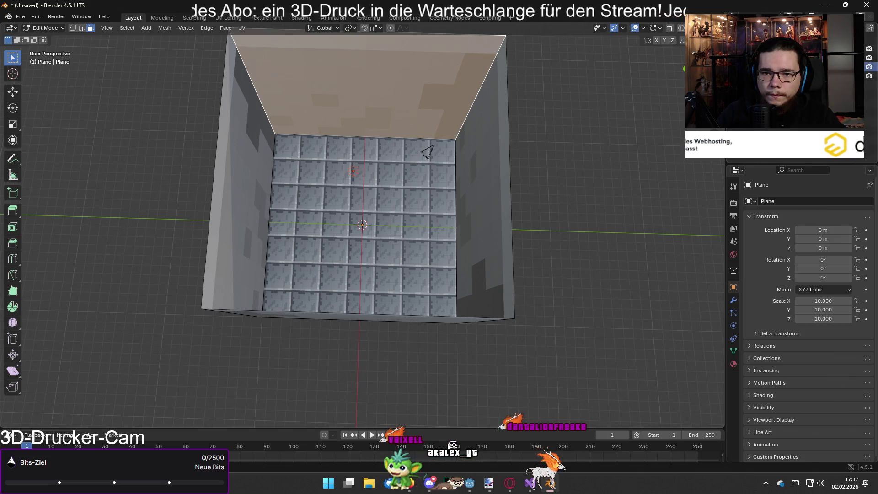
{"action": "right_click", "coordinate": [744, 91]}
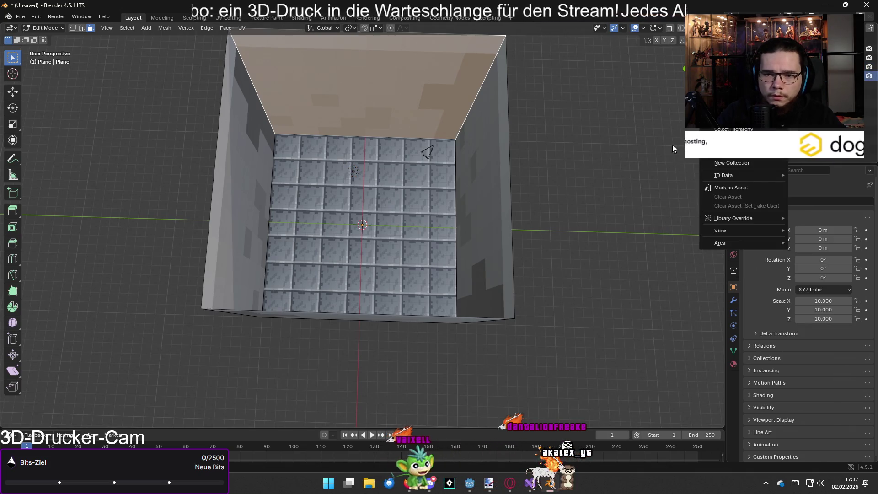
{"action": "mouse_move", "coordinate": [457, 205]}
{"action": "left_mouse_down"}
{"action": "mouse_move", "coordinate": [366, 137]}
{"action": "mouse_move", "coordinate": [342, 108]}
{"action": "left_mouse_up"}
{"action": "left_click", "coordinate": [343, 107], "text": "ctrl"}
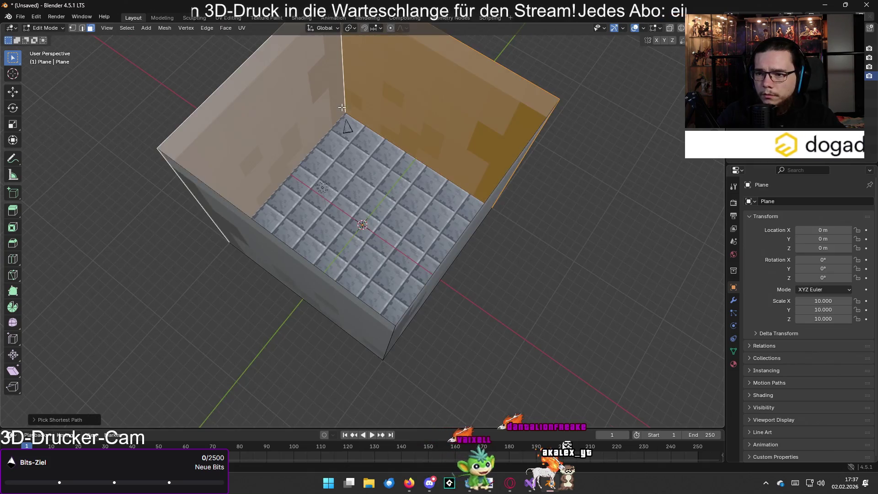
{"action": "scroll", "coordinate": [342, 107], "scroll_direction": "down", "scroll_amount": 3}
{"action": "left_click", "coordinate": [412, 265], "text": "ctrl"}
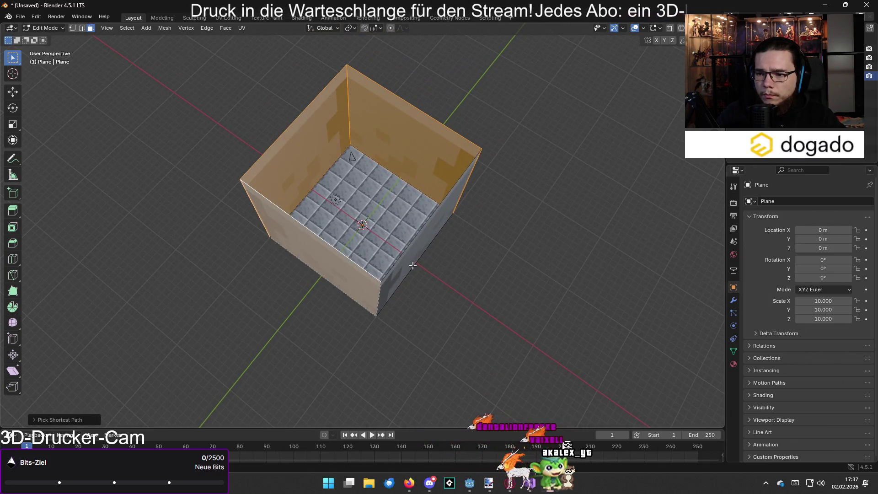
{"action": "right_click", "coordinate": [409, 259]}
{"action": "key", "text": "Escape"}
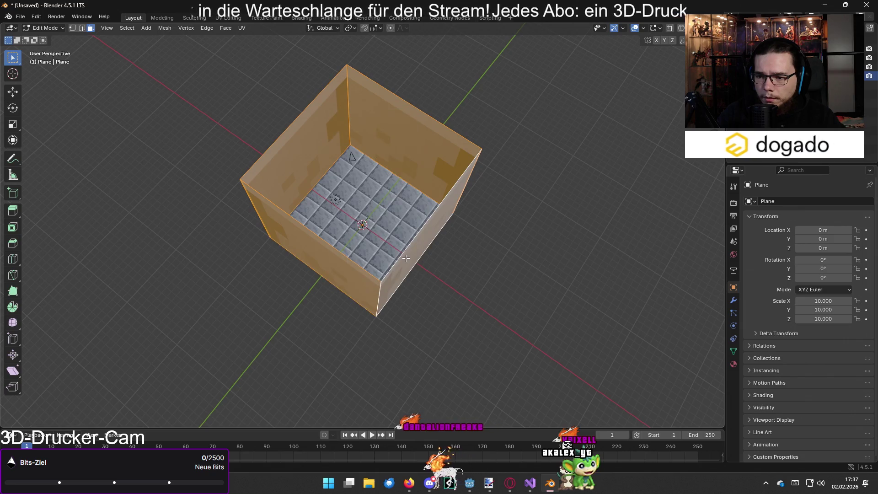
Test-move the walls with G, cancel, deselect, and go to the UV Editing workspace
{"action": "key", "text": "g"}
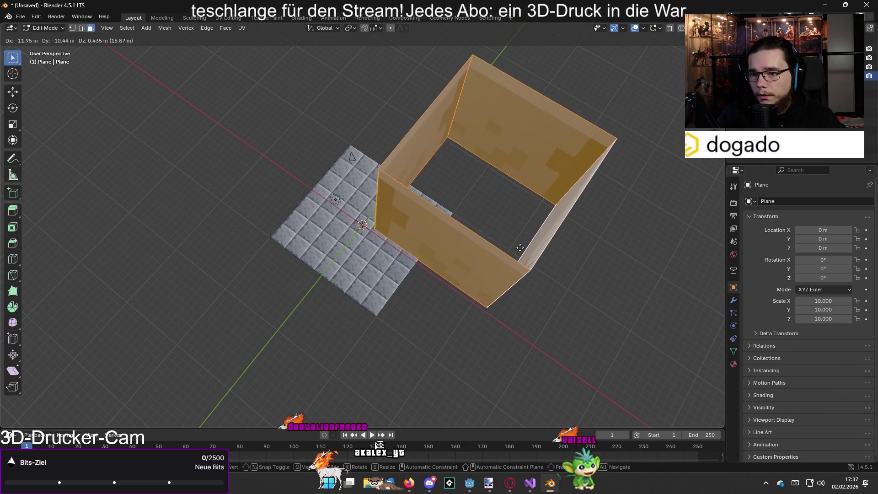
{"action": "key", "text": "Escape"}
{"action": "left_click", "coordinate": [515, 263]}
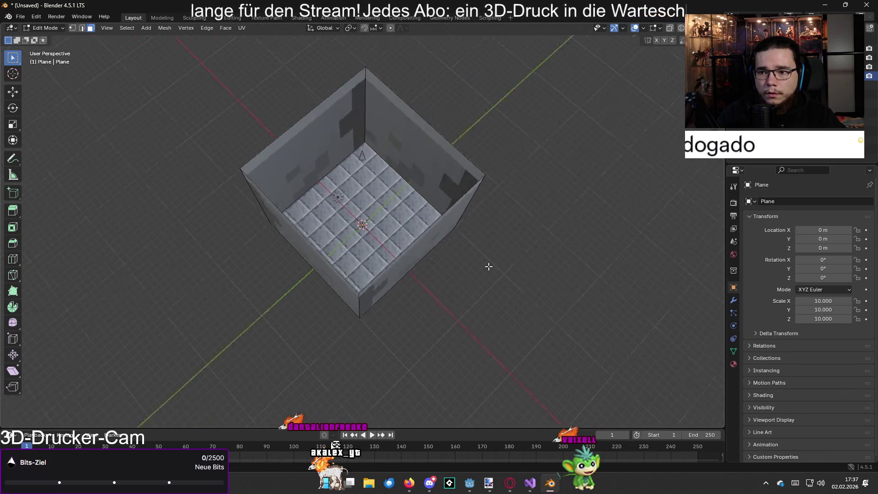
{"action": "left_click_drag", "start_coordinate": [488, 267], "coordinate": [381, 87]}
{"action": "left_click", "coordinate": [229, 18]}
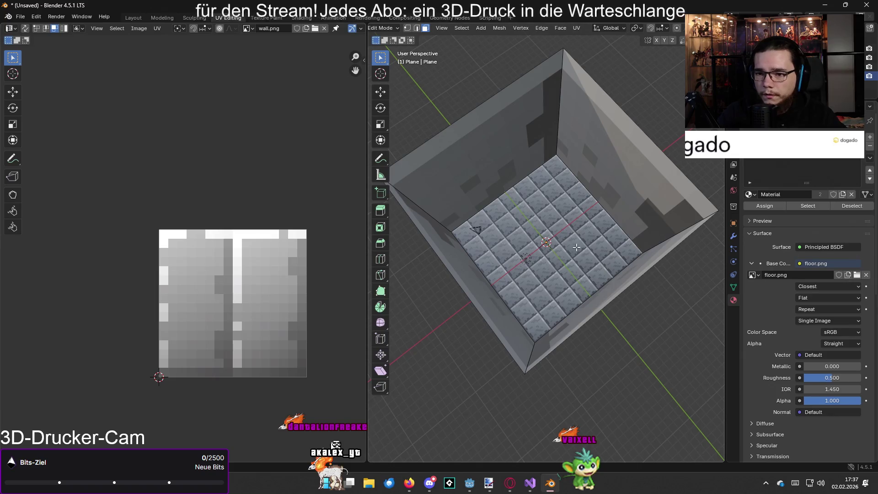
Select the wall faces, try removing a material slot, and undo back to the wall selection
{"action": "left_click", "coordinate": [641, 160]}
{"action": "left_click", "coordinate": [506, 136], "text": "ctrl"}
{"action": "mouse_move", "coordinate": [575, 237]}
{"action": "left_mouse_down"}
{"action": "mouse_move", "coordinate": [450, 190]}
{"action": "mouse_move", "coordinate": [470, 165]}
{"action": "mouse_move", "coordinate": [452, 170]}
{"action": "left_mouse_up"}
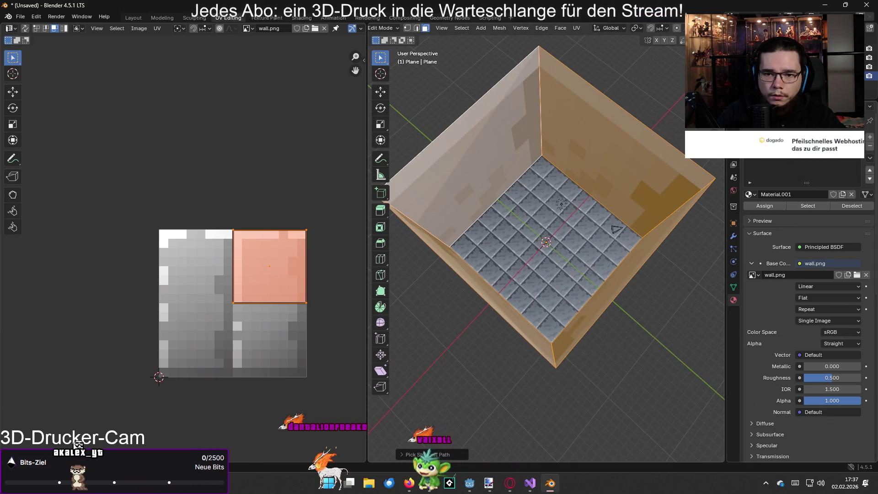
{"action": "left_click", "coordinate": [833, 172]}
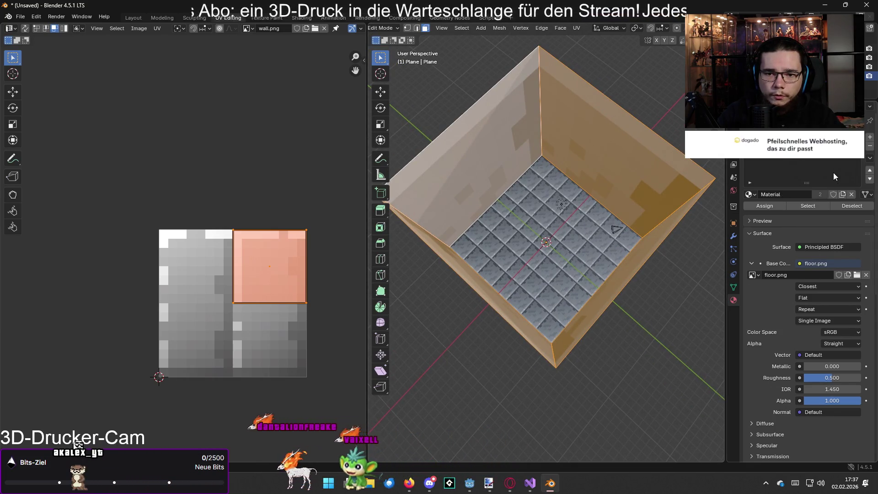
{"action": "left_click", "coordinate": [870, 151]}
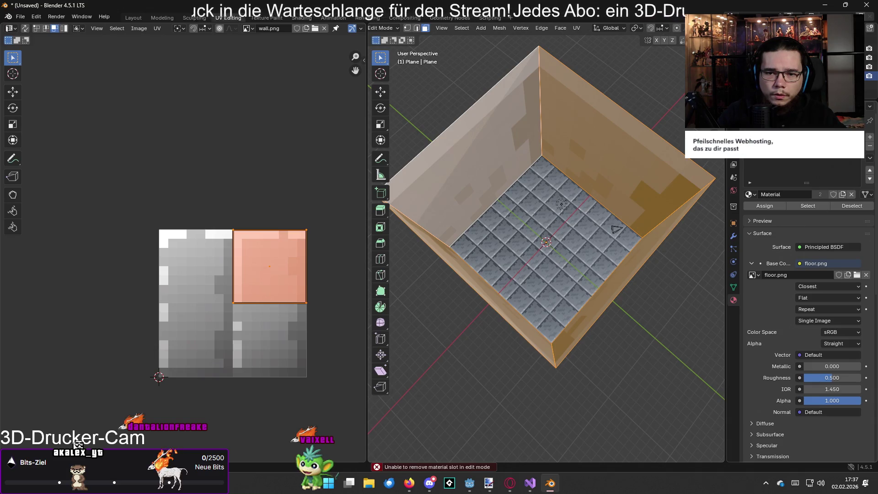
{"action": "key", "text": "ctrl+z"}
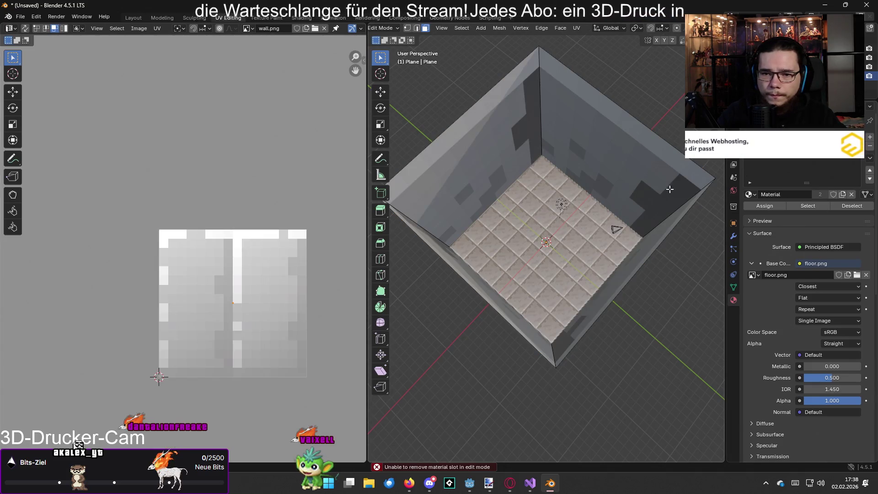
{"action": "key", "text": "ctrl+z"}
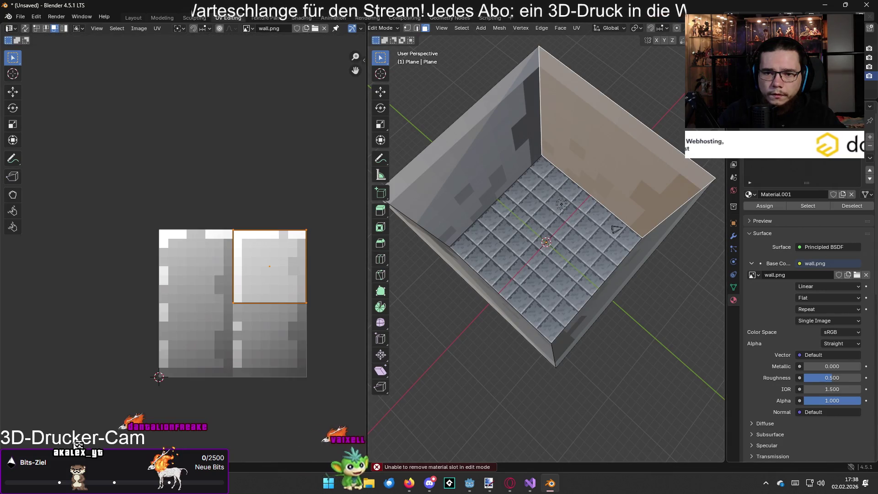
{"action": "key", "text": "ctrl+z"}
{"action": "key", "text": "ctrl+z"}
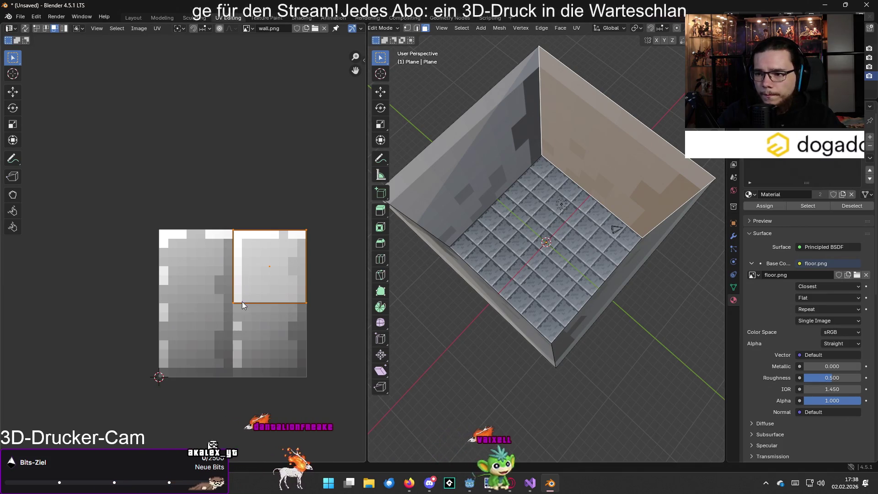
Move the lower-left wall UV island onto the upper-right area of the wall texture
{"action": "key", "text": "g"}
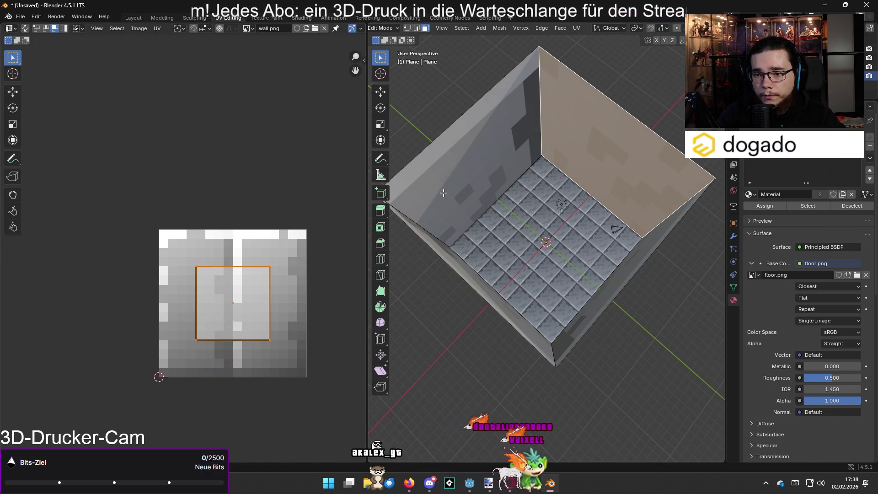
{"action": "left_click", "coordinate": [555, 188], "text": "ctrl"}
{"action": "left_click", "coordinate": [450, 193], "text": "ctrl"}
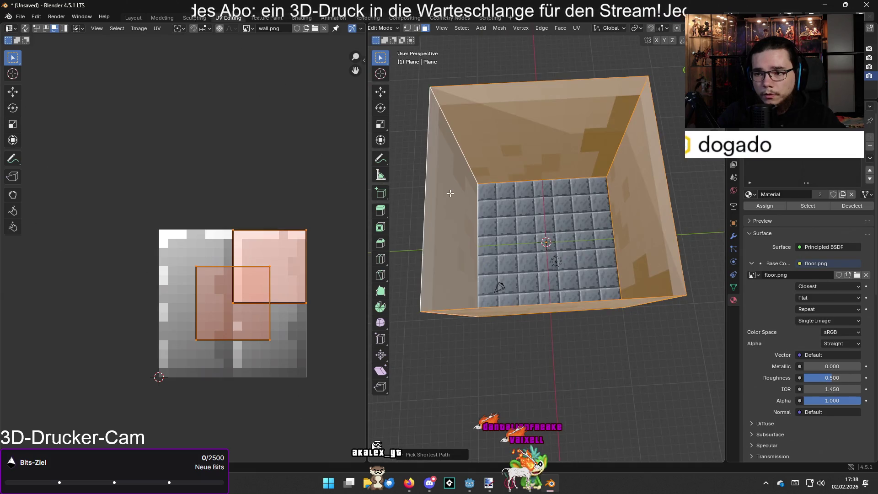
{"action": "key", "text": "alt+a"}
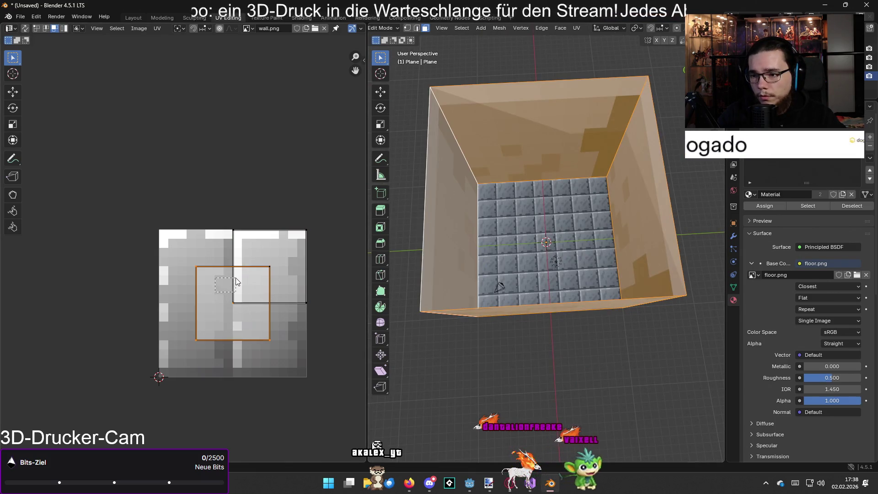
{"action": "left_click", "coordinate": [292, 248]}
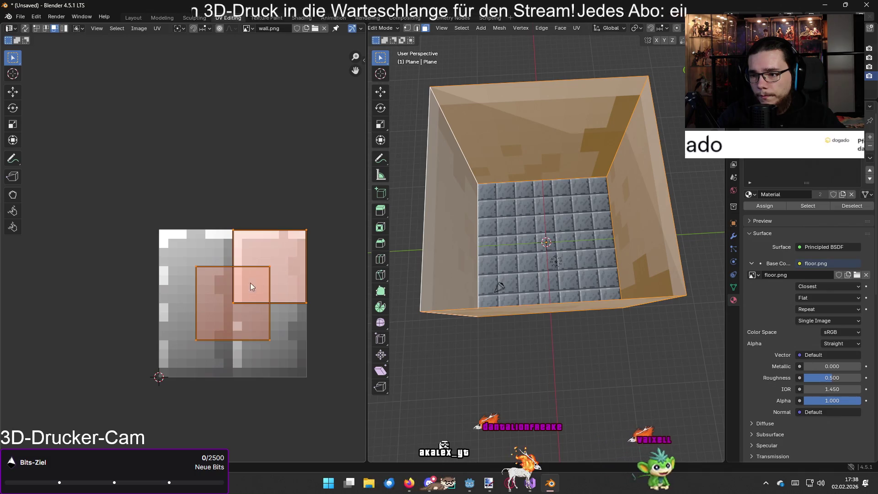
{"action": "left_click", "coordinate": [208, 298]}
{"action": "mouse_move", "coordinate": [207, 298]}
{"action": "left_mouse_down"}
{"action": "mouse_move", "coordinate": [246, 262]}
{"action": "mouse_move", "coordinate": [231, 304]}
{"action": "left_mouse_up"}
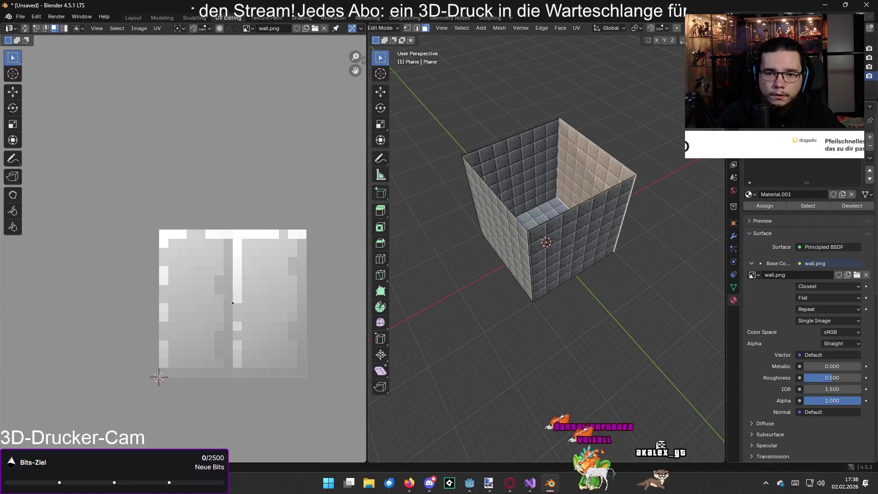
Check material slot and wall face options, then return to the Layout workspace
{"action": "right_click", "coordinate": [750, 138]}
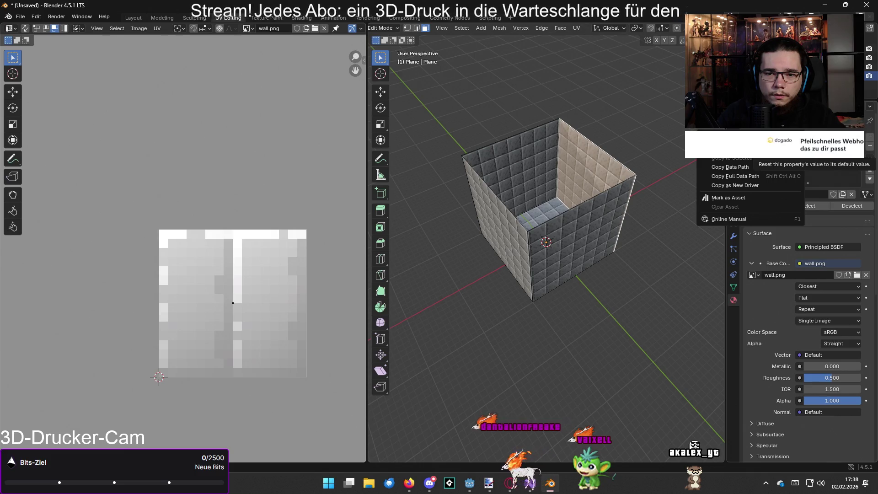
{"action": "key", "text": "Escape"}
{"action": "left_click", "coordinate": [512, 165]}
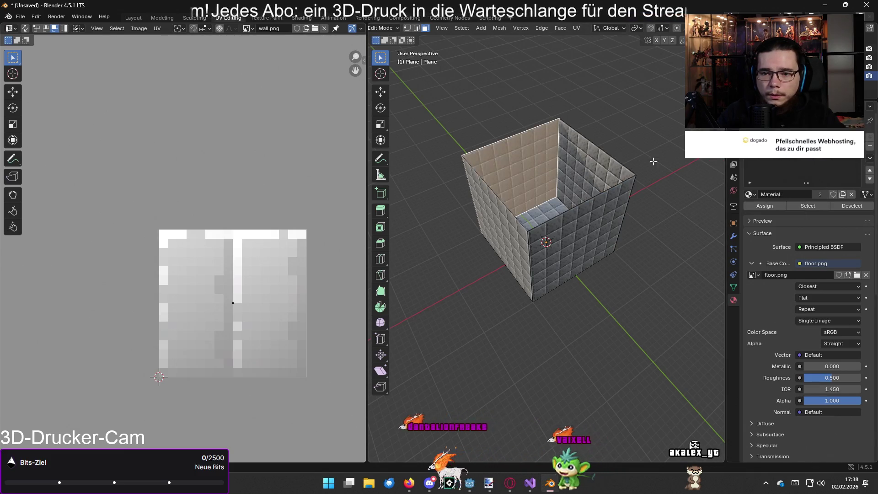
{"action": "right_click", "coordinate": [606, 178]}
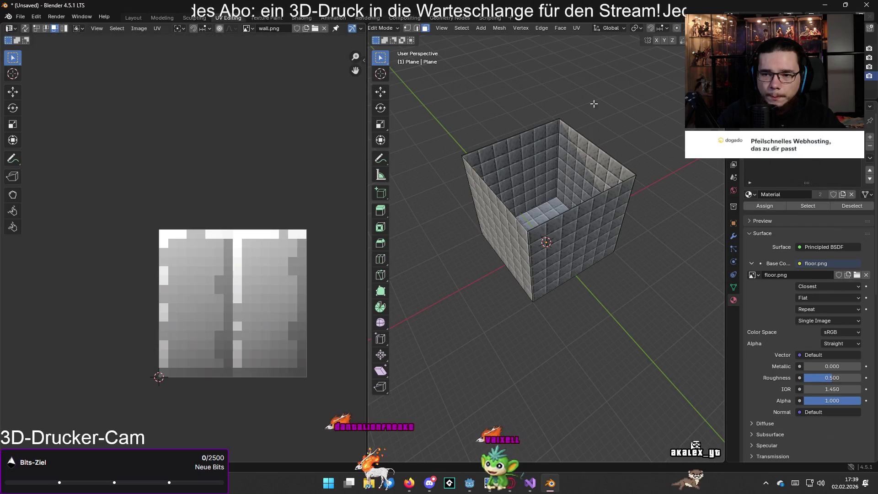
{"action": "left_click_drag", "start_coordinate": [613, 124], "coordinate": [564, 145]}
{"action": "key", "text": "Tab"}
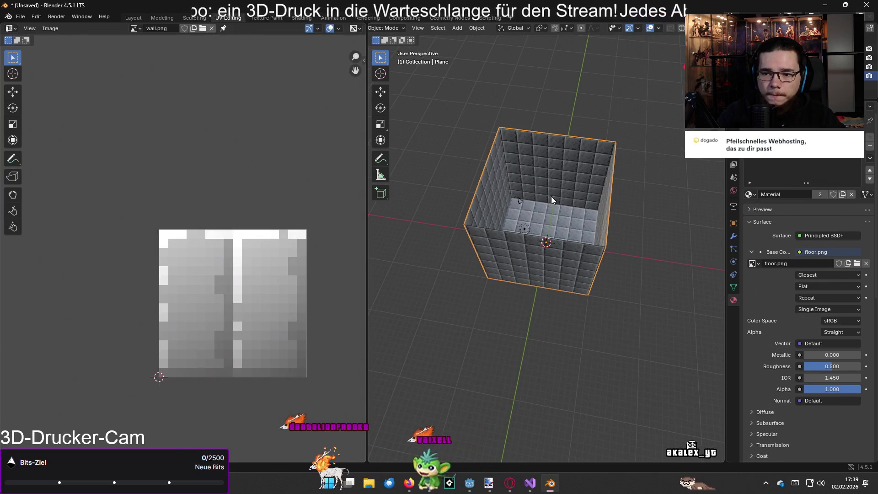
{"action": "key", "text": "Tab"}
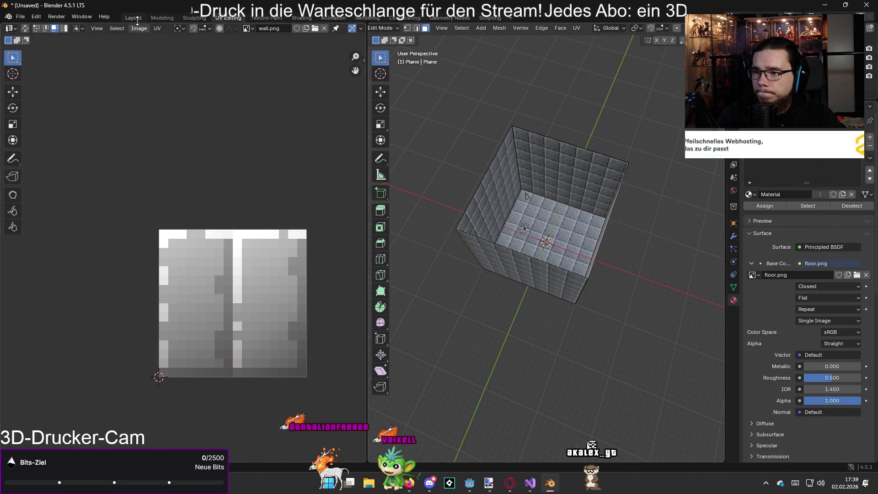
{"action": "left_click", "coordinate": [137, 21]}
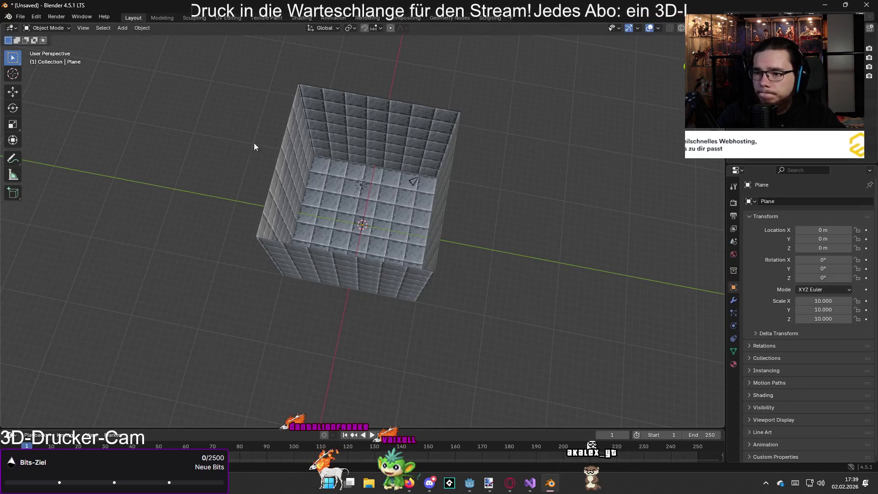
Select the box's four wall faces in Edit Mode
{"action": "key", "text": "s"}
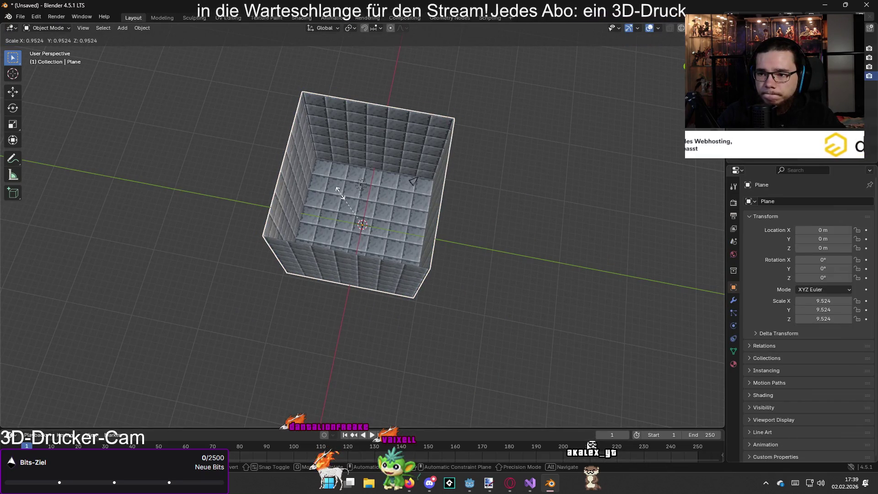
{"action": "key", "text": "Escape"}
{"action": "key", "text": "Tab"}
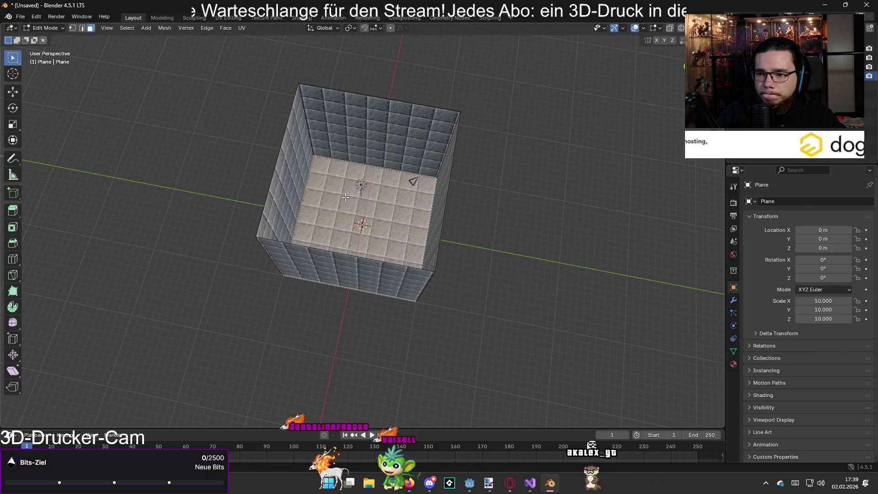
{"action": "left_click", "coordinate": [363, 146]}
{"action": "left_click", "coordinate": [313, 158], "text": "ctrl"}
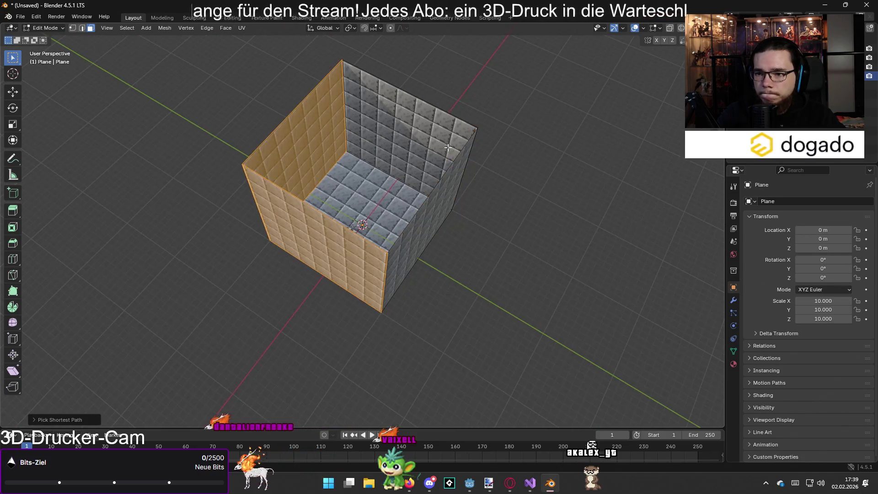
{"action": "left_click", "coordinate": [447, 180], "text": "ctrl"}
{"action": "right_click", "coordinate": [449, 191]}
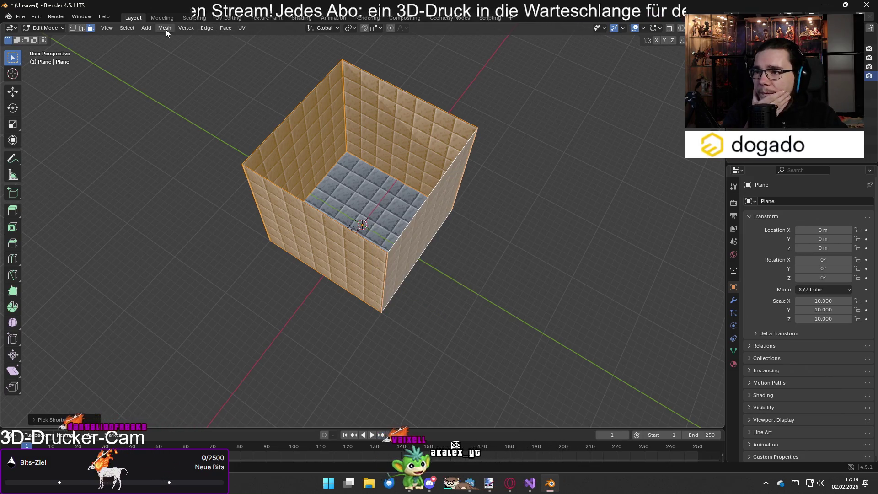
Separate the selected walls into their own object and select Plane.001 in Object Mode
{"action": "left_click", "coordinate": [165, 28]}
{"action": "mouse_move", "coordinate": [188, 79]}
{"action": "mouse_move", "coordinate": [193, 100]}
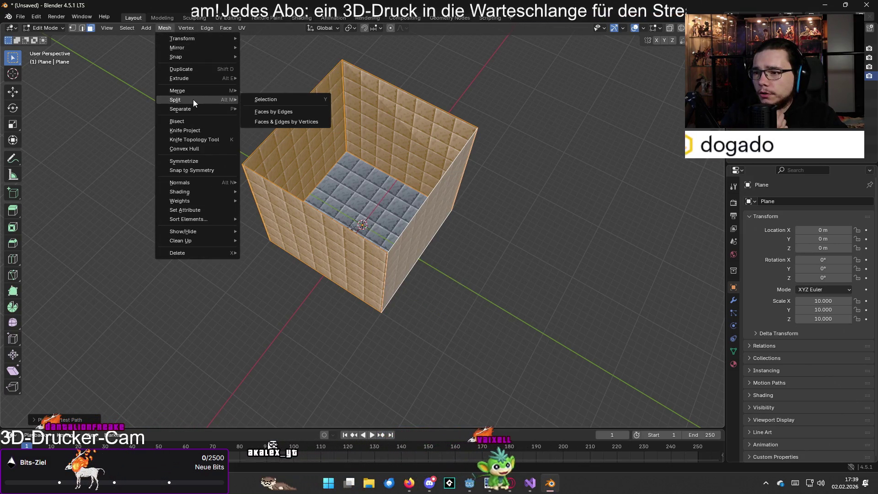
{"action": "left_click", "coordinate": [277, 100]}
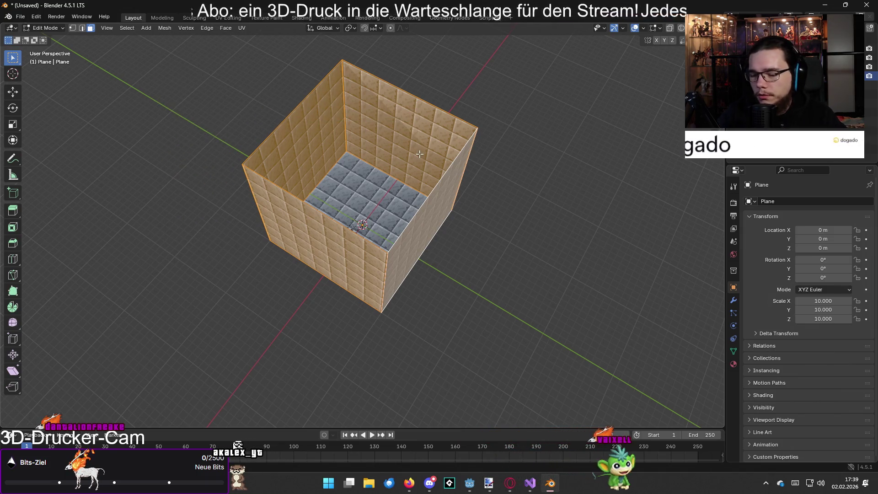
{"action": "key", "text": "m"}
{"action": "key", "text": "Escape"}
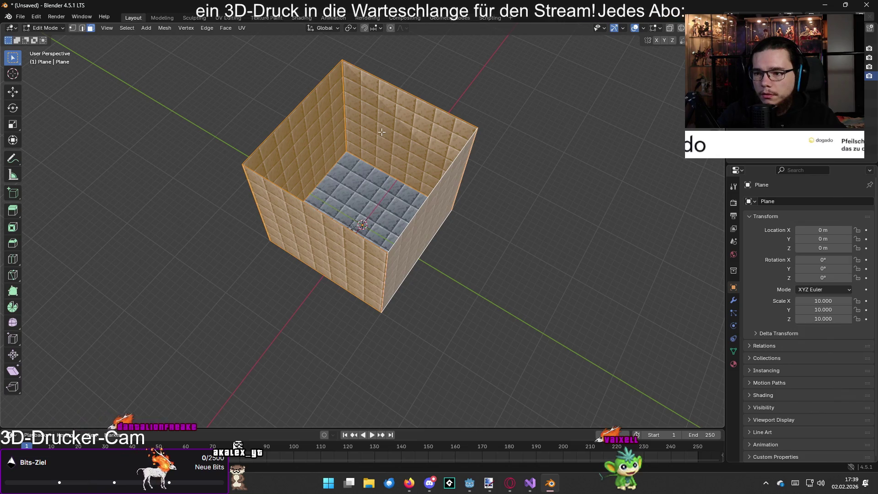
{"action": "right_click", "coordinate": [382, 132]}
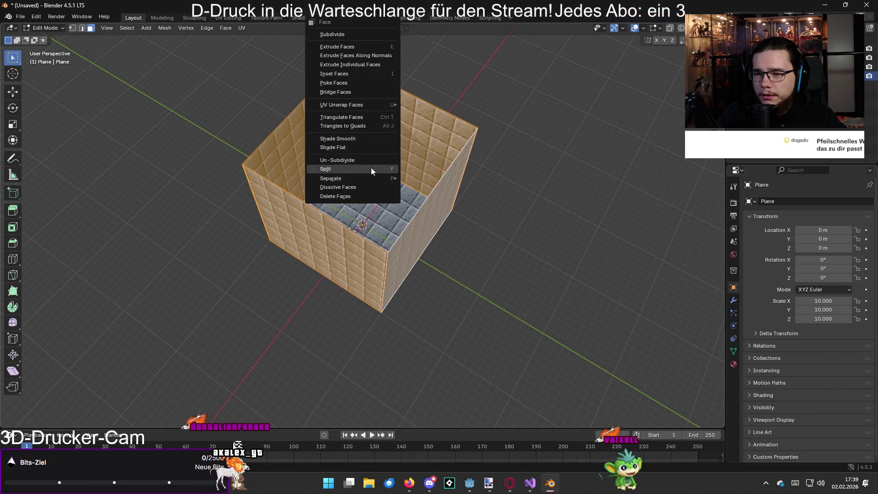
{"action": "mouse_move", "coordinate": [367, 177]}
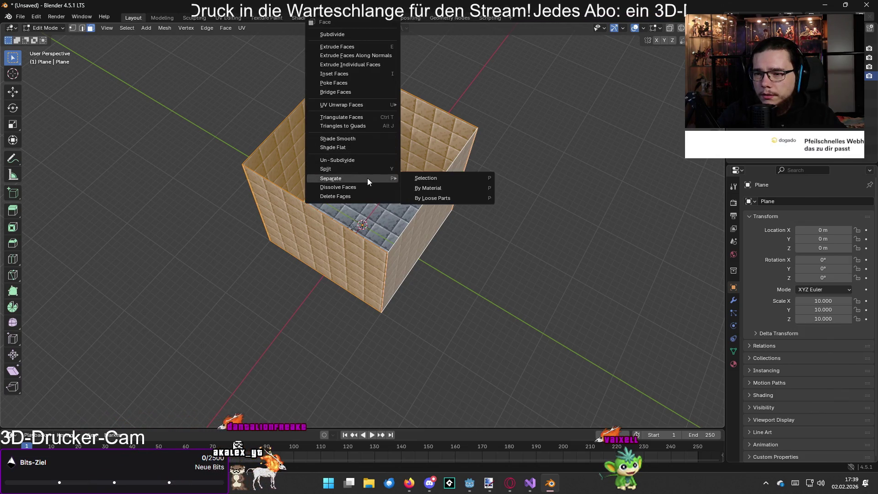
{"action": "left_click", "coordinate": [430, 180]}
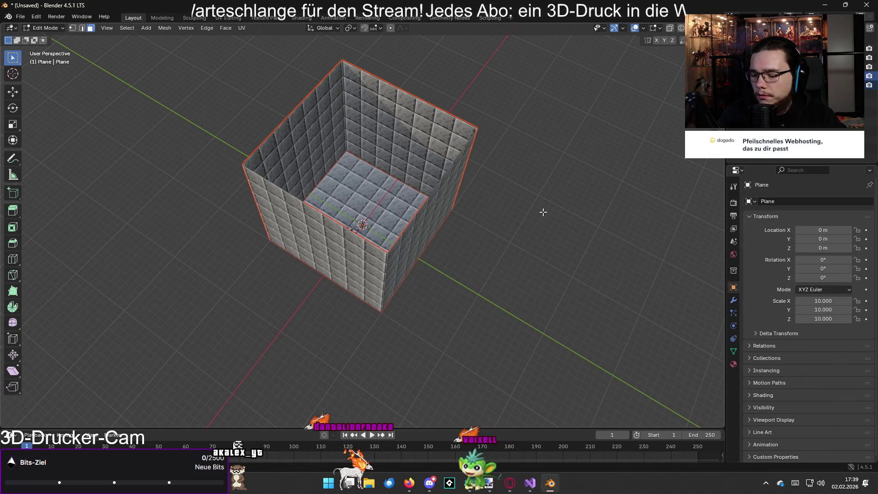
{"action": "key", "text": "Tab"}
{"action": "left_click", "coordinate": [402, 162]}
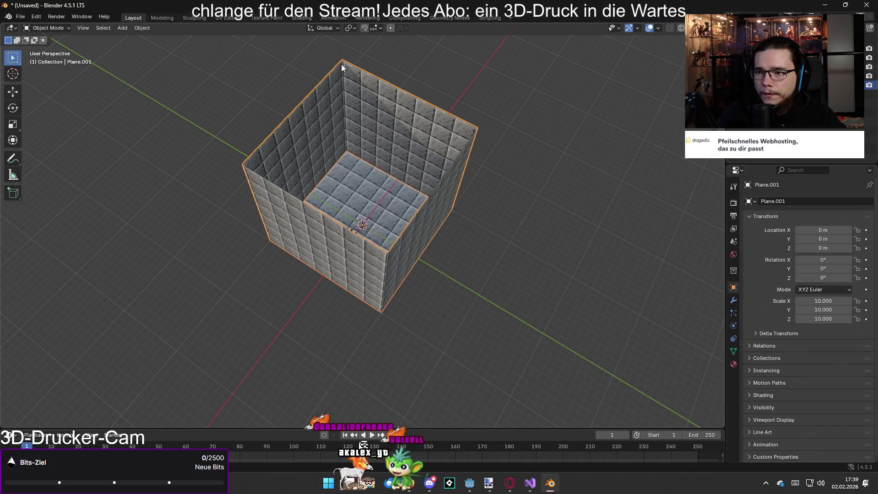
In the UV Editing workspace, put the walls object Plane.001 into Edit Mode
{"action": "left_click", "coordinate": [228, 17]}
{"action": "key", "text": "Tab"}
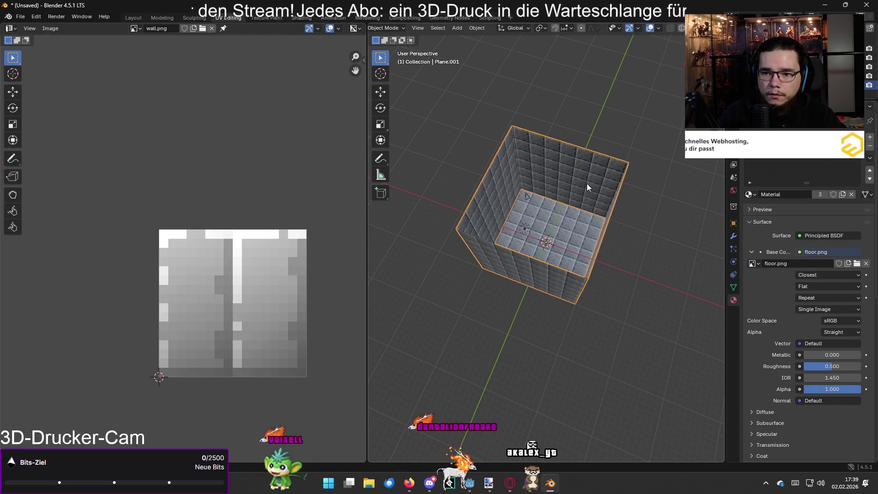
{"action": "left_click", "coordinate": [568, 215]}
{"action": "left_click", "coordinate": [593, 167]}
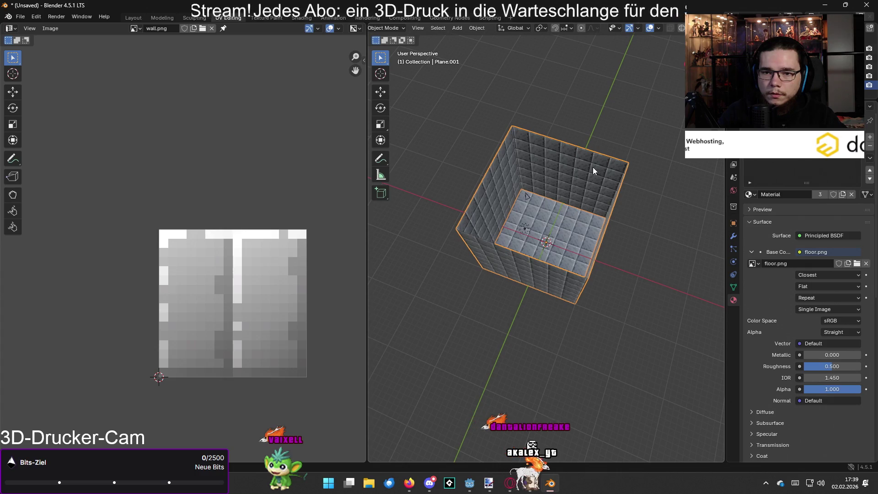
{"action": "key", "text": "Tab"}
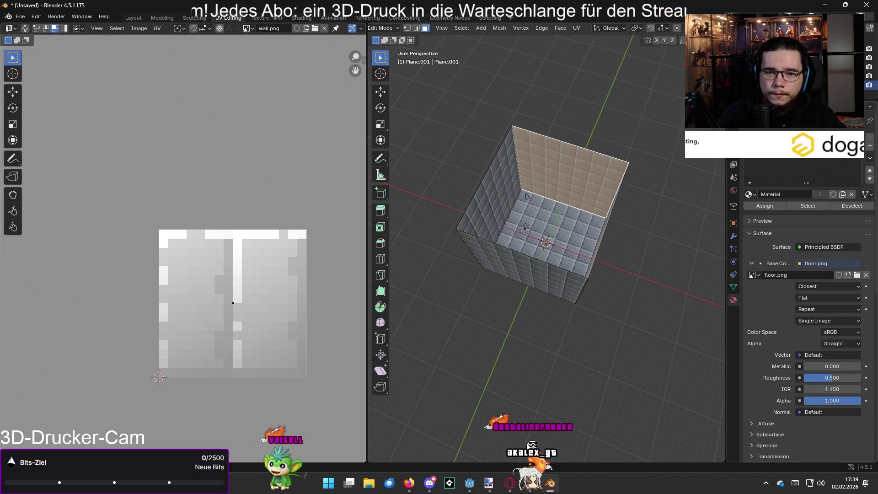
Switch between the Material and Material.001 slots and check which wall faces are selected
{"action": "left_click", "coordinate": [869, 148]}
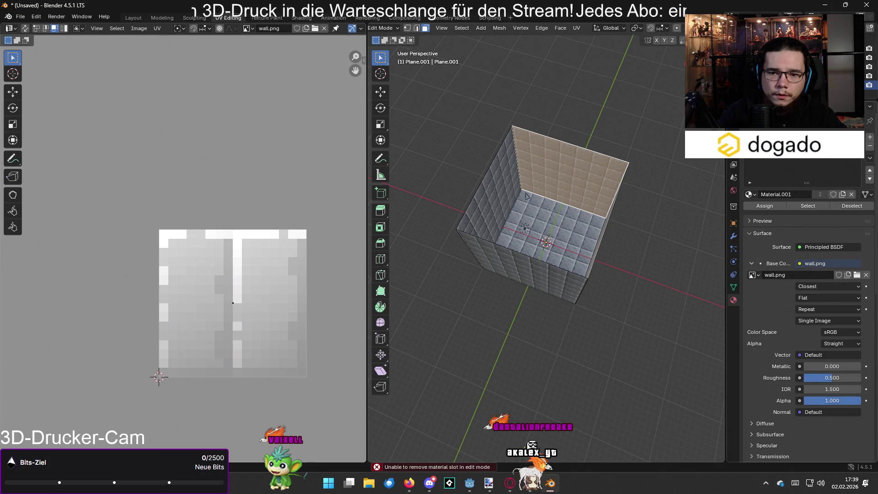
{"action": "left_click", "coordinate": [767, 159]}
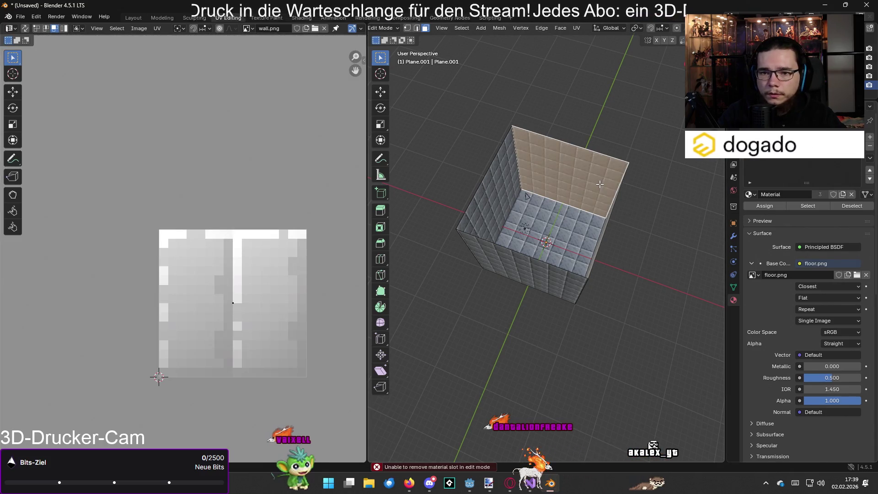
{"action": "left_click", "coordinate": [767, 151]}
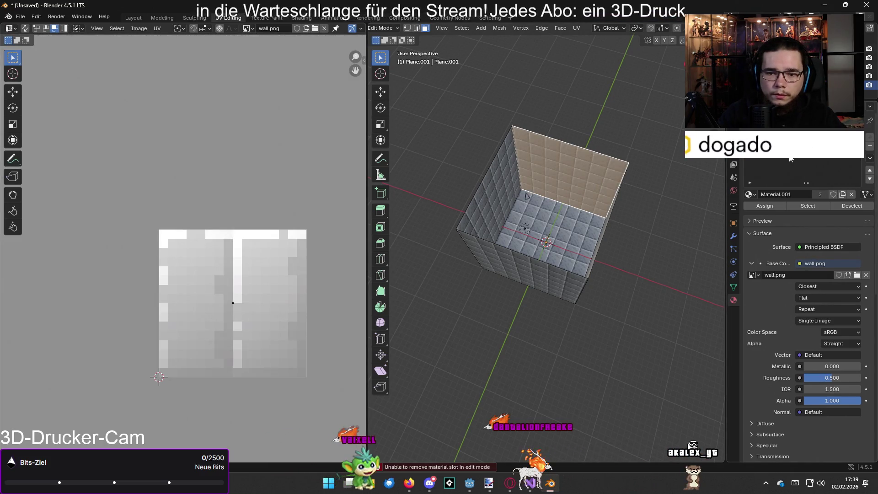
{"action": "left_click", "coordinate": [578, 188], "text": "shift"}
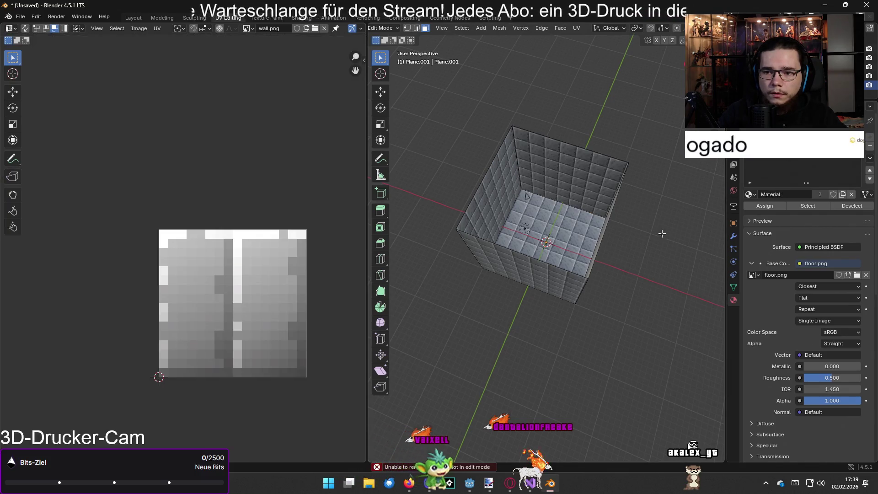
{"action": "left_click", "coordinate": [556, 172]}
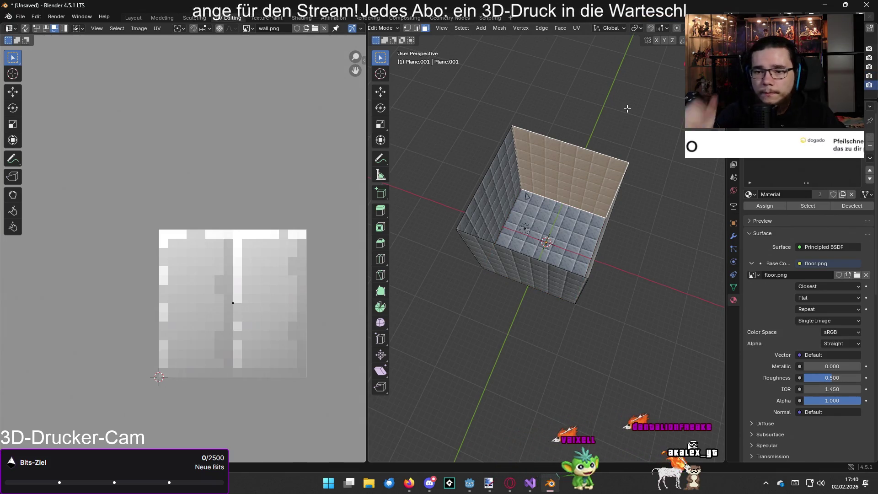
{"action": "left_click", "coordinate": [600, 122]}
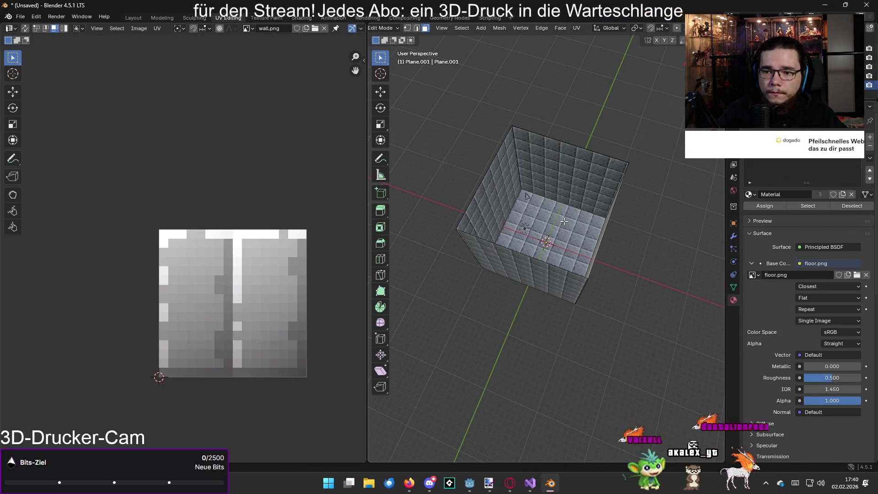
{"action": "left_click", "coordinate": [616, 181]}
{"action": "left_click", "coordinate": [616, 195]}
{"action": "left_click_drag", "start_coordinate": [616, 195], "coordinate": [541, 246]}
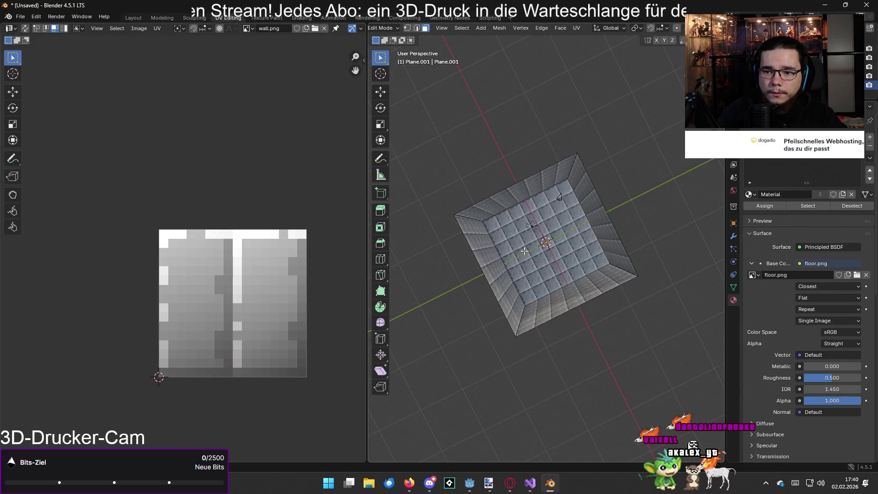
Reselect the walls object Plane.001 and re-enter Edit Mode
{"action": "key", "text": "Tab"}
{"action": "left_click", "coordinate": [556, 233]}
{"action": "left_click", "coordinate": [592, 202]}
{"action": "key", "text": "Tab"}
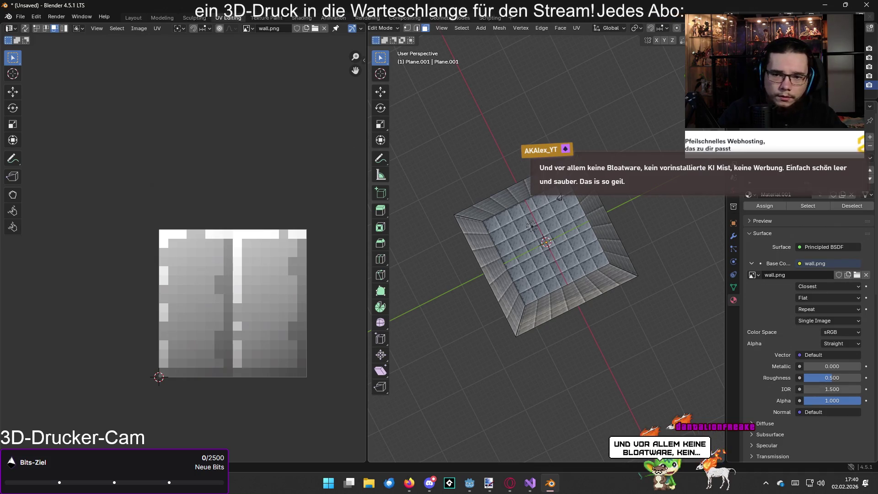
Inspect the material's Surface settings and a wall face, then return to Object Mode on the floor Plane
{"action": "right_click", "coordinate": [739, 196]}
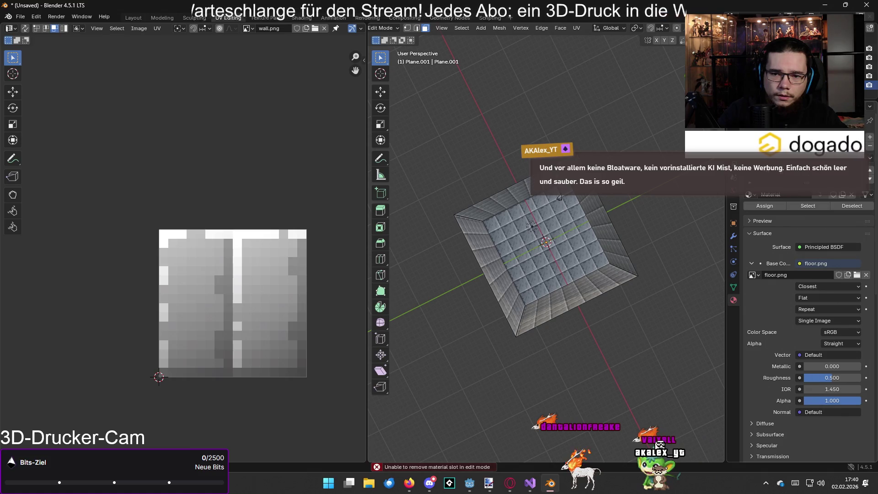
{"action": "left_click", "coordinate": [775, 231]}
{"action": "left_click", "coordinate": [773, 232]}
{"action": "left_click", "coordinate": [598, 227]}
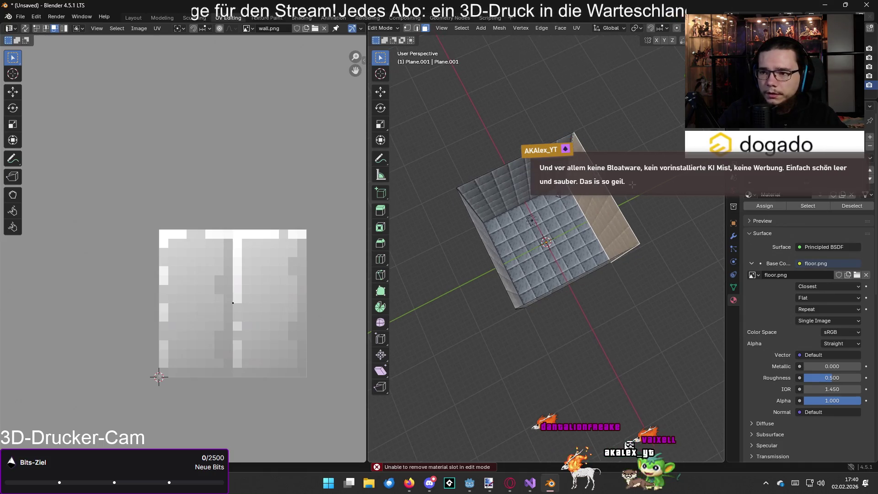
{"action": "scroll", "coordinate": [256, 221], "scroll_direction": "down", "scroll_amount": 4}
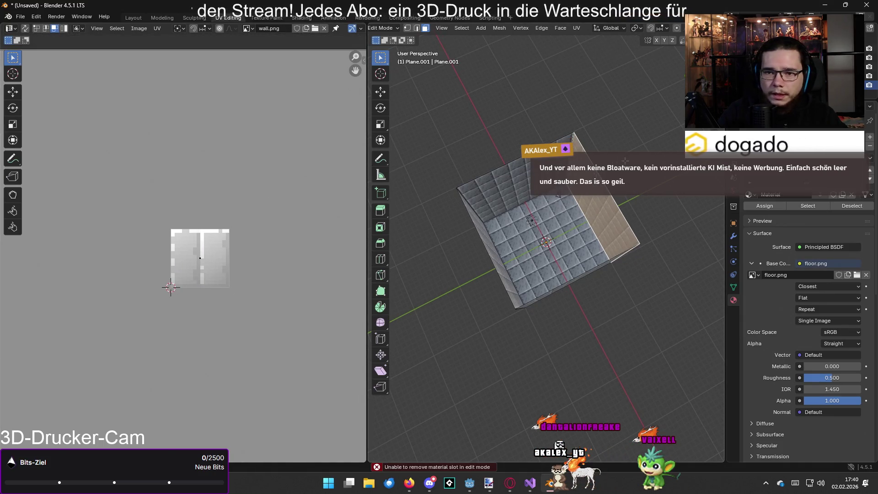
{"action": "left_click", "coordinate": [660, 146]}
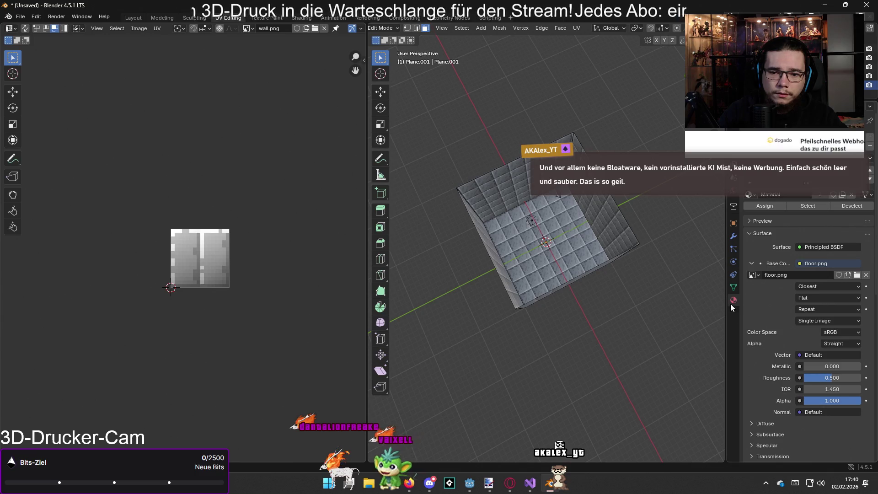
{"action": "key", "text": "Tab"}
{"action": "left_click", "coordinate": [565, 231]}
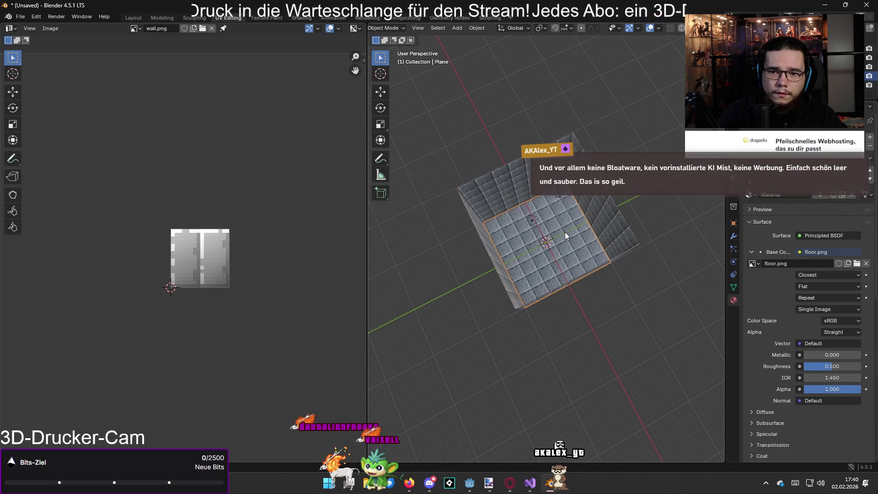
From a lower side view, edit Plane.001 and select its back and side wall faces
{"action": "left_click_drag", "start_coordinate": [638, 209], "coordinate": [632, 185]}
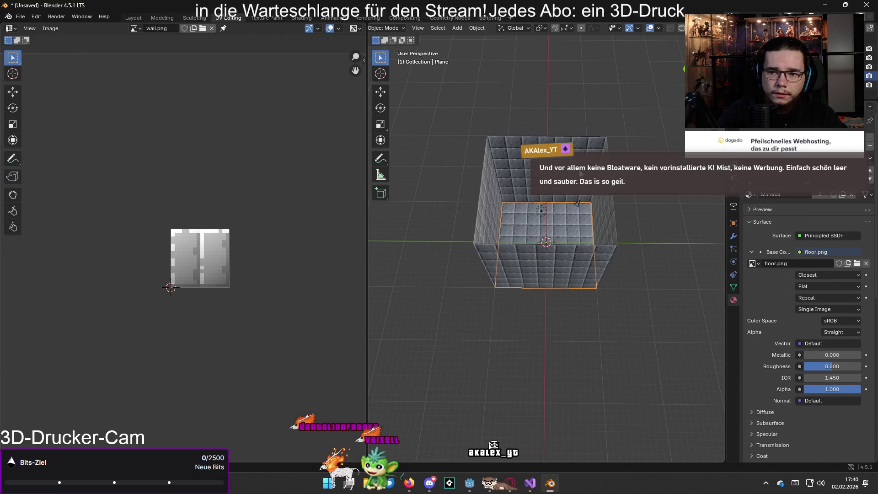
{"action": "left_click", "coordinate": [579, 173]}
{"action": "left_click", "coordinate": [635, 175]}
{"action": "left_click", "coordinate": [558, 168]}
{"action": "key", "text": "Tab"}
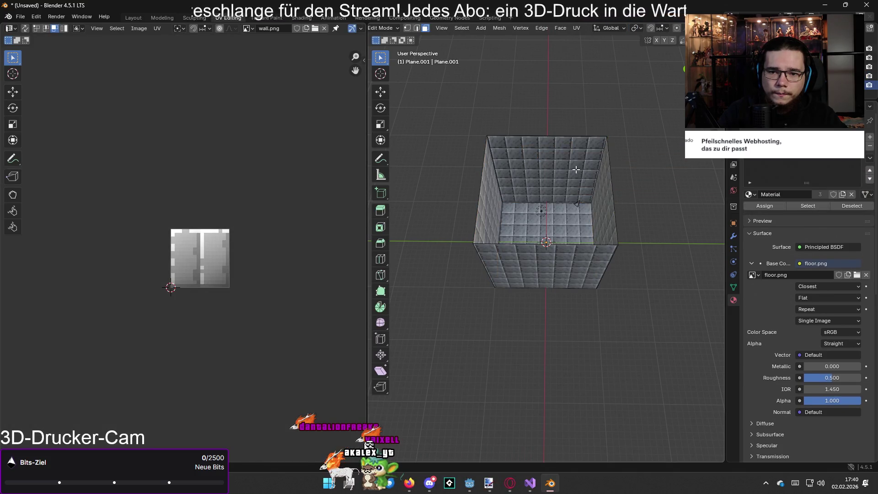
{"action": "left_click", "coordinate": [575, 167]}
{"action": "left_click", "coordinate": [604, 190]}
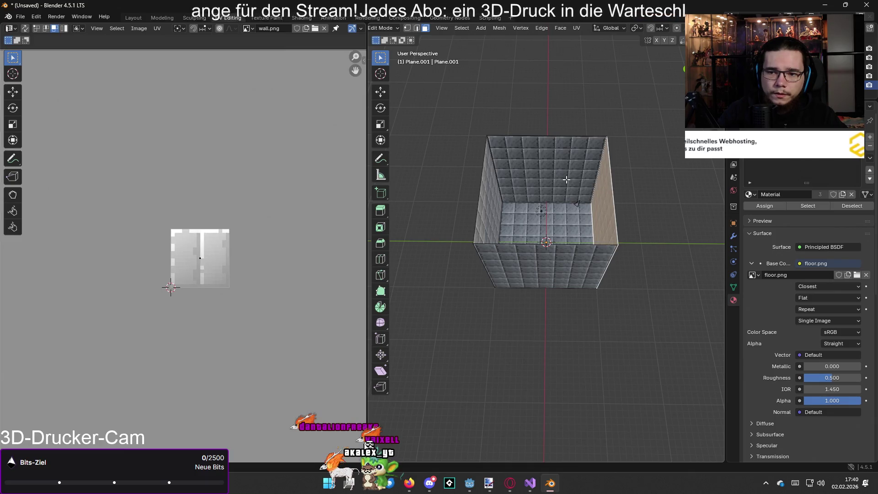
{"action": "left_click", "coordinate": [548, 169], "text": "ctrl"}
{"action": "left_click", "coordinate": [621, 199], "text": "shift"}
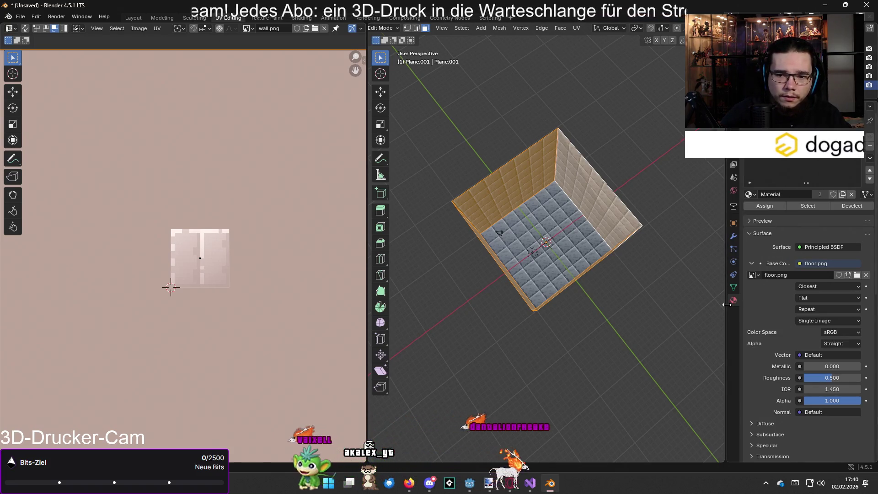
Unlink Material.001 from the walls' slot and create a new Material.002 in its place
{"action": "left_click", "coordinate": [871, 147]}
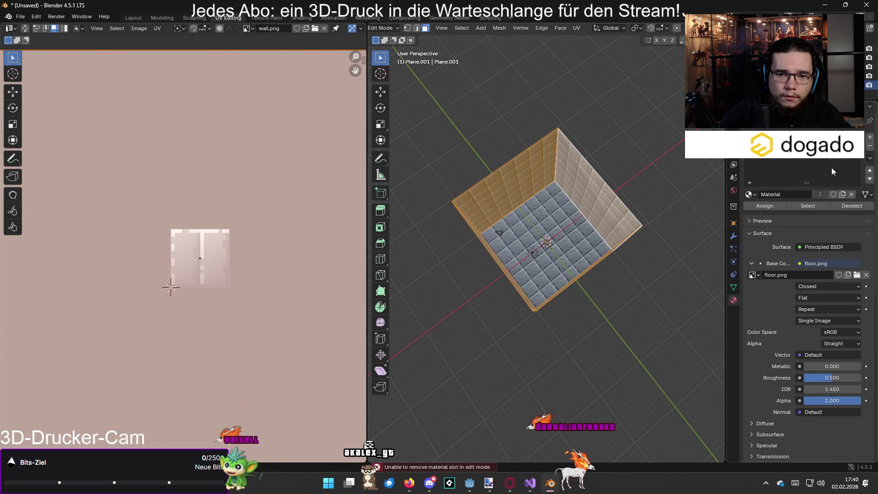
{"action": "left_click", "coordinate": [851, 196]}
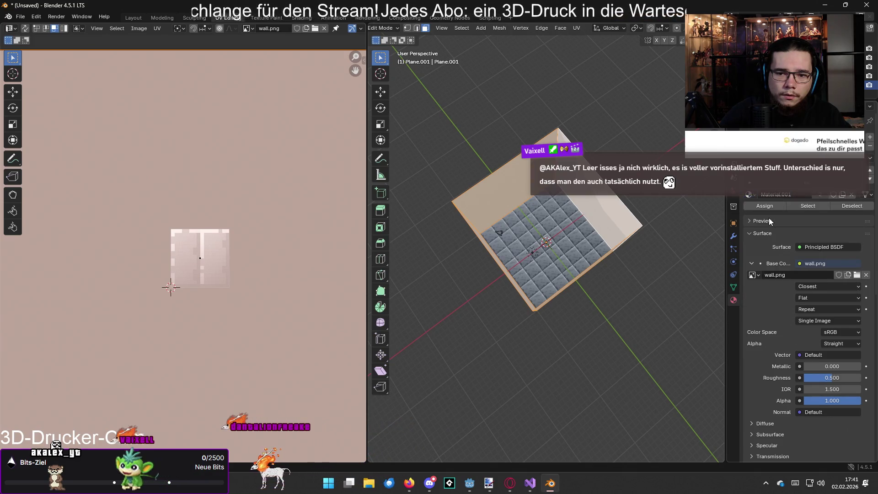
{"action": "key", "text": "ctrl+z"}
{"action": "key", "text": "ctrl+z"}
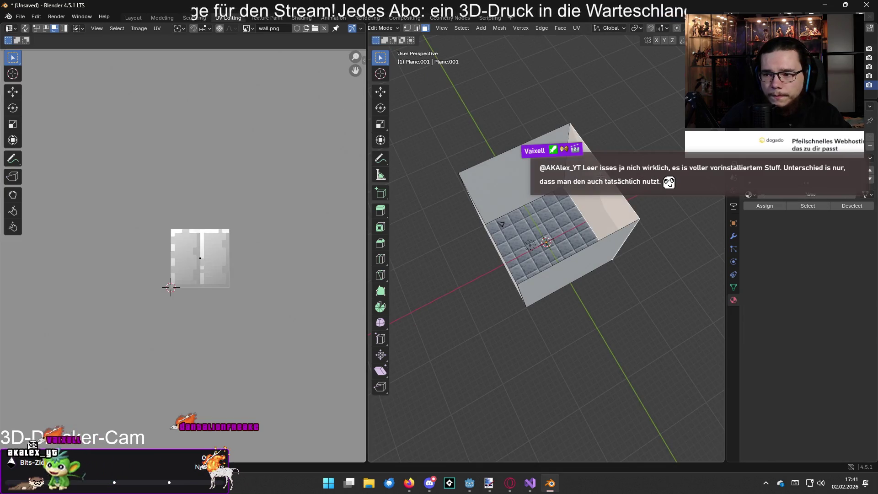
{"action": "key", "text": "ctrl+shift+z"}
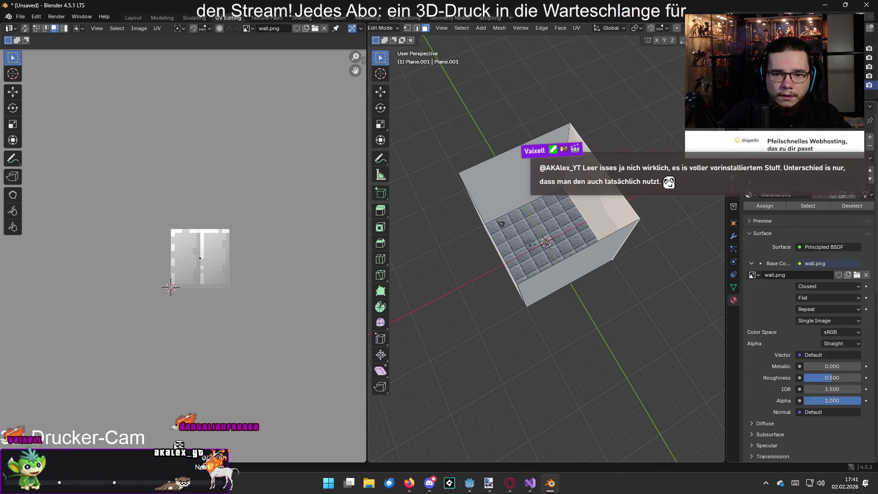
{"action": "key", "text": "ctrl+z"}
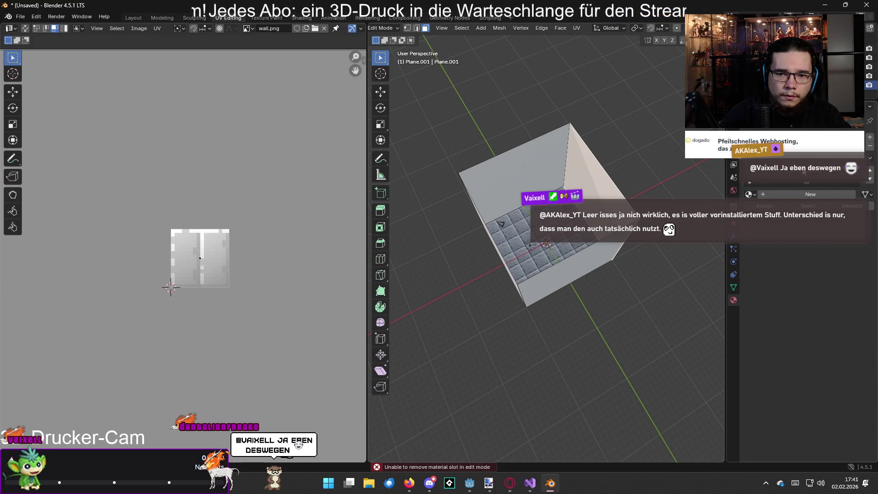
{"action": "key", "text": "ctrl+shift+z"}
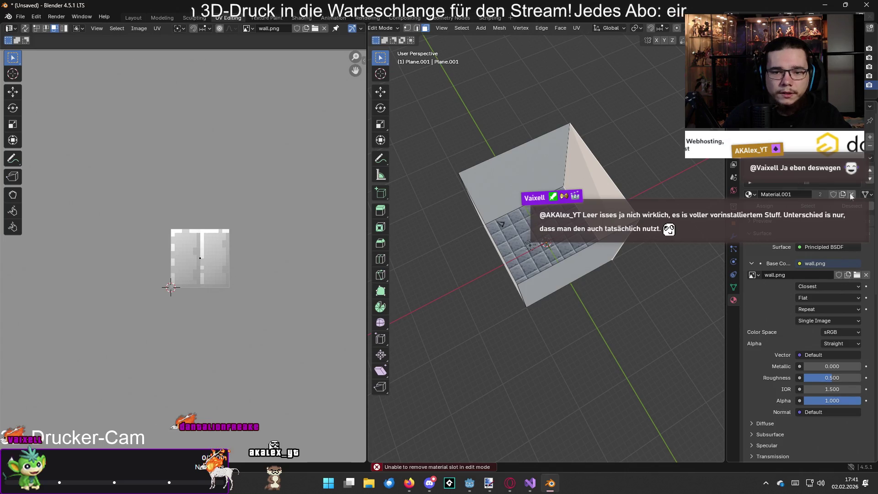
{"action": "left_click", "coordinate": [851, 194]}
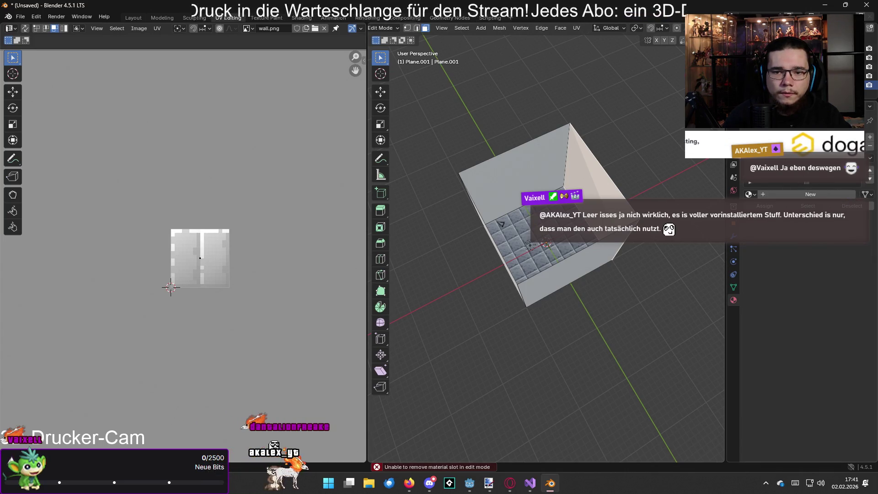
{"action": "left_click", "coordinate": [810, 194]}
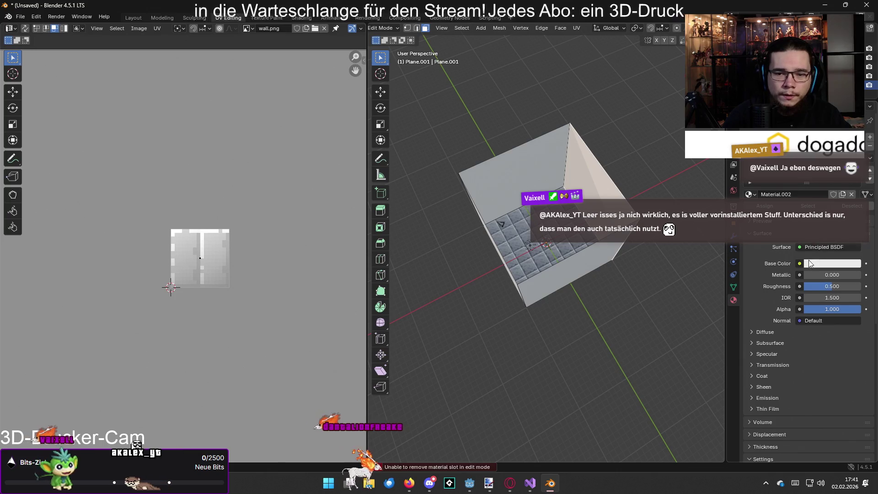
Link an Image Texture with wall.png to Base Color, then undo that material setup
{"action": "left_click", "coordinate": [799, 264]}
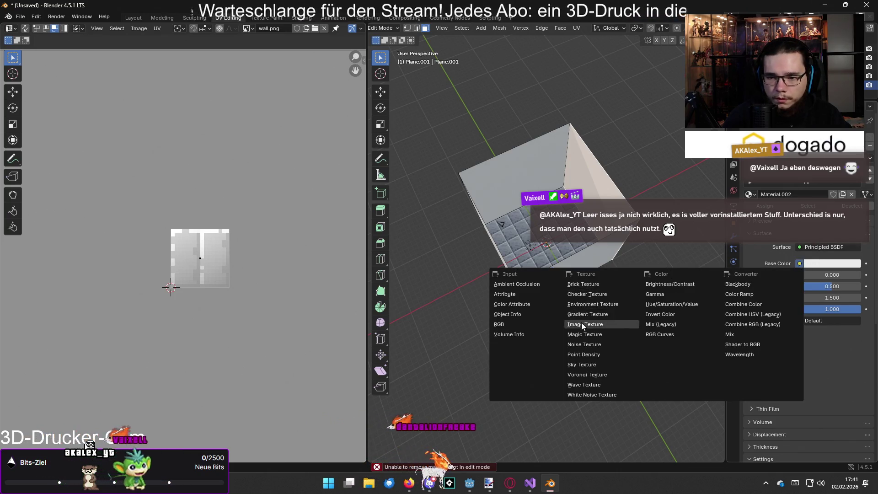
{"action": "left_click", "coordinate": [582, 324]}
{"action": "left_click", "coordinate": [752, 274]}
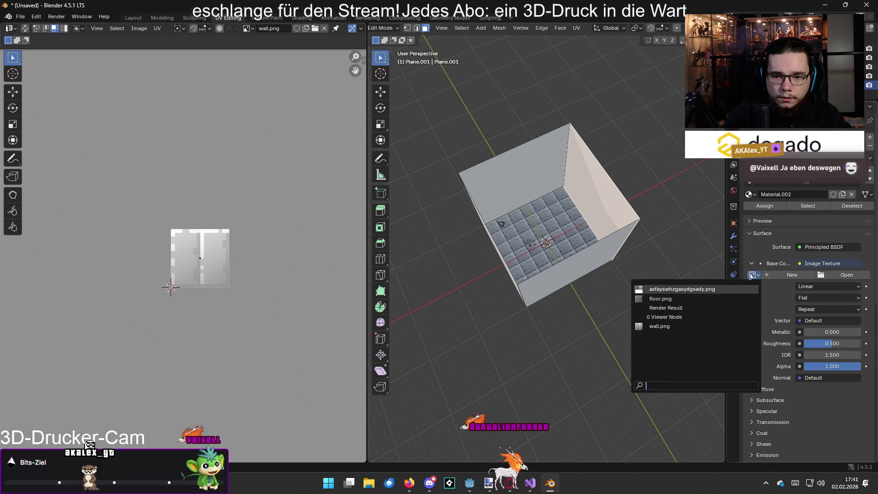
{"action": "left_click", "coordinate": [672, 326]}
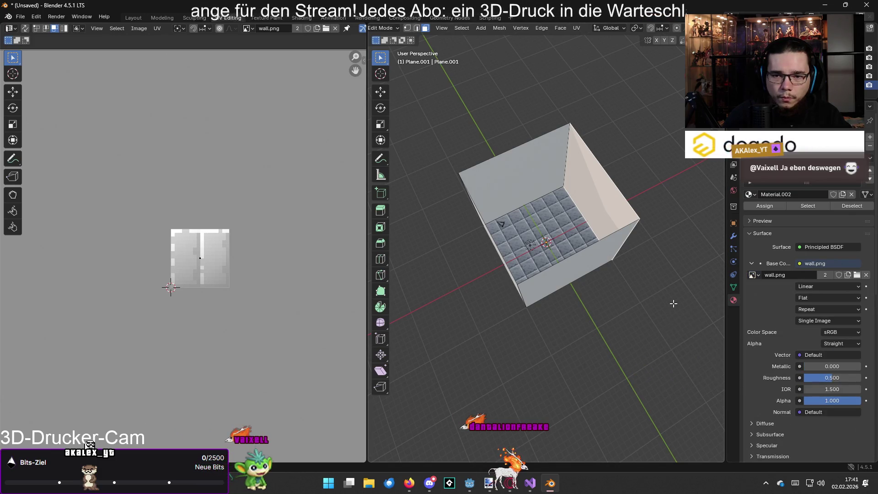
{"action": "key", "text": "ctrl+z"}
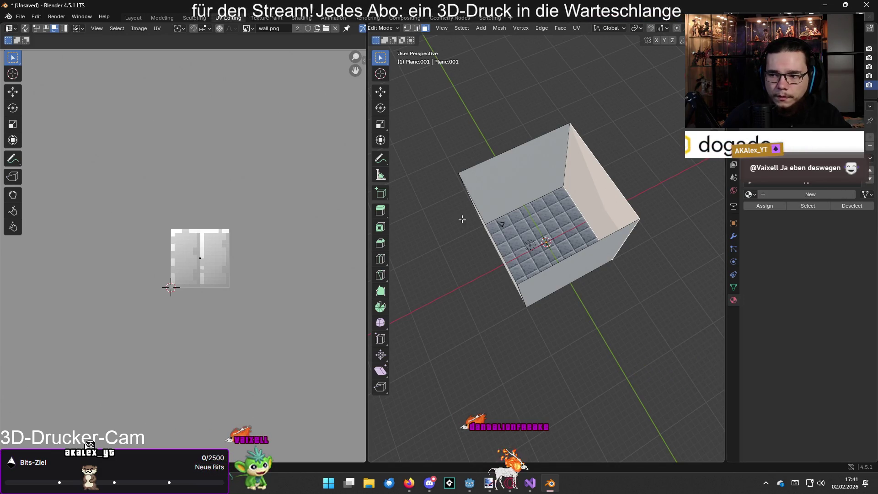
Select the back wall face, show wall.png in the UV editor, and add a new material with Closest interpolation
{"action": "left_click", "coordinate": [508, 180]}
{"action": "left_click", "coordinate": [247, 28]}
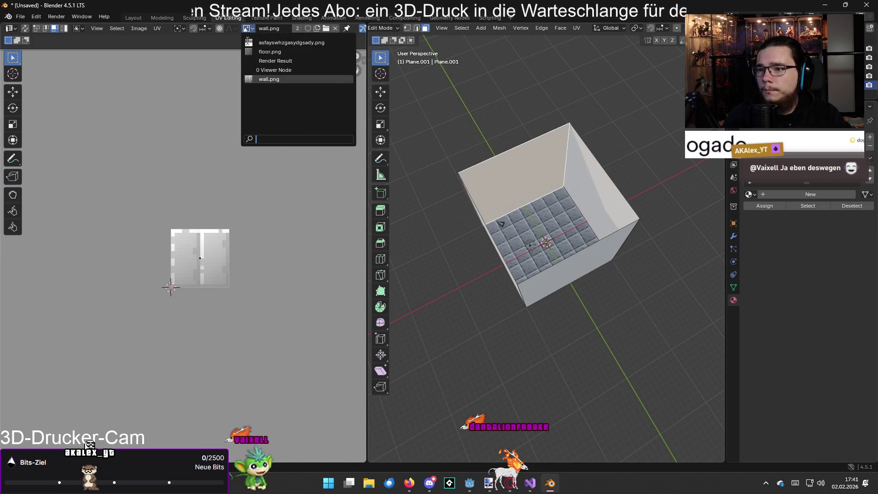
{"action": "left_click", "coordinate": [275, 79]}
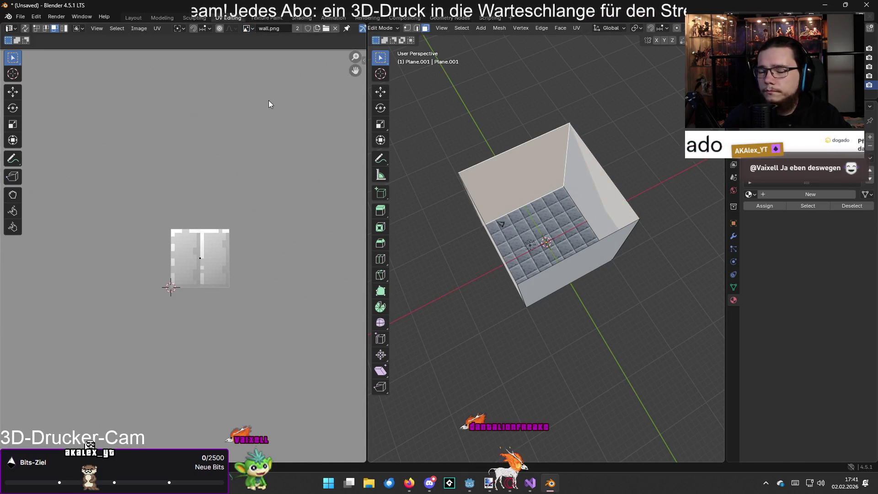
{"action": "left_click", "coordinate": [811, 194]}
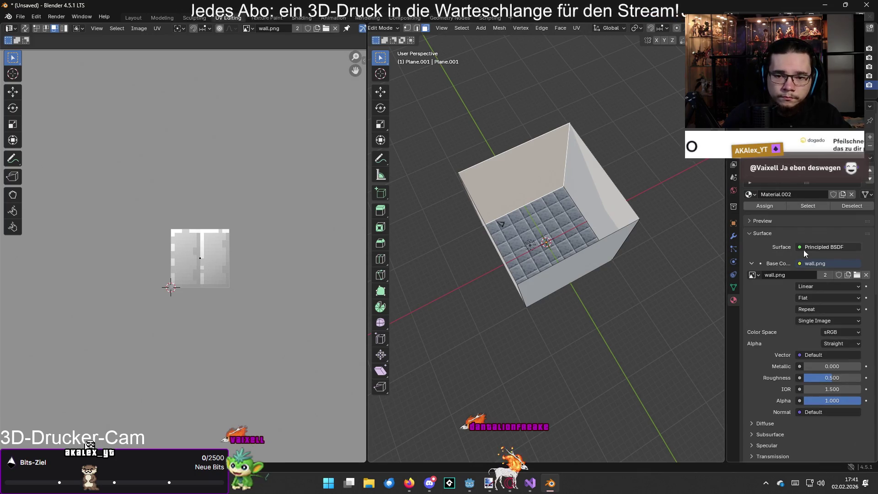
{"action": "left_click", "coordinate": [813, 286]}
{"action": "left_click", "coordinate": [812, 309]}
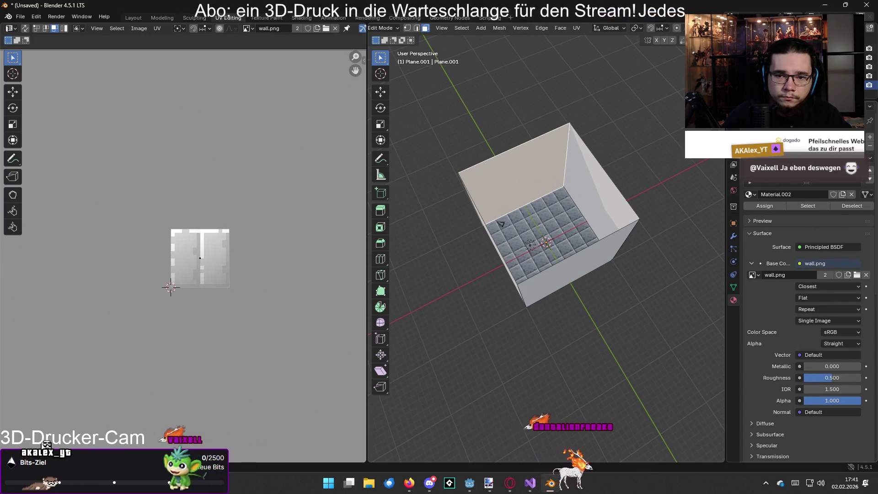
Remove Material.002 from the slot and assign the existing Material.001 to the wall faces
{"action": "left_click", "coordinate": [851, 195]}
{"action": "left_click", "coordinate": [750, 195]}
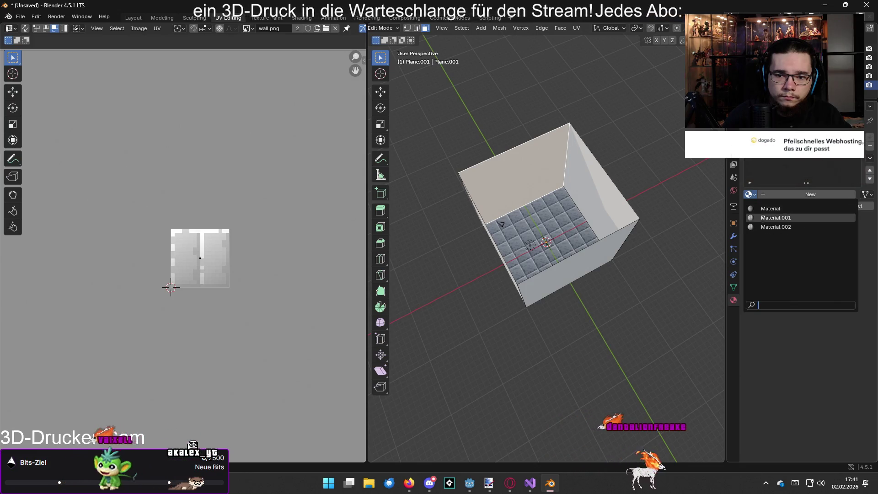
{"action": "left_click", "coordinate": [773, 186]}
{"action": "scroll", "coordinate": [627, 220], "scroll_direction": "up", "scroll_amount": 5}
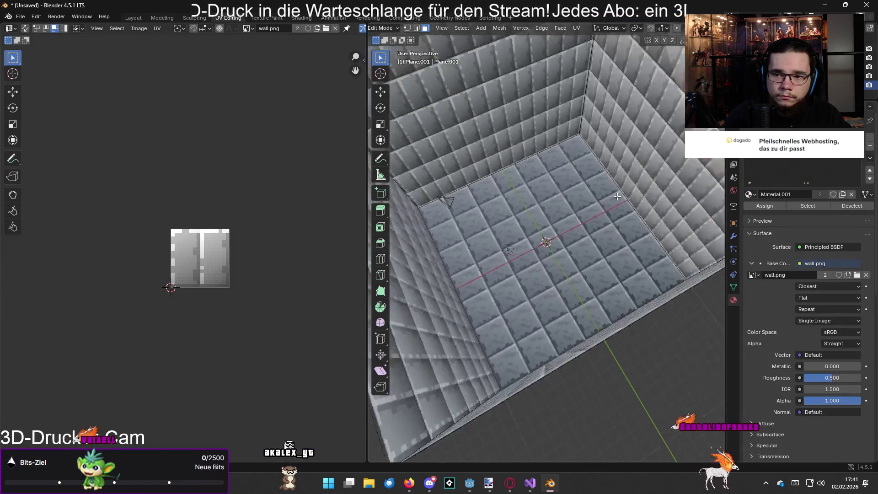
{"action": "scroll", "coordinate": [627, 220], "scroll_direction": "down", "scroll_amount": 2}
{"action": "scroll", "coordinate": [555, 209], "scroll_direction": "up", "scroll_amount": 6}
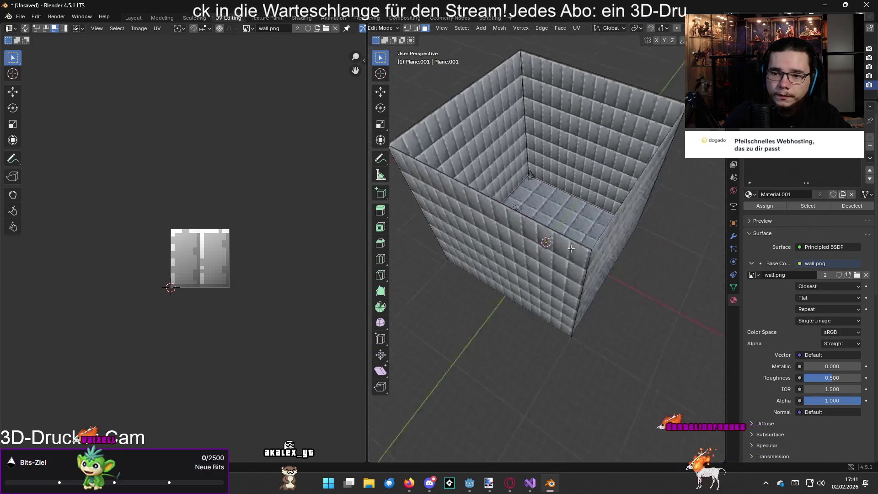
Select the back wall and orbit to an oblique view of the floor
{"action": "mouse_move", "coordinate": [555, 209]}
{"action": "left_mouse_down"}
{"action": "mouse_move", "coordinate": [660, 220]}
{"action": "mouse_move", "coordinate": [527, 221]}
{"action": "left_mouse_up"}
{"action": "left_click", "coordinate": [515, 110]}
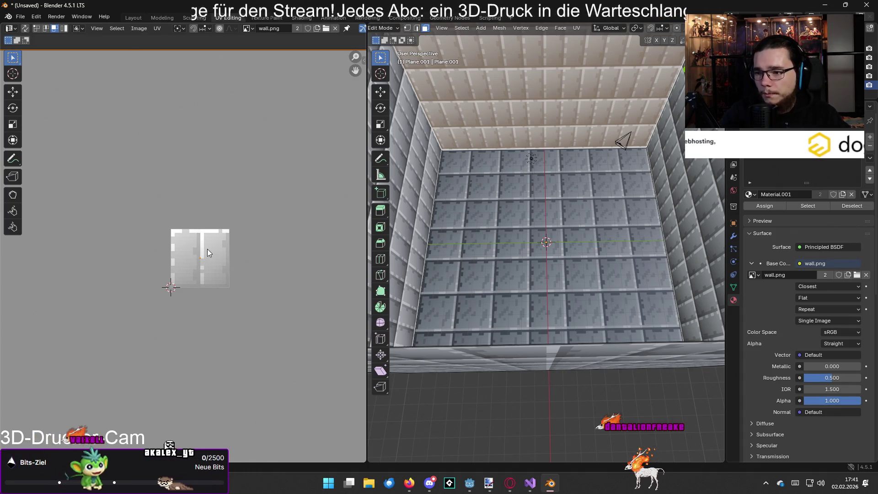
{"action": "scroll", "coordinate": [207, 249], "scroll_direction": "down", "scroll_amount": 4}
{"action": "mouse_move", "coordinate": [457, 192]}
{"action": "left_mouse_down"}
{"action": "mouse_move", "coordinate": [441, 154]}
{"action": "mouse_move", "coordinate": [616, 136]}
{"action": "left_mouse_up"}
Shortest-path select all the walls, scale their UVs up by 1.3, then deselect and inspect the tiling
{"action": "left_click", "coordinate": [640, 124], "text": "ctrl"}
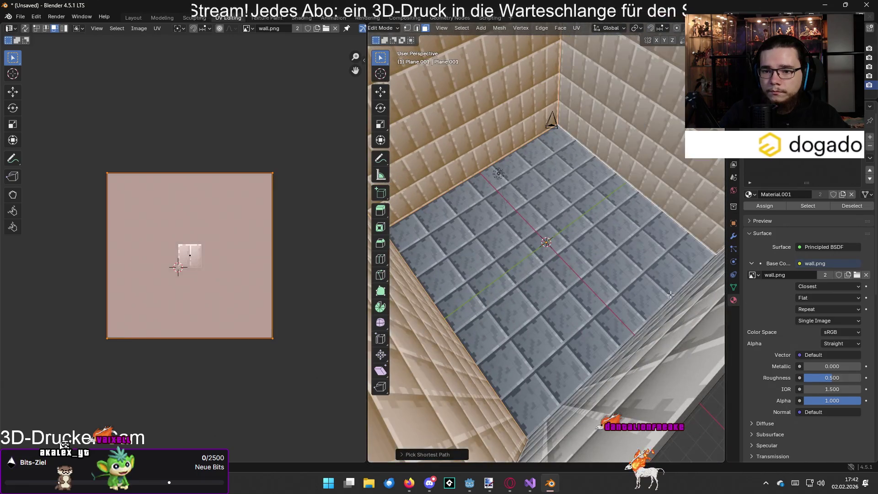
{"action": "scroll", "coordinate": [249, 201], "scroll_direction": "down", "scroll_amount": 3}
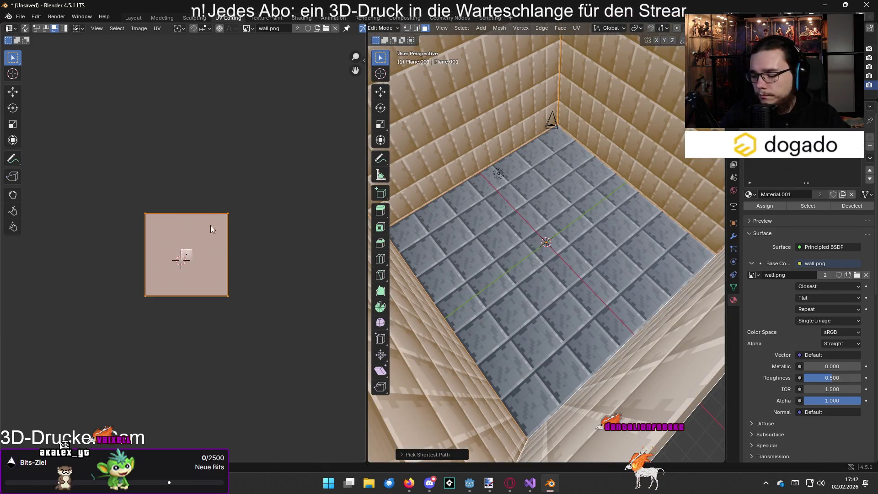
{"action": "key", "text": "s"}
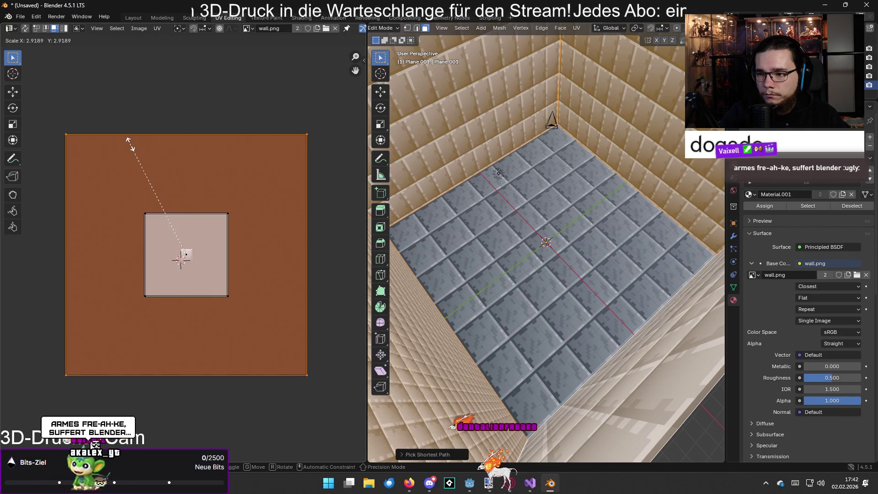
{"action": "key", "text": "Escape"}
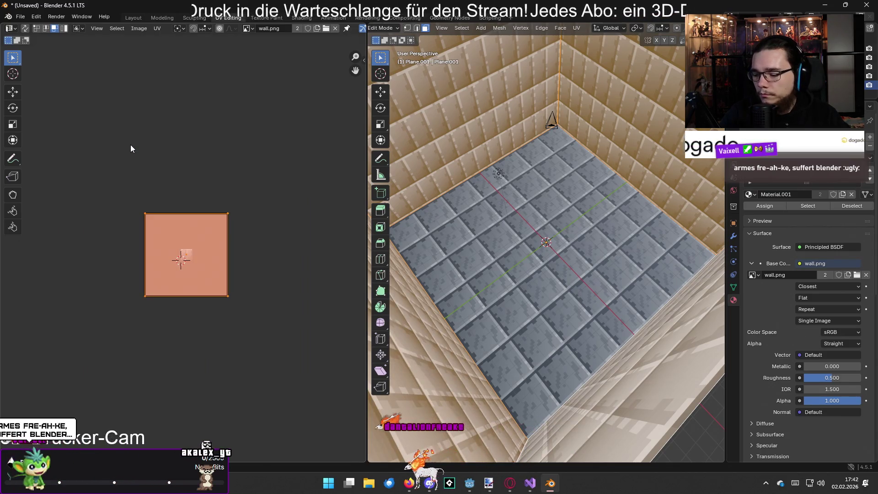
{"action": "key", "text": "s"}
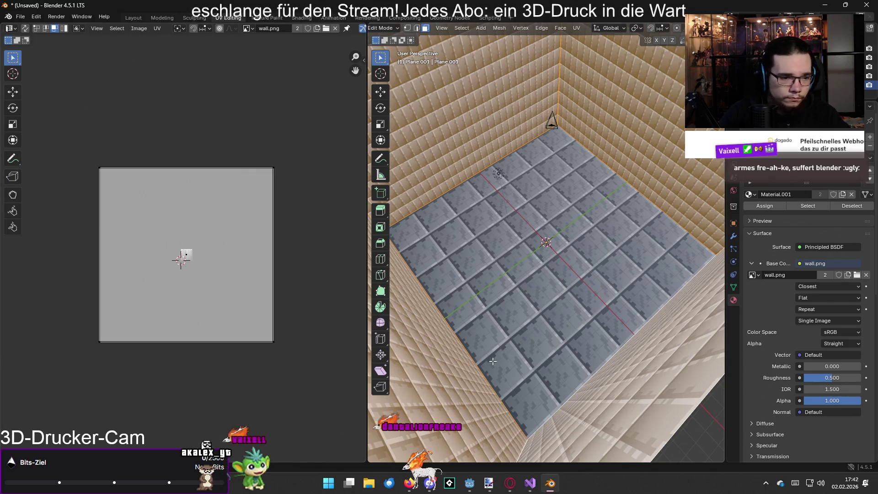
{"action": "left_click_drag", "start_coordinate": [550, 354], "coordinate": [446, 312]}
{"action": "scroll", "coordinate": [446, 312], "scroll_direction": "up", "scroll_amount": 2}
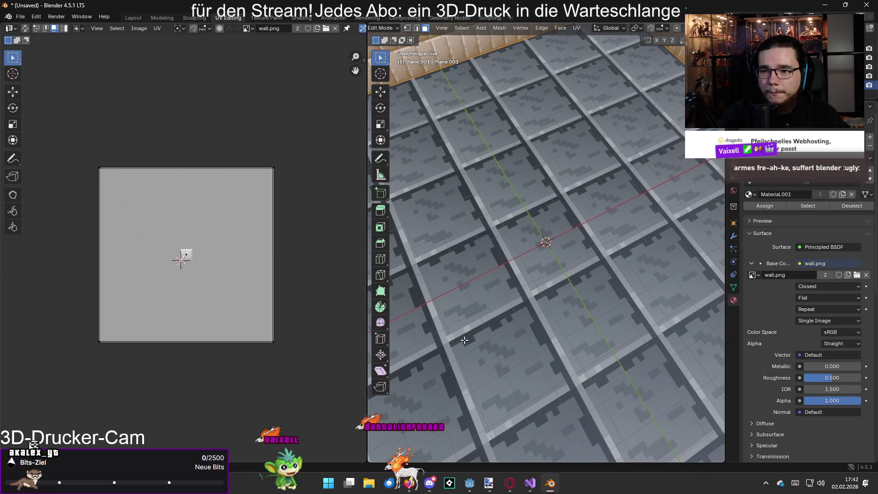
{"action": "left_click", "coordinate": [465, 340]}
{"action": "left_click_drag", "start_coordinate": [490, 316], "coordinate": [426, 290]}
{"action": "scroll", "coordinate": [550, 320], "scroll_direction": "down", "scroll_amount": 2}
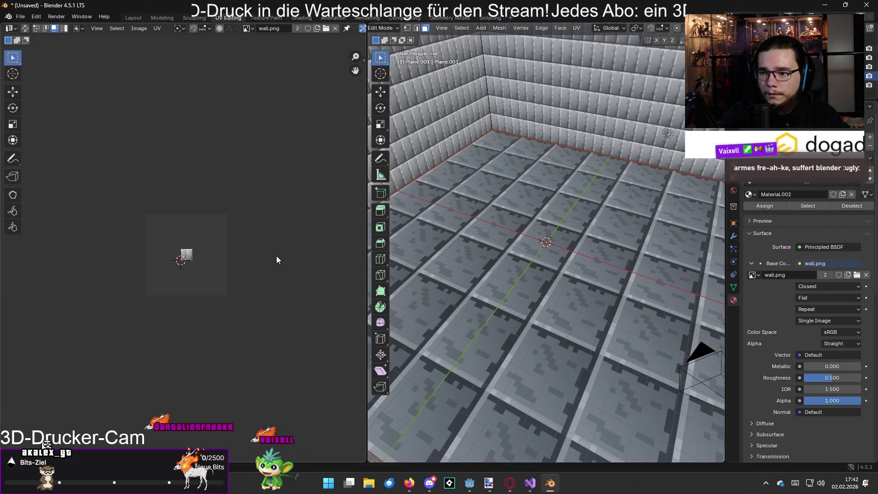
Select the floor plane, scale its whole UV square up by 1.2 in Edit Mode, and return to Object Mode
{"action": "key", "text": "Tab"}
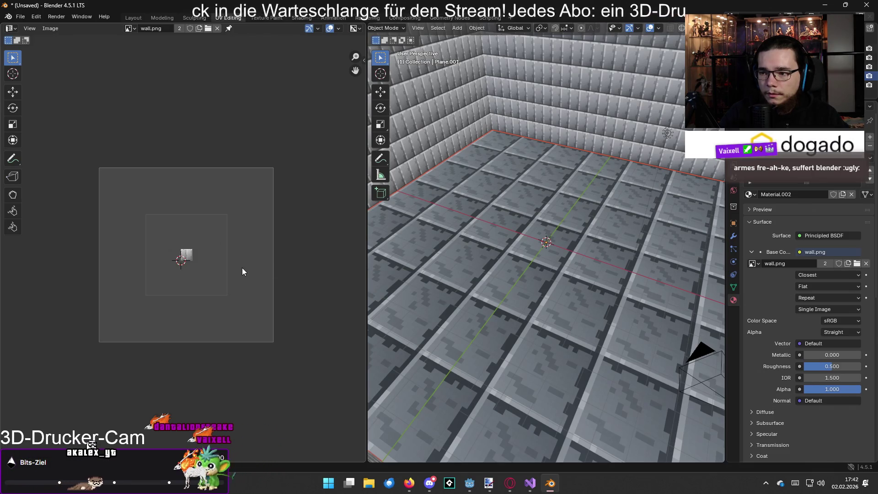
{"action": "left_click", "coordinate": [499, 256]}
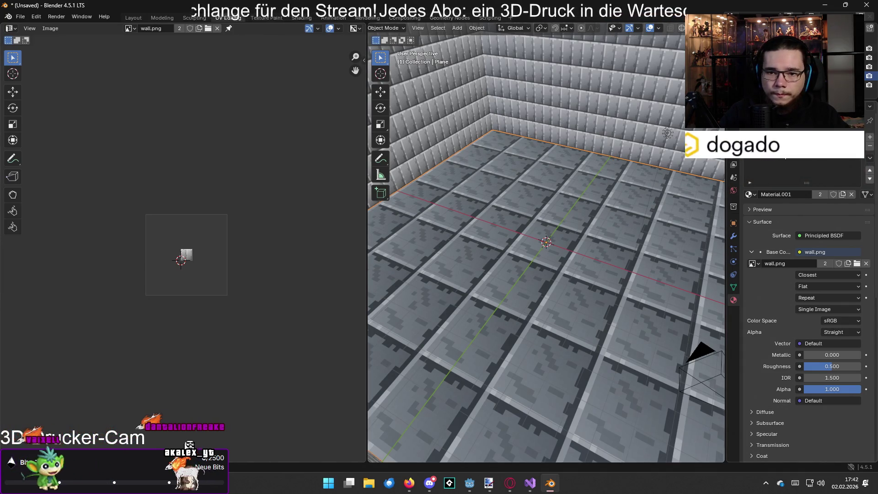
{"action": "mouse_move", "coordinate": [599, 236]}
{"action": "left_mouse_down"}
{"action": "mouse_move", "coordinate": [585, 248]}
{"action": "mouse_move", "coordinate": [595, 288]}
{"action": "mouse_move", "coordinate": [592, 276]}
{"action": "left_mouse_up"}
{"action": "key", "text": "Tab"}
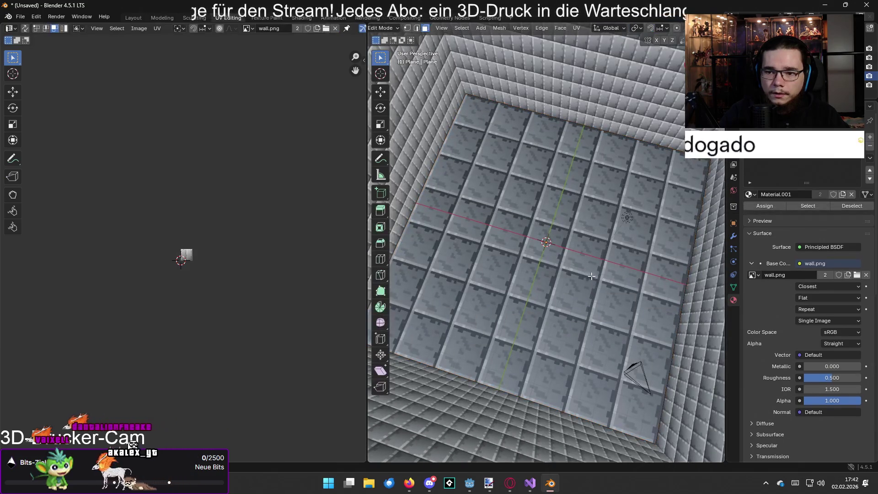
{"action": "left_click", "coordinate": [591, 276]}
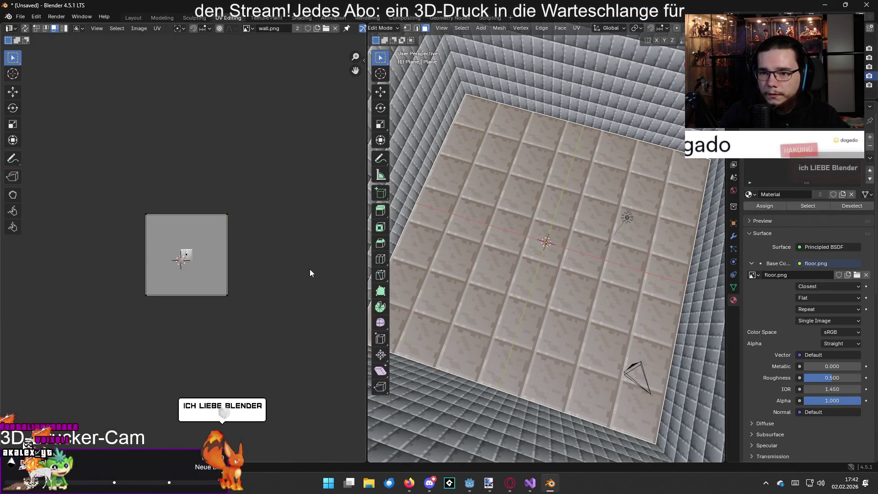
{"action": "key", "text": "a"}
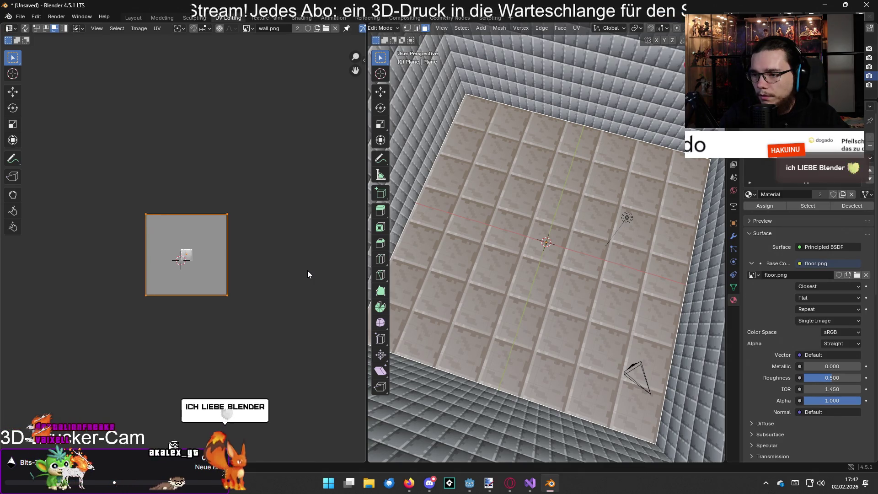
{"action": "key", "text": "s"}
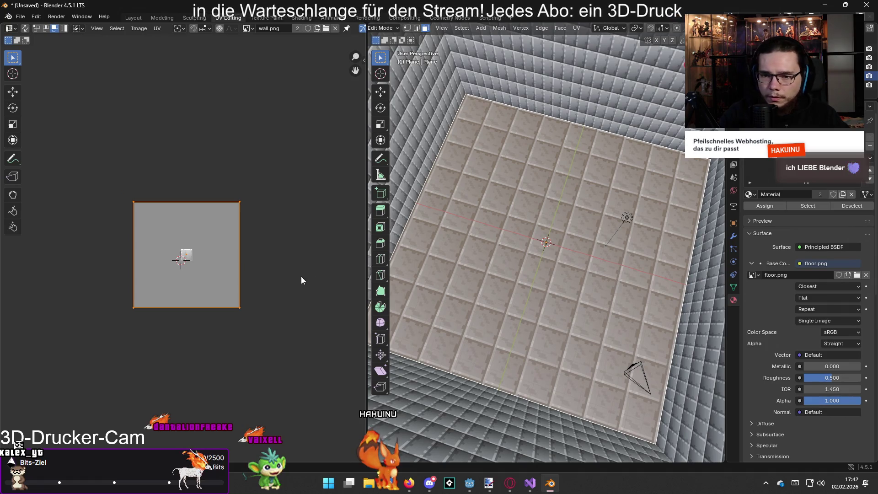
{"action": "scroll", "coordinate": [521, 265], "scroll_direction": "down", "scroll_amount": 5}
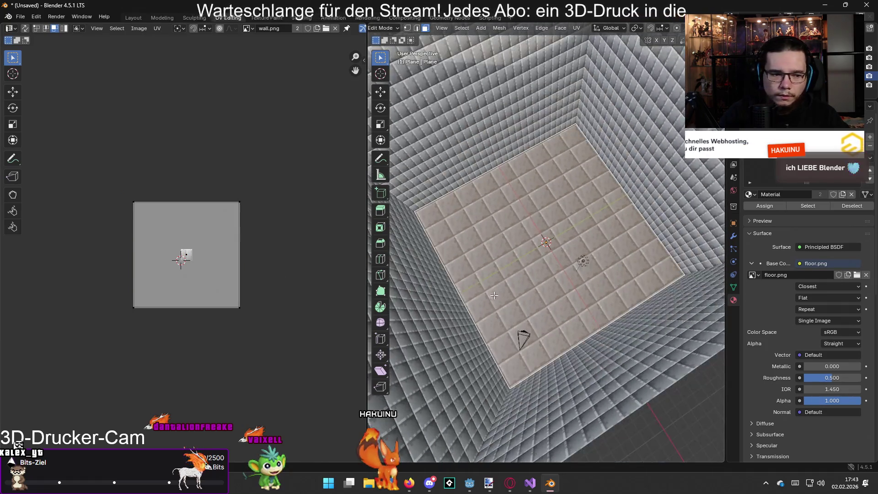
{"action": "key", "text": "Tab"}
{"action": "scroll", "coordinate": [593, 333], "scroll_direction": "up", "scroll_amount": 8}
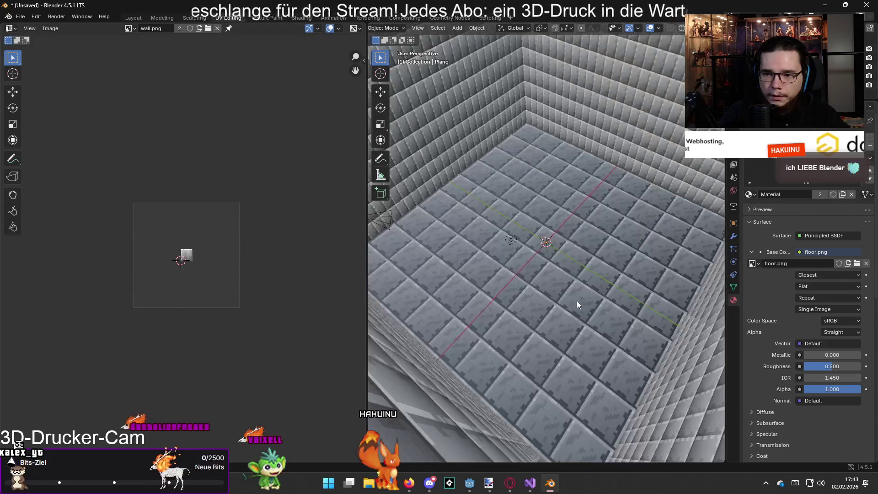
Export the scene to the Desktop as ROOM.glb via glTF 2.0, then minimise Blender and the image editor
{"action": "mouse_move", "coordinate": [572, 281]}
{"action": "left_mouse_down"}
{"action": "mouse_move", "coordinate": [474, 239]}
{"action": "mouse_move", "coordinate": [410, 235]}
{"action": "mouse_move", "coordinate": [485, 246]}
{"action": "mouse_move", "coordinate": [493, 267]}
{"action": "mouse_move", "coordinate": [605, 240]}
{"action": "left_mouse_up"}
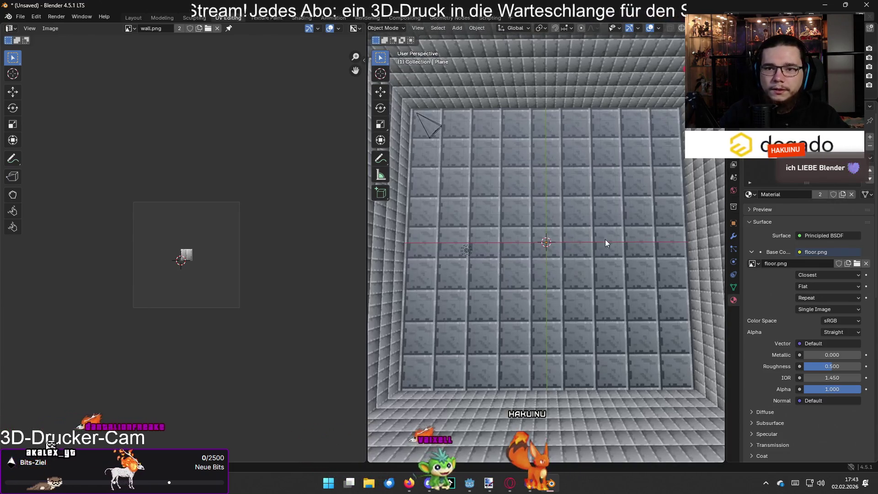
{"action": "left_click", "coordinate": [20, 17]}
{"action": "mouse_move", "coordinate": [53, 155]}
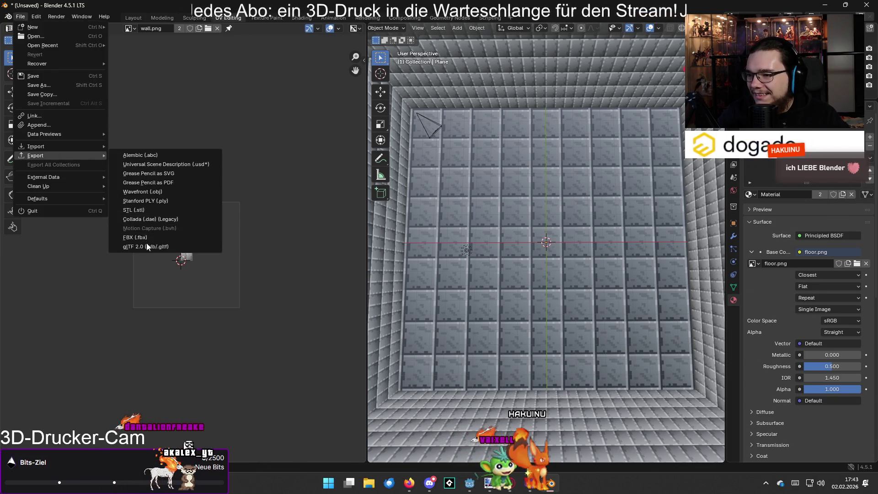
{"action": "left_click", "coordinate": [162, 245]}
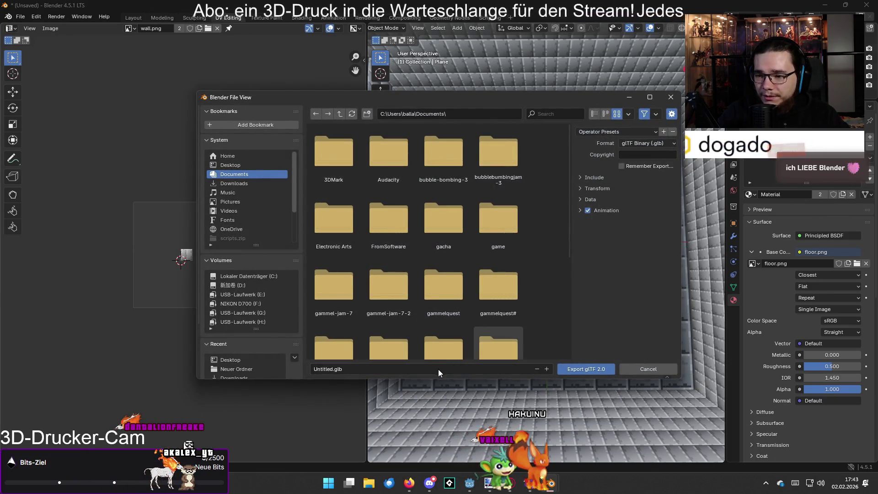
{"action": "left_click", "coordinate": [256, 165]}
{"action": "left_click", "coordinate": [357, 369]}
{"action": "type", "text": "ROOM"}
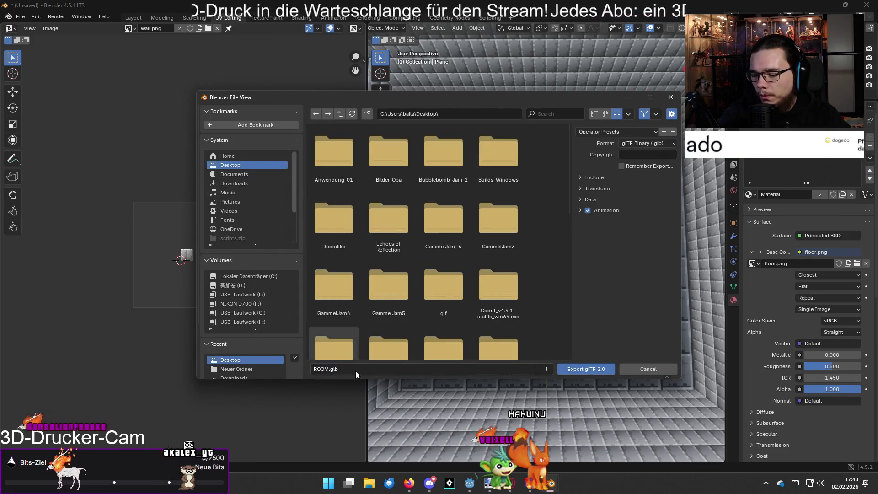
{"action": "left_click", "coordinate": [599, 372]}
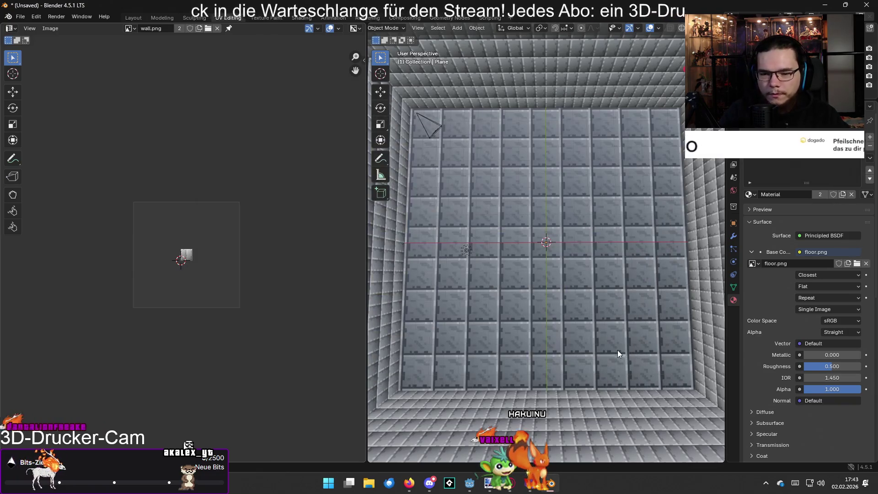
{"action": "left_click", "coordinate": [822, 5]}
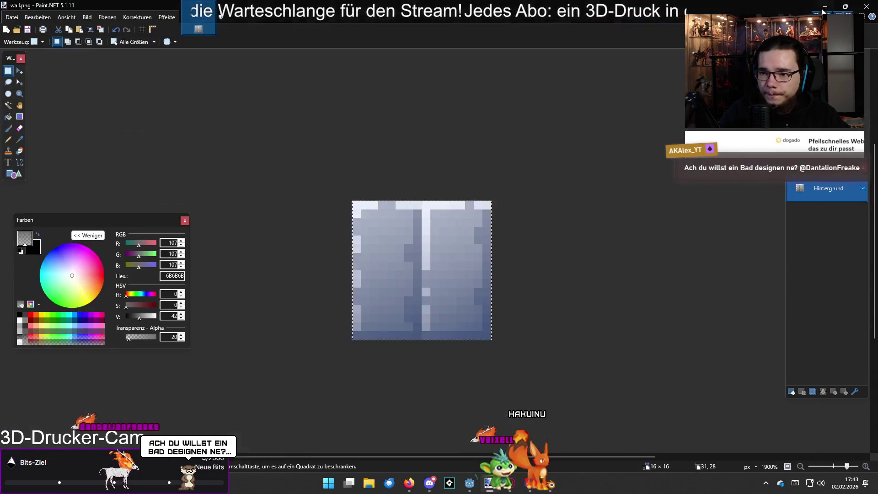
{"action": "left_click", "coordinate": [824, 6]}
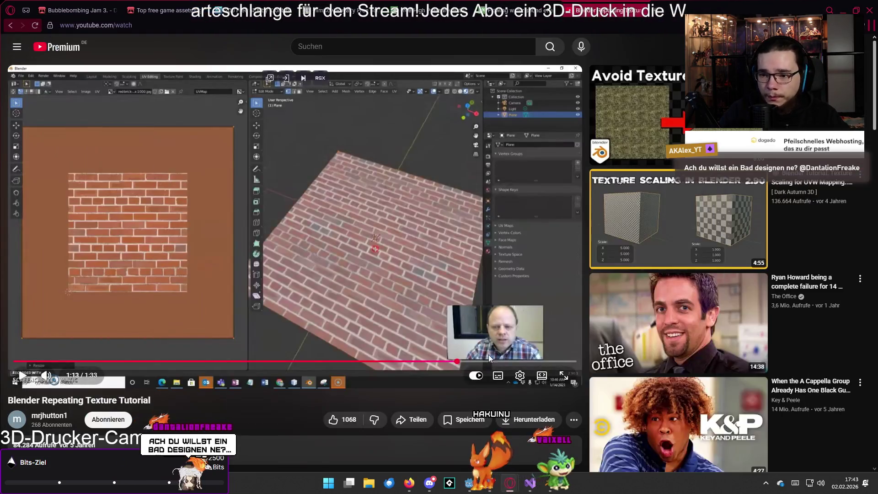
Move from the tutorial video through Visual Studio to the Godot editor and open the Models folder
{"action": "left_click", "coordinate": [843, 10]}
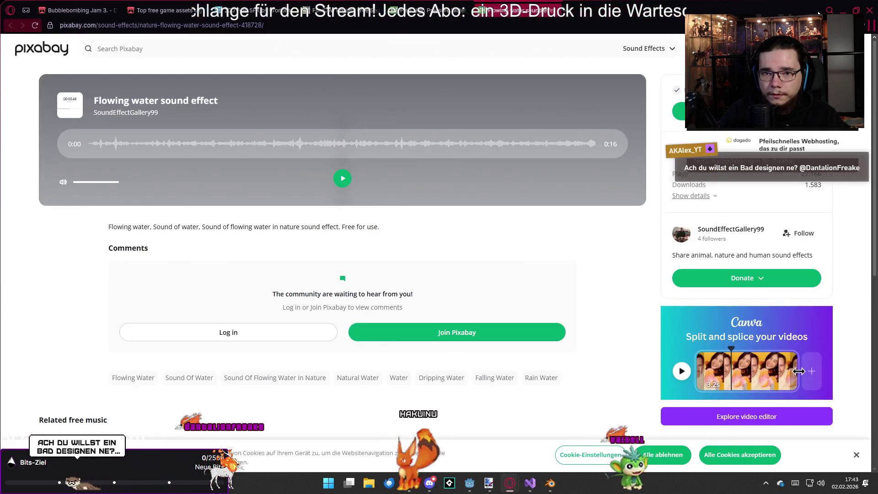
{"action": "left_click", "coordinate": [842, 10]}
{"action": "scroll", "coordinate": [472, 303], "scroll_direction": "down", "scroll_amount": 2}
{"action": "scroll", "coordinate": [473, 303], "scroll_direction": "up", "scroll_amount": 2}
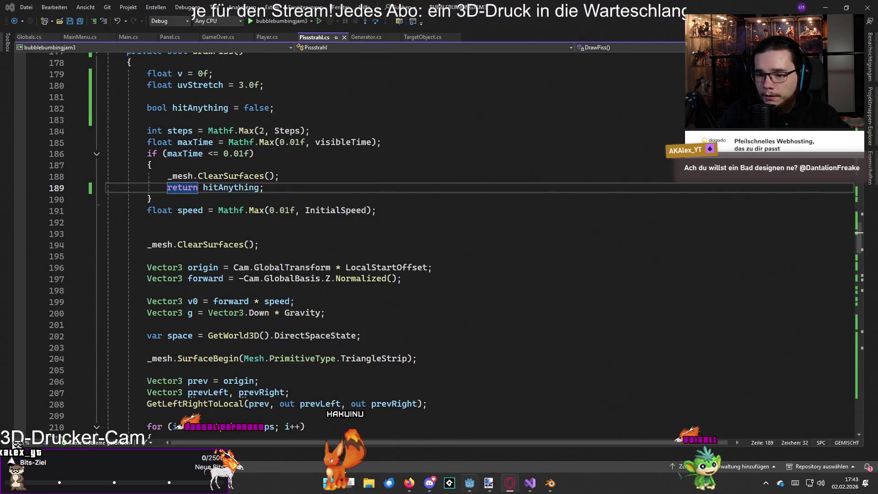
{"action": "key", "text": "alt+Tab"}
{"action": "left_click", "coordinate": [58, 322]}
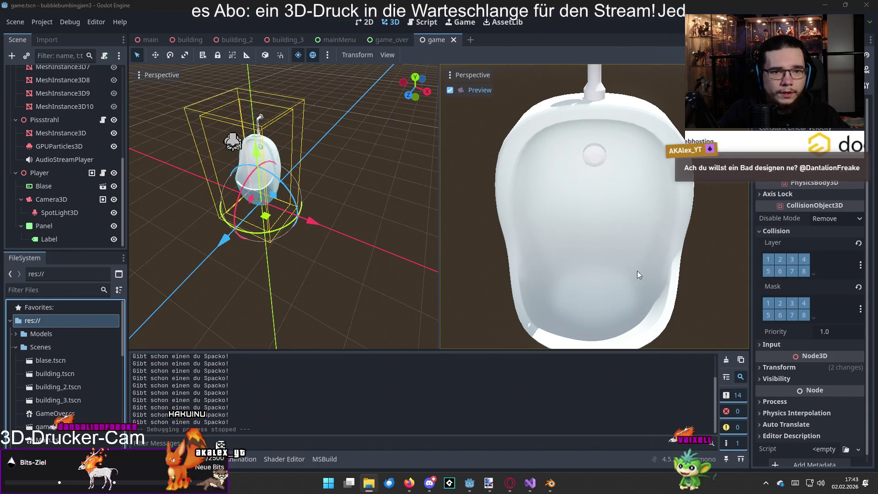
{"action": "left_click", "coordinate": [54, 333]}
Open ROOM.glb as a New Inherited Scene, copy Plane and Plane_001, and close it unsaved
{"action": "left_click", "coordinate": [16, 336]}
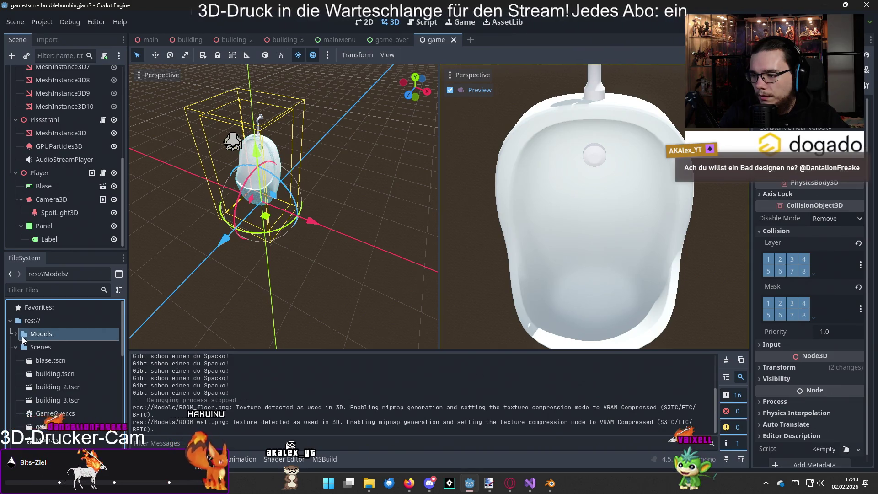
{"action": "scroll", "coordinate": [43, 349], "scroll_direction": "down", "scroll_amount": 2}
{"action": "left_click", "coordinate": [59, 387]}
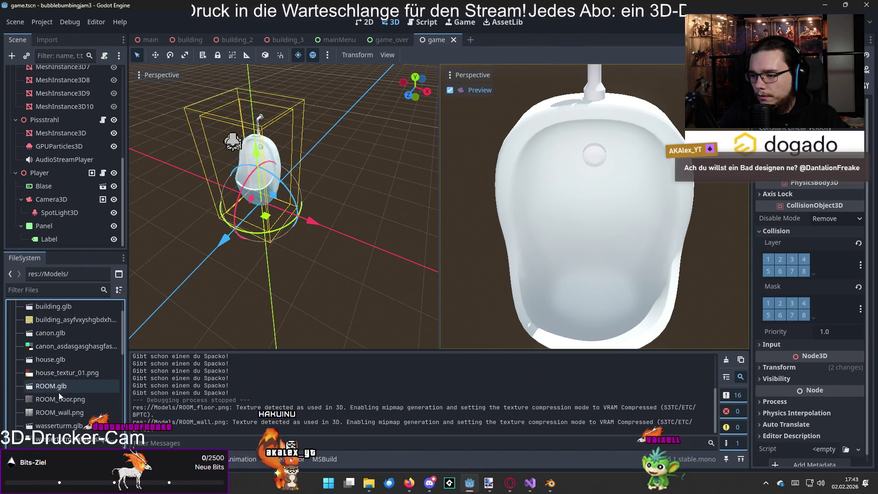
{"action": "right_click", "coordinate": [52, 388]}
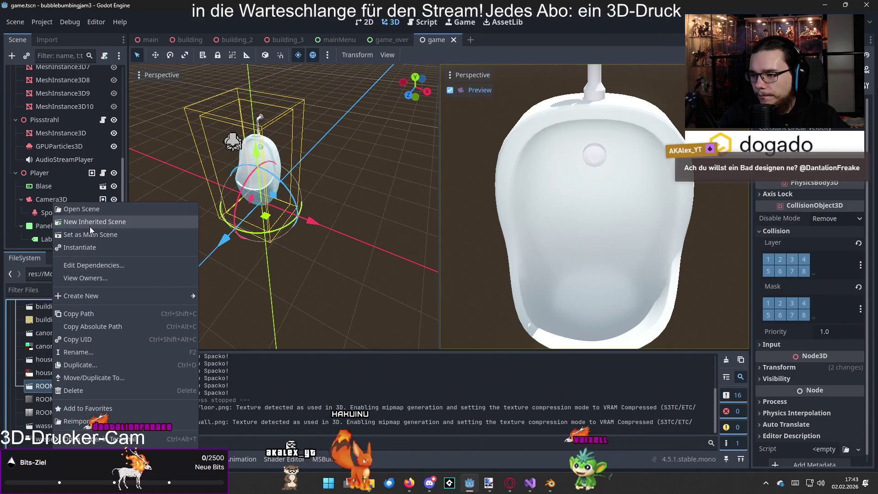
{"action": "left_click", "coordinate": [90, 224]}
{"action": "left_click", "coordinate": [39, 86]}
{"action": "left_click", "coordinate": [68, 99], "text": "shift"}
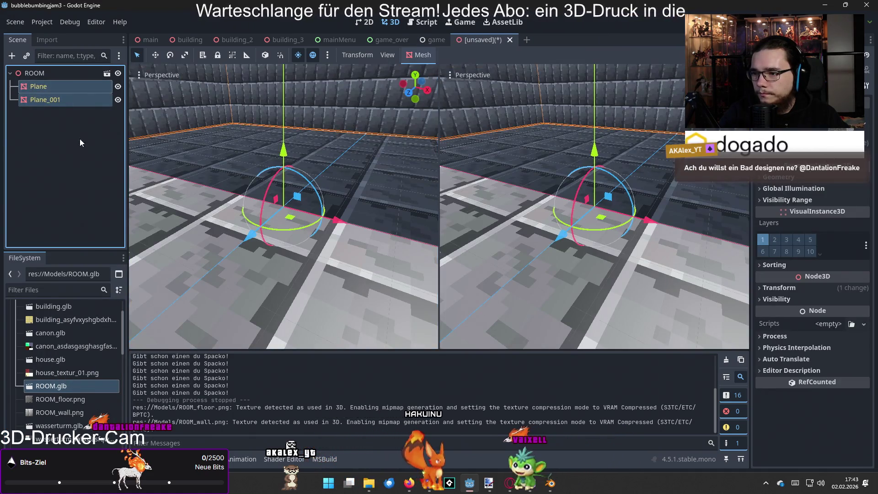
{"action": "left_click", "coordinate": [510, 39]}
{"action": "left_click", "coordinate": [497, 265]}
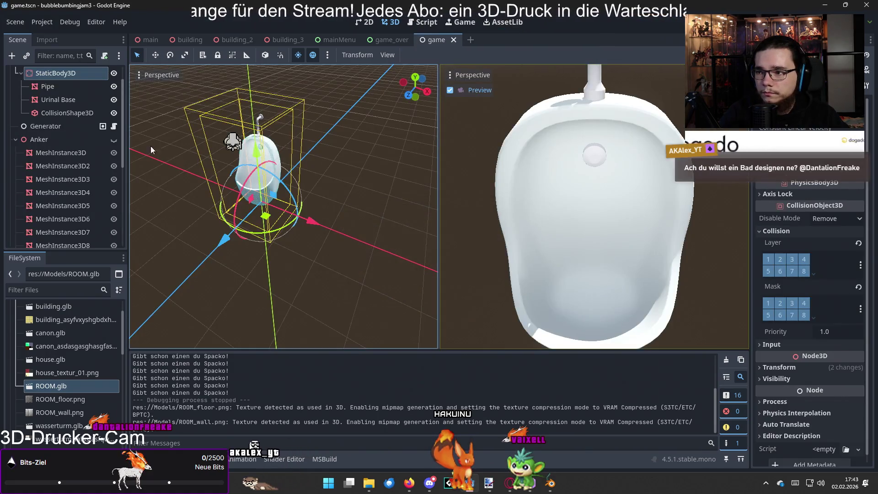
Paste the room meshes under the Game node
{"action": "scroll", "coordinate": [64, 83], "scroll_direction": "up", "scroll_amount": 2}
{"action": "left_click", "coordinate": [41, 75]}
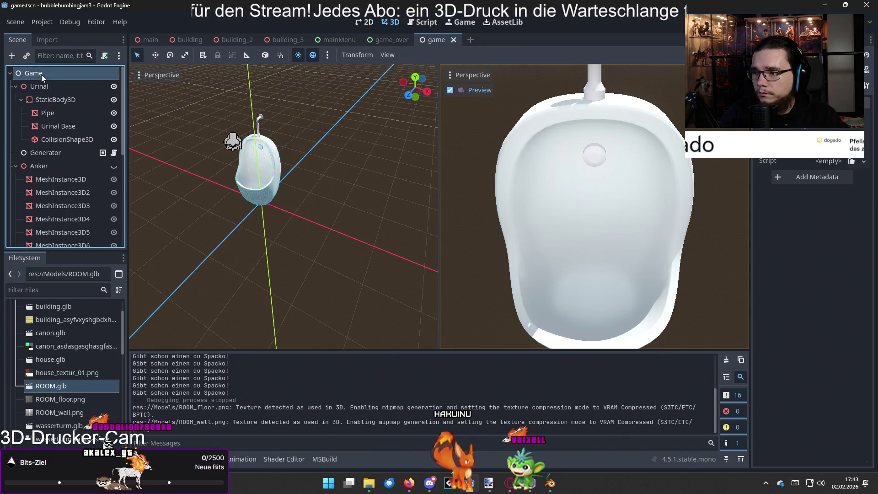
{"action": "key", "text": "ctrl+v"}
{"action": "mouse_move", "coordinate": [256, 182]}
{"action": "left_mouse_down"}
{"action": "mouse_move", "coordinate": [218, 214]}
{"action": "mouse_move", "coordinate": [259, 220]}
{"action": "left_mouse_up"}
{"action": "scroll", "coordinate": [271, 222], "scroll_direction": "down", "scroll_amount": 3}
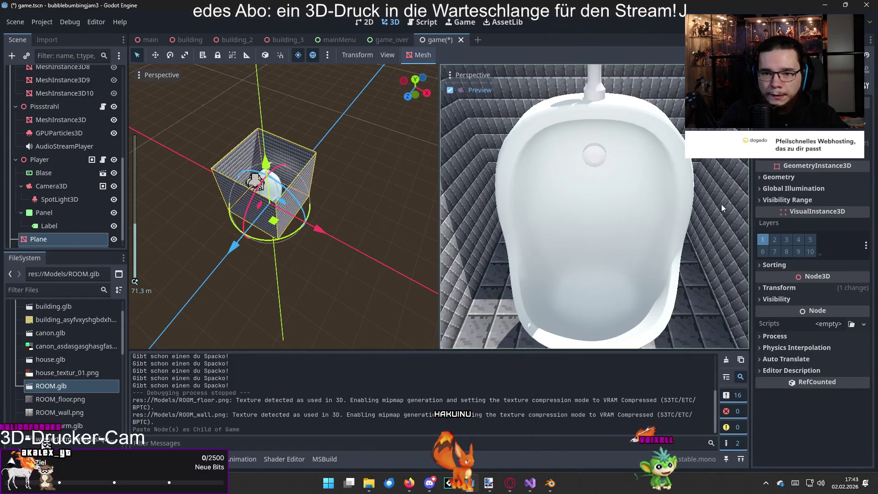
Raise the room's Transform Scale from 10 to about 20, then clear the selection
{"action": "left_click", "coordinate": [800, 177]}
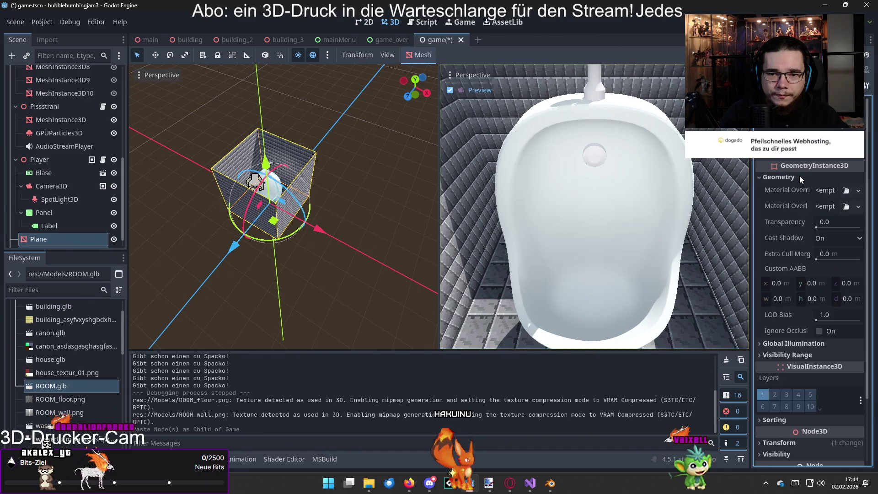
{"action": "left_click", "coordinate": [799, 177]}
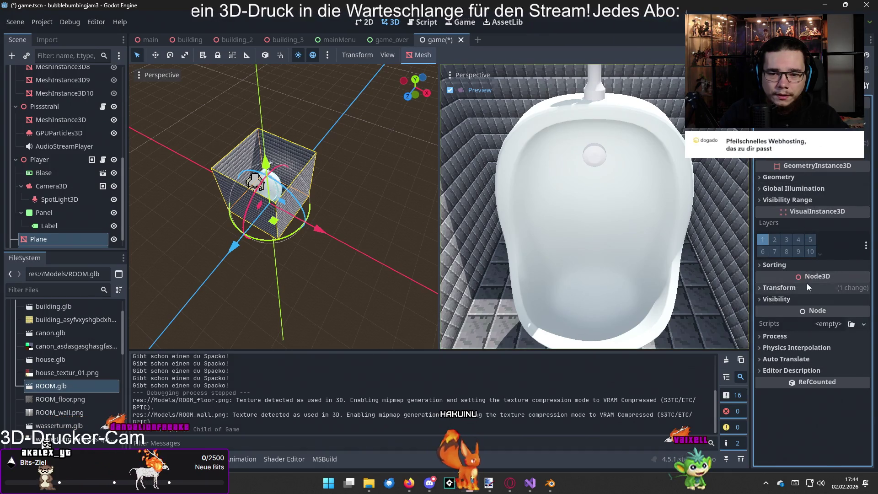
{"action": "left_click", "coordinate": [807, 285]}
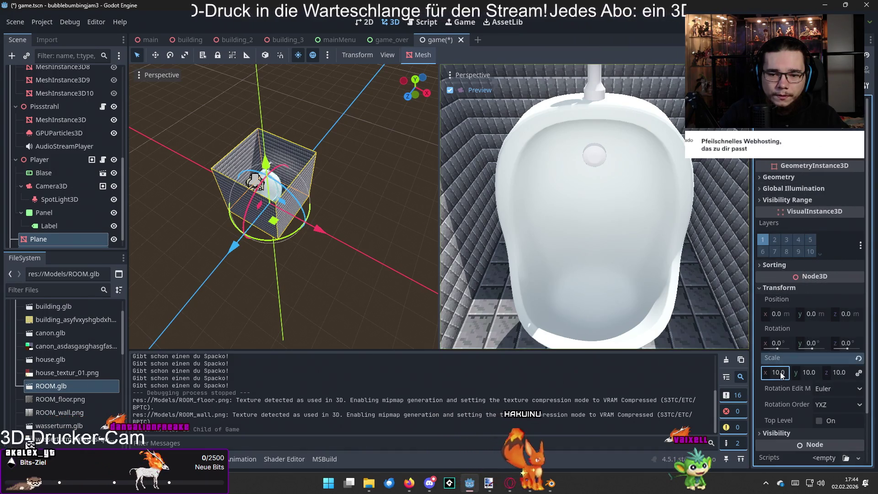
{"action": "left_click_drag", "start_coordinate": [781, 371], "coordinate": [867, 371]}
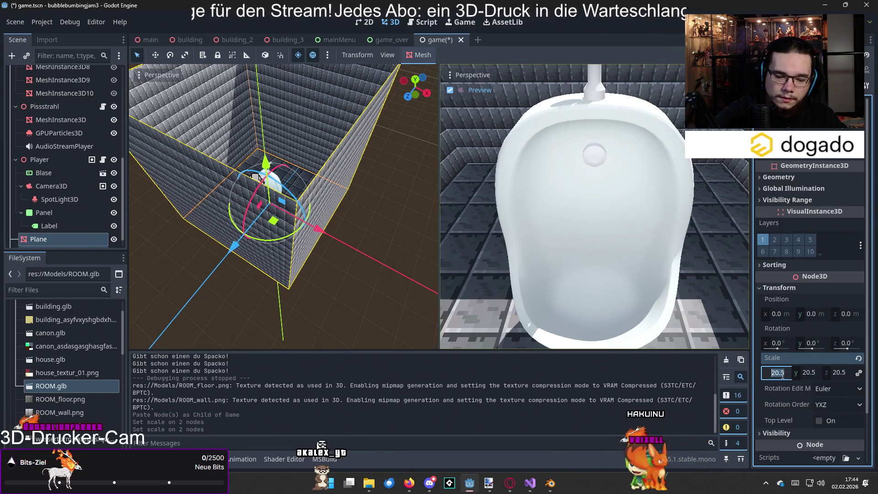
{"action": "key", "text": "Return"}
{"action": "left_click", "coordinate": [327, 254]}
{"action": "scroll", "coordinate": [377, 281], "scroll_direction": "up", "scroll_amount": 5}
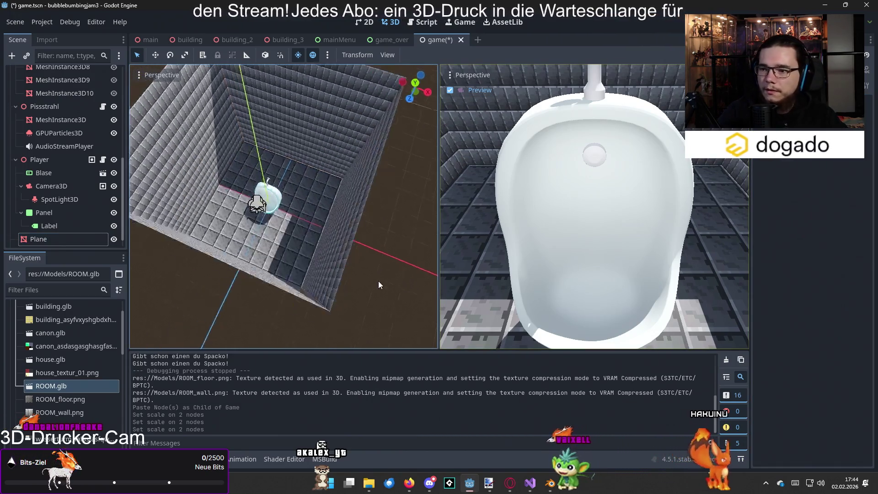
Select the Plane room mesh and duplicate it with Ctrl+D
{"action": "scroll", "coordinate": [302, 240], "scroll_direction": "up", "scroll_amount": 2}
{"action": "left_click", "coordinate": [322, 241]}
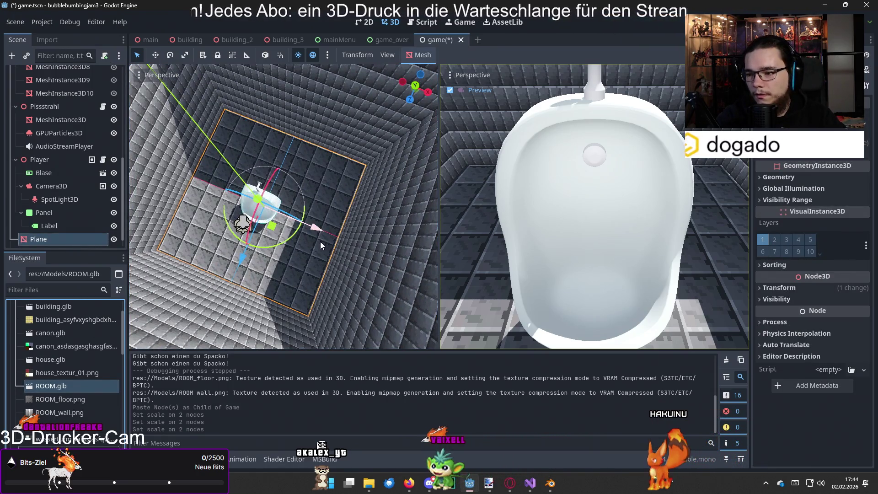
{"action": "left_click_drag", "start_coordinate": [243, 251], "coordinate": [239, 263]}
{"action": "key", "text": "ctrl+z"}
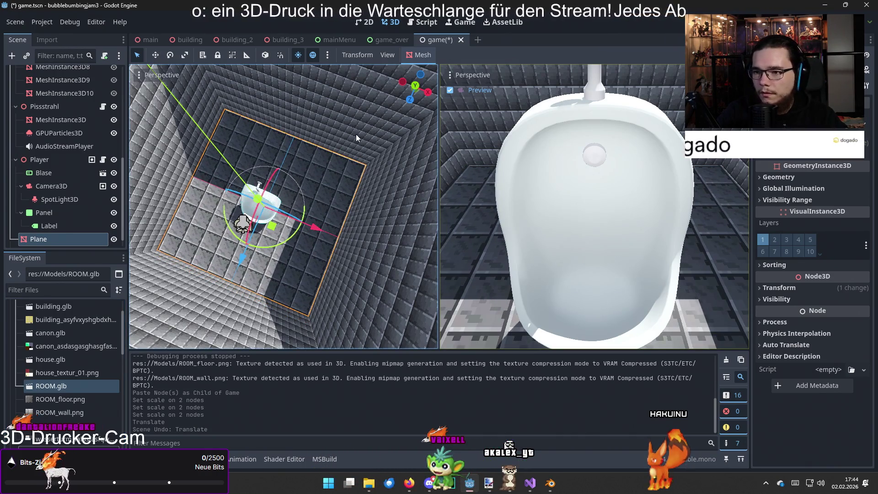
{"action": "key", "text": "ctrl+d"}
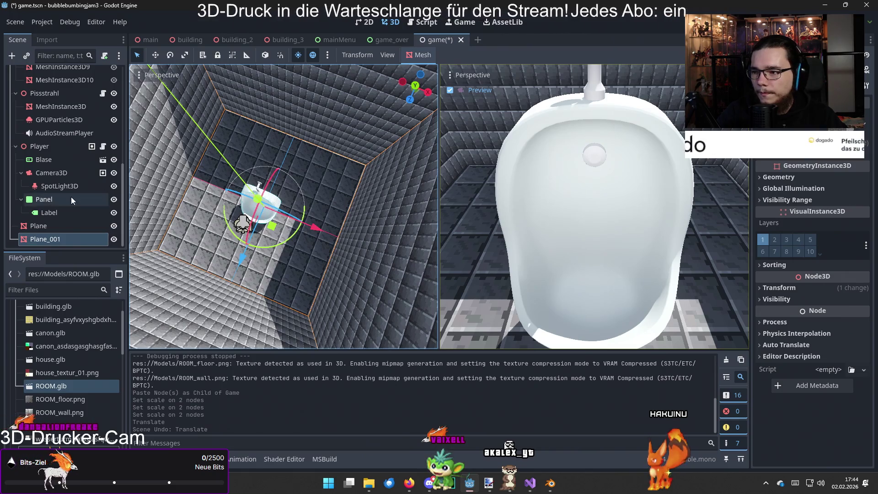
Move both room planes 18 units along Z, then save and run the game with F5
{"action": "left_click", "coordinate": [62, 228], "text": "shift"}
{"action": "left_click_drag", "start_coordinate": [240, 259], "coordinate": [217, 335]}
{"action": "mouse_move", "coordinate": [312, 322]}
{"action": "left_mouse_down"}
{"action": "mouse_move", "coordinate": [253, 286]}
{"action": "mouse_move", "coordinate": [201, 280]}
{"action": "mouse_move", "coordinate": [215, 284]}
{"action": "left_mouse_up"}
{"action": "left_click", "coordinate": [384, 177]}
{"action": "left_click_drag", "start_coordinate": [325, 216], "coordinate": [584, 192]}
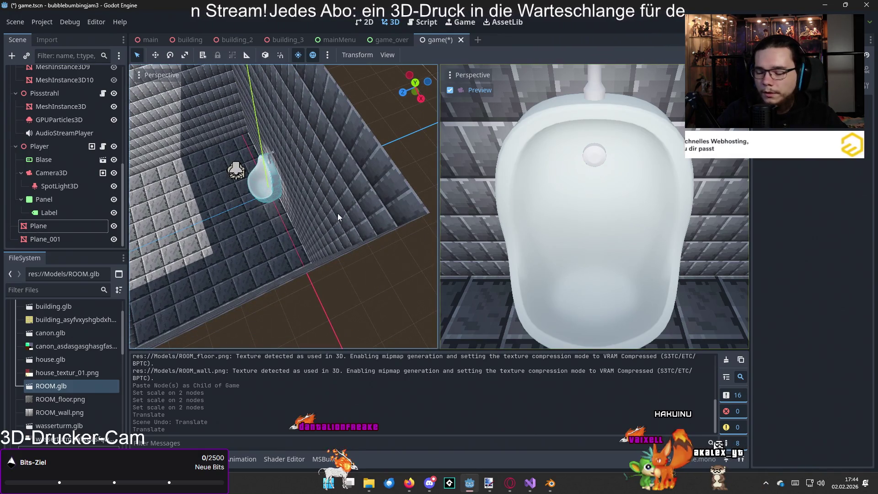
{"action": "key", "text": "F5"}
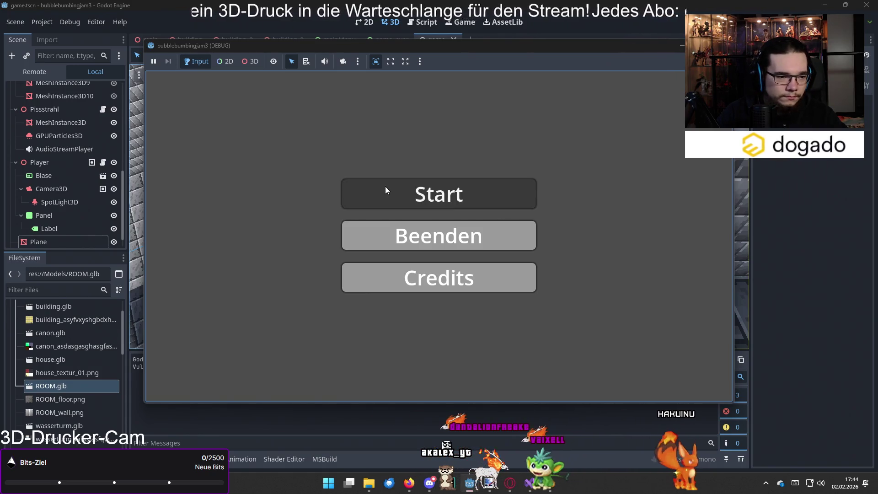
Start the game from the main menu, play until Game Over at 13, and restart
{"action": "left_click", "coordinate": [385, 187]}
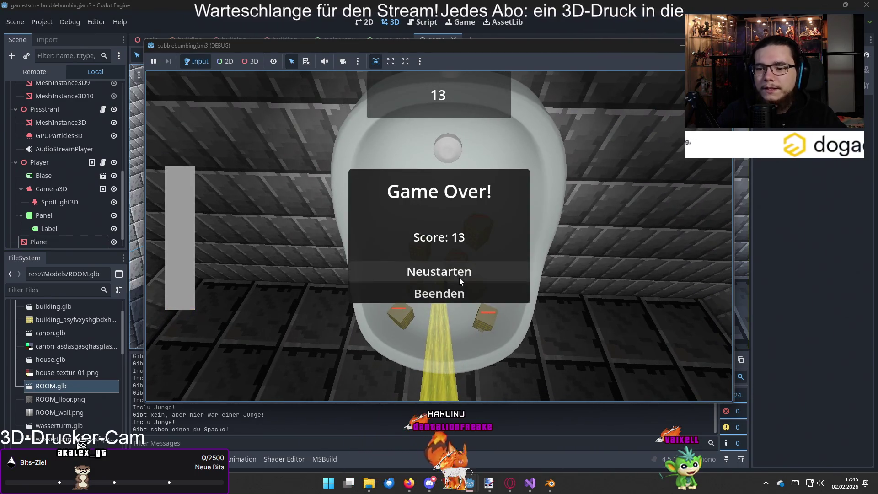
{"action": "left_click", "coordinate": [460, 280]}
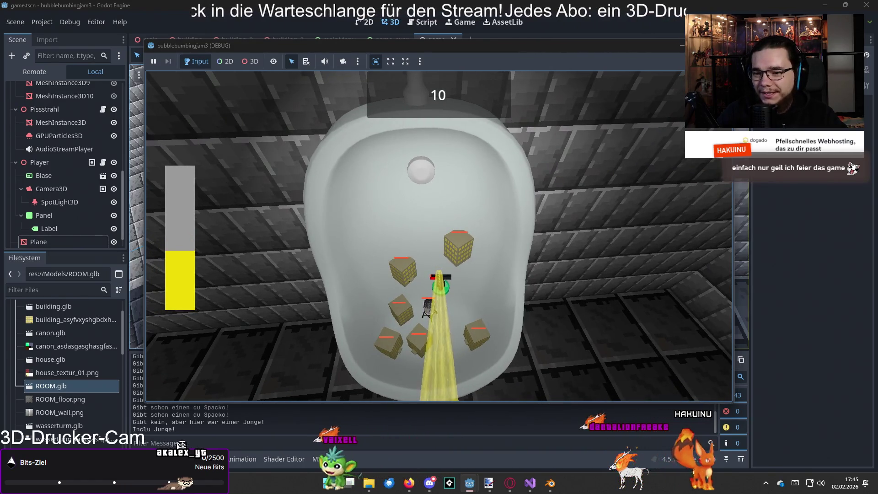
Steer the player around the bowl with W, A, S and D to dodge the cubes
{"action": "key", "text": "w"}
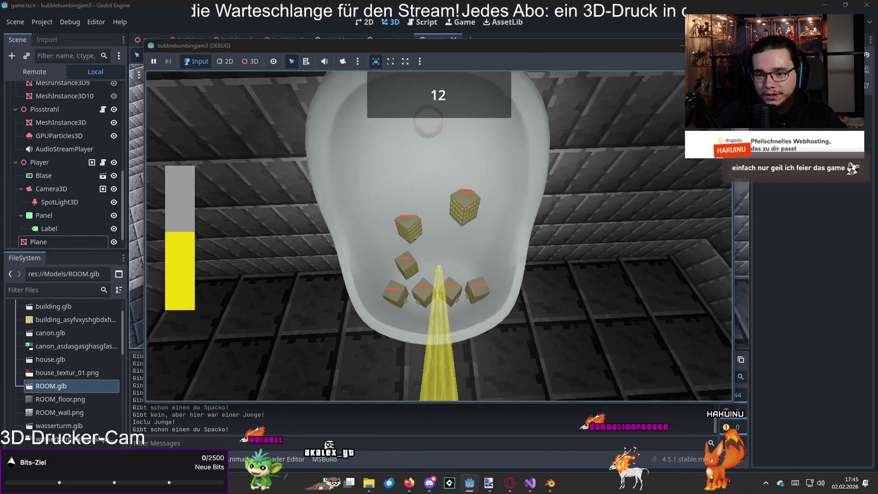
{"action": "key", "text": "d"}
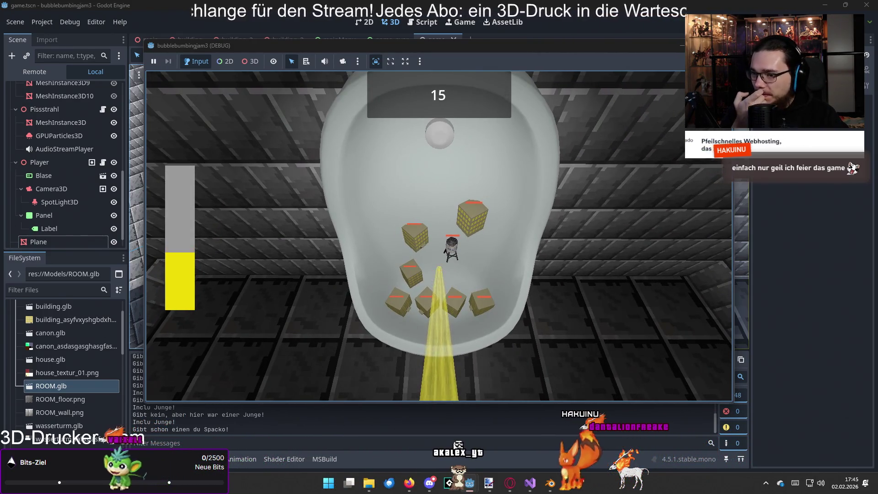
{"action": "key", "text": "d"}
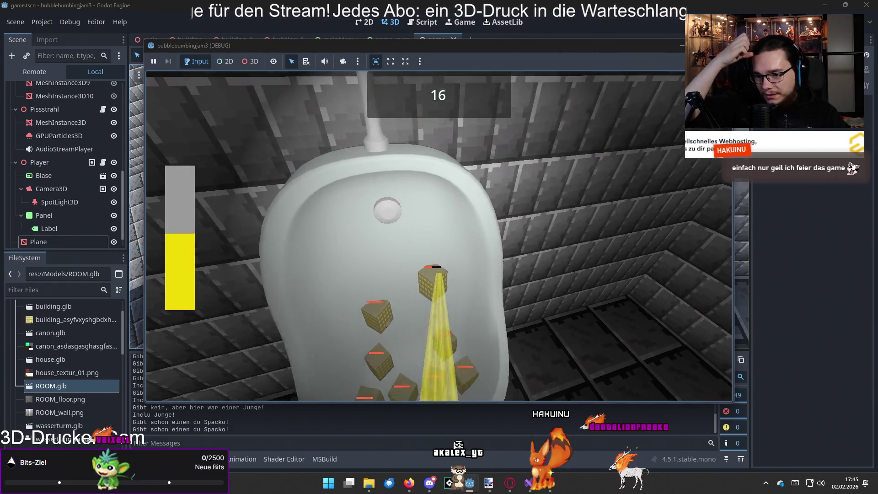
{"action": "key", "text": "d"}
{"action": "key", "text": "a"}
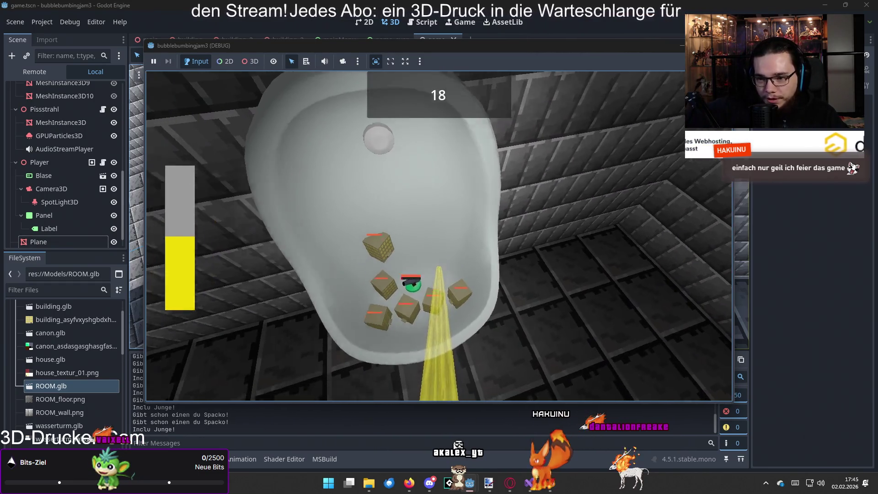
{"action": "key", "text": "a"}
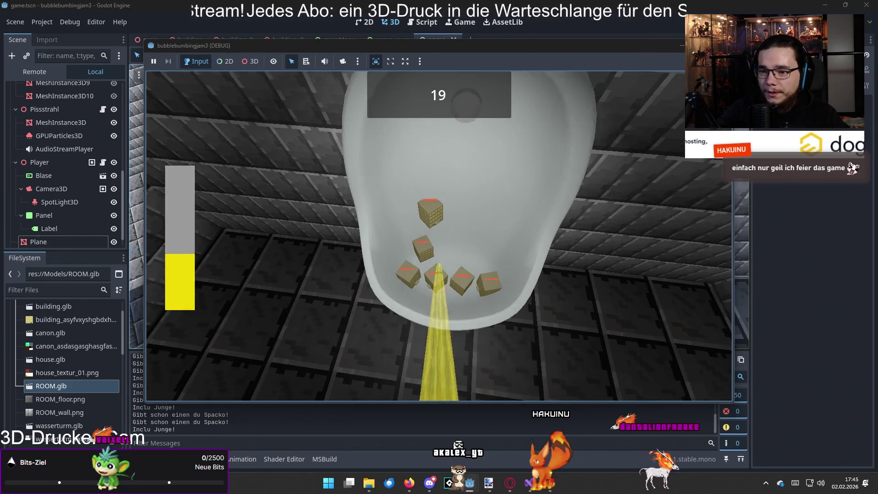
{"action": "key", "text": "a"}
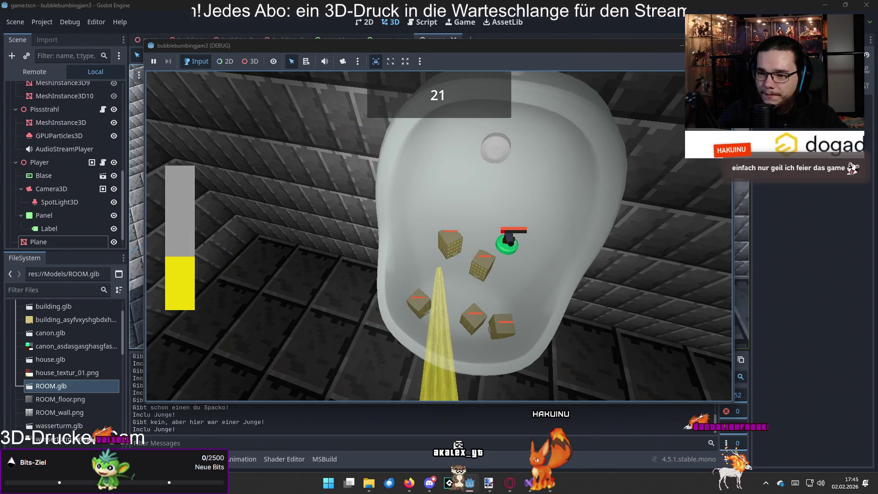
{"action": "key", "text": "d"}
{"action": "key", "text": "w"}
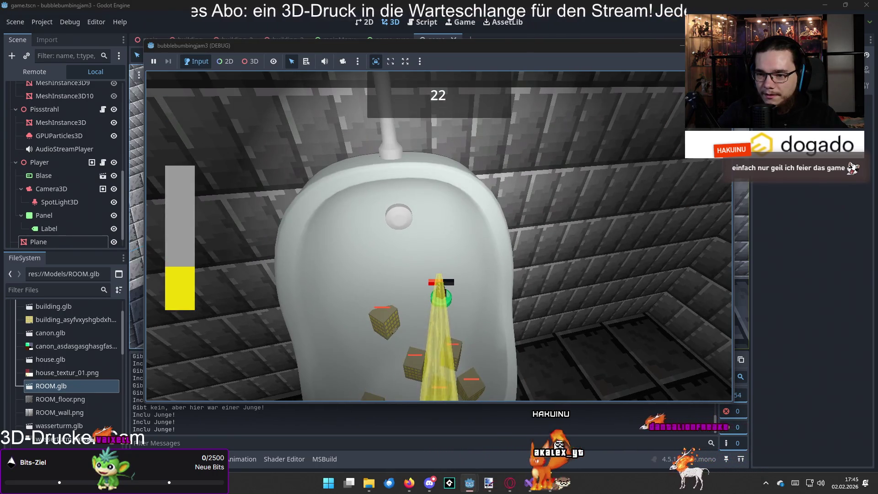
{"action": "key", "text": "s"}
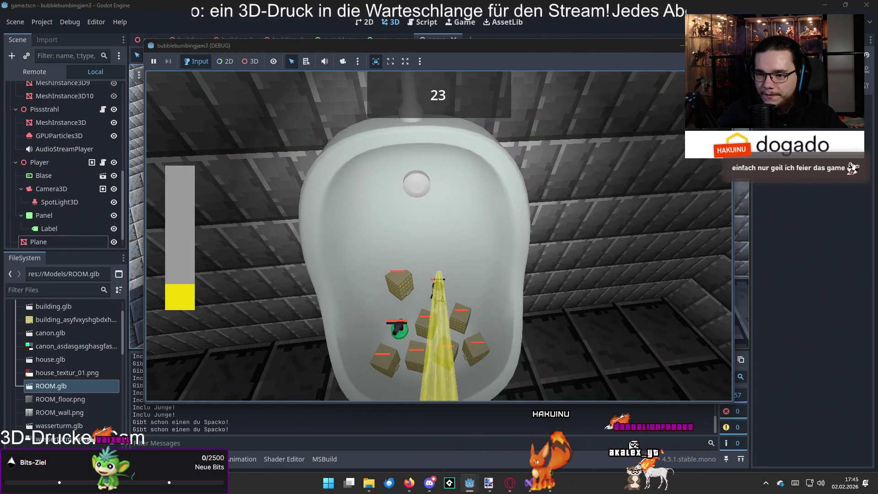
{"action": "key", "text": "a"}
{"action": "key", "text": "d"}
{"action": "key", "text": "w"}
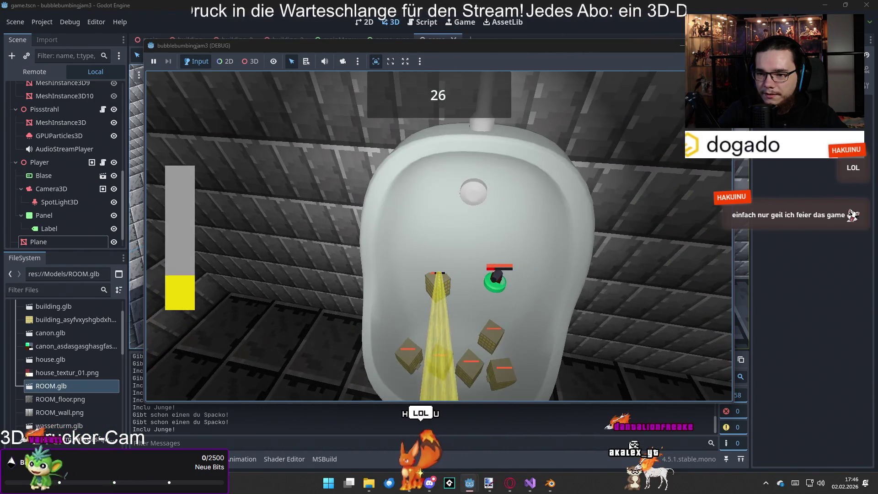
{"action": "key", "text": "d"}
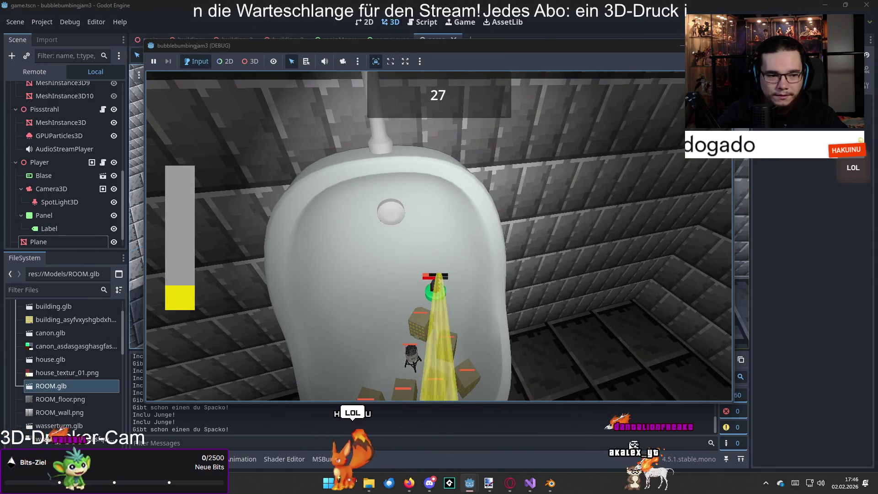
{"action": "key", "text": "a"}
{"action": "key", "text": "s"}
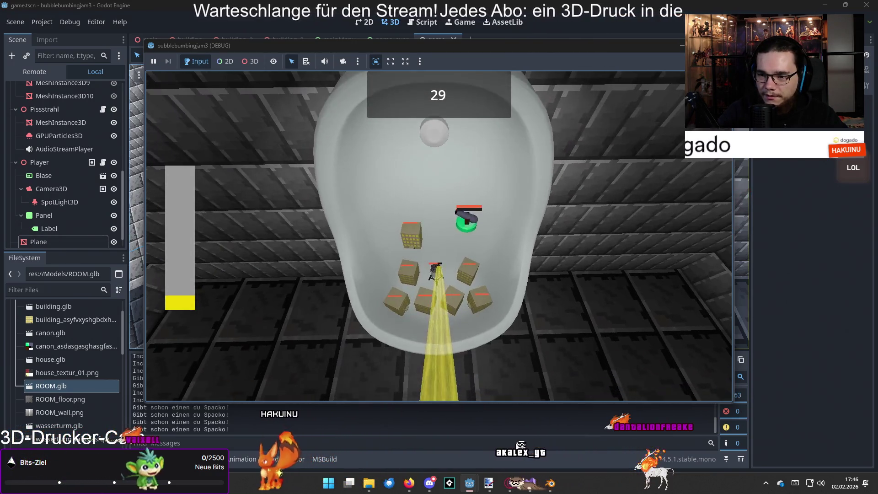
{"action": "key", "text": "w"}
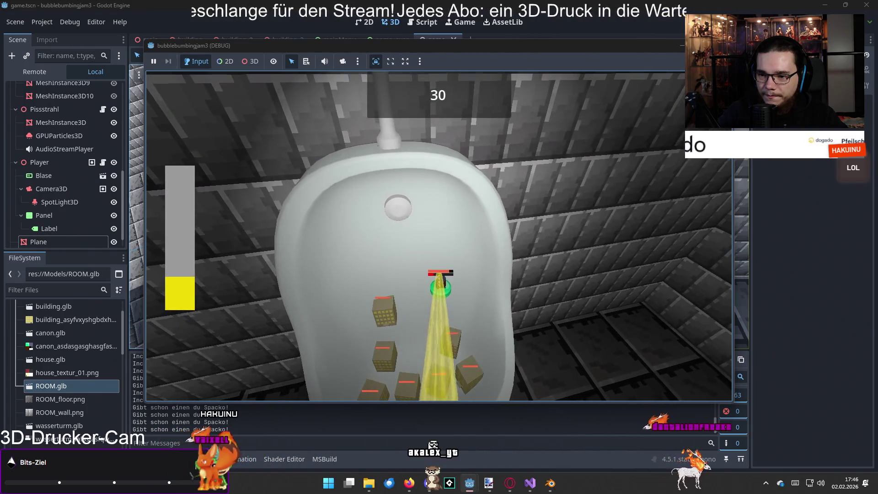
Keep steering until Game Over at a score of 52, then quit with Beenden
{"action": "key", "text": "s"}
{"action": "key", "text": "a"}
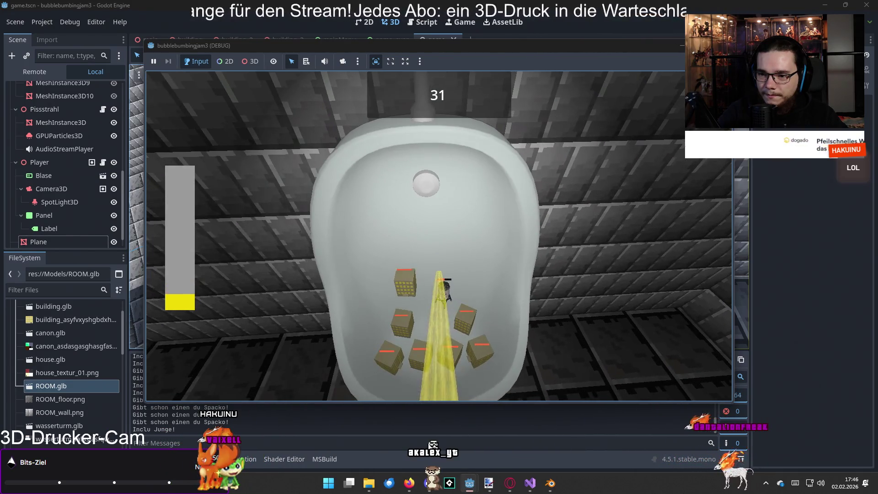
{"action": "key", "text": "a"}
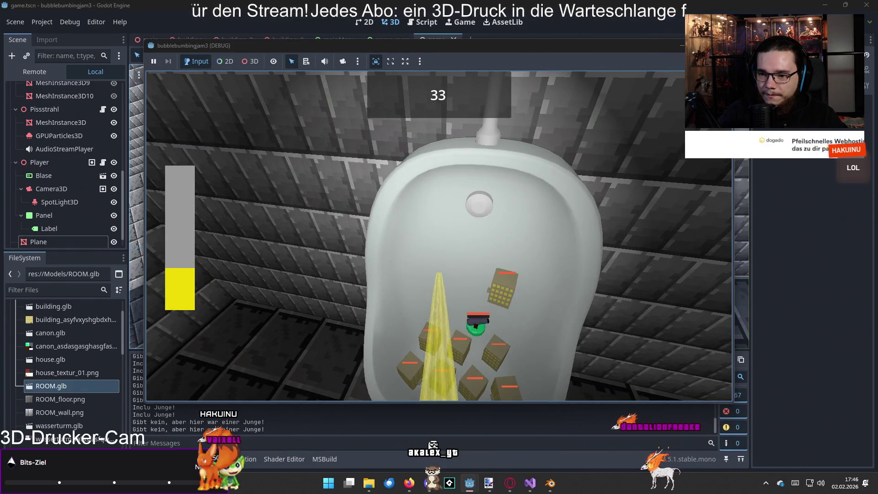
{"action": "key", "text": "d"}
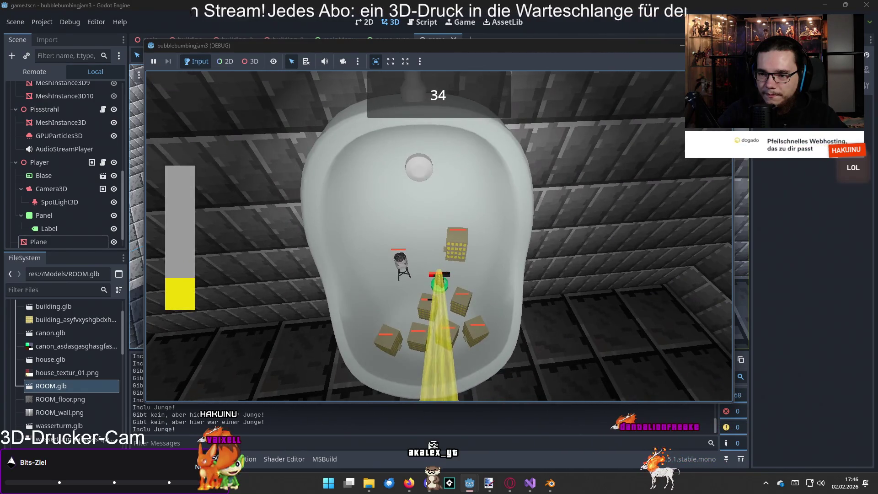
{"action": "key", "text": "a"}
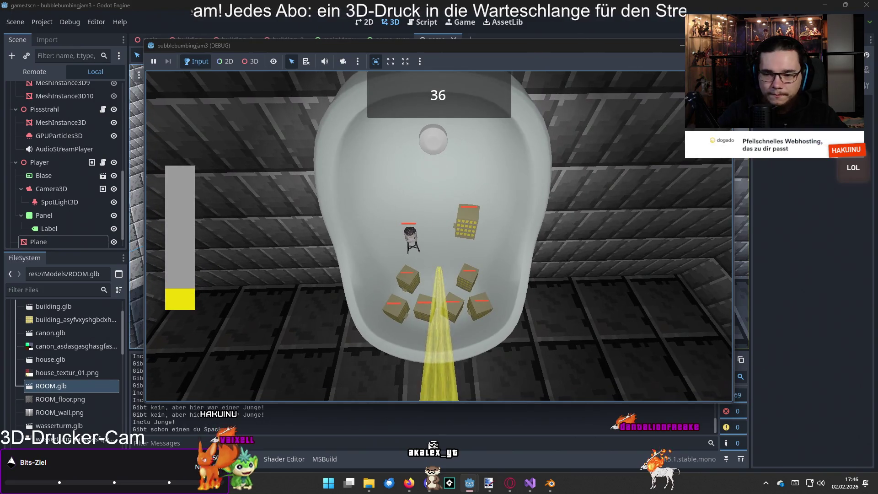
{"action": "key", "text": "a"}
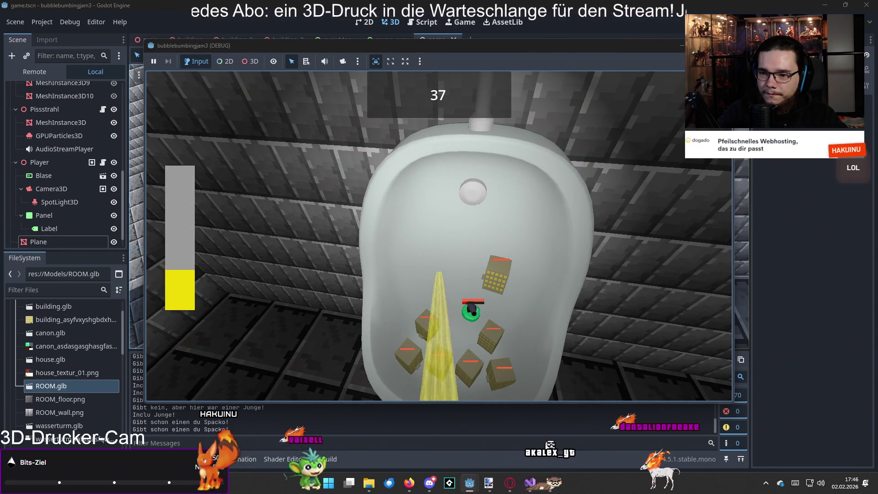
{"action": "key", "text": "d"}
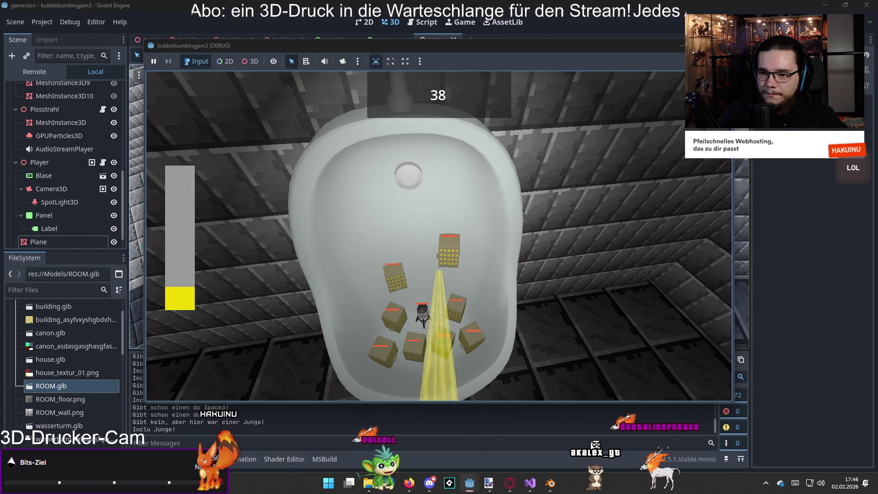
{"action": "key", "text": "a"}
{"action": "key", "text": "a"}
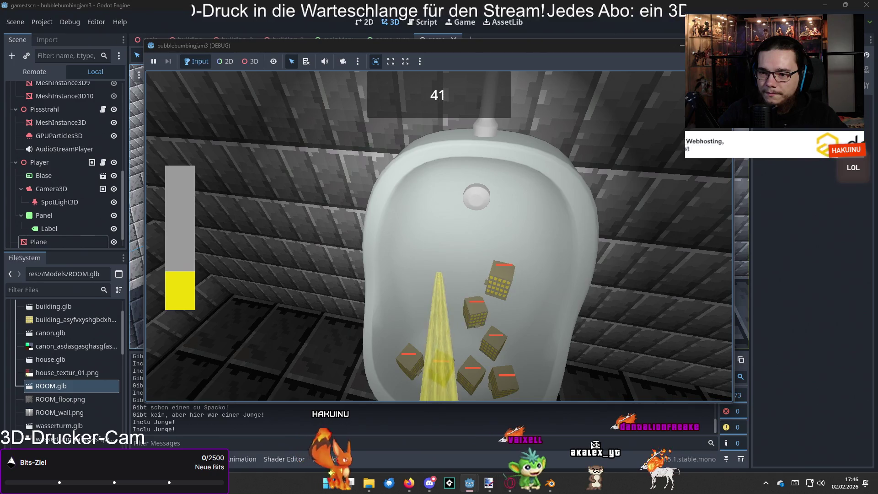
{"action": "key", "text": "d"}
{"action": "key", "text": "s"}
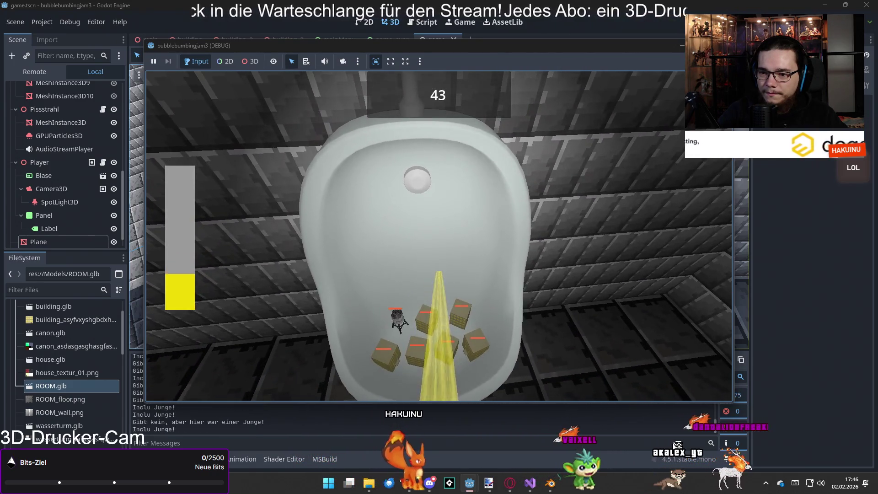
{"action": "key", "text": "a"}
{"action": "key", "text": "a"}
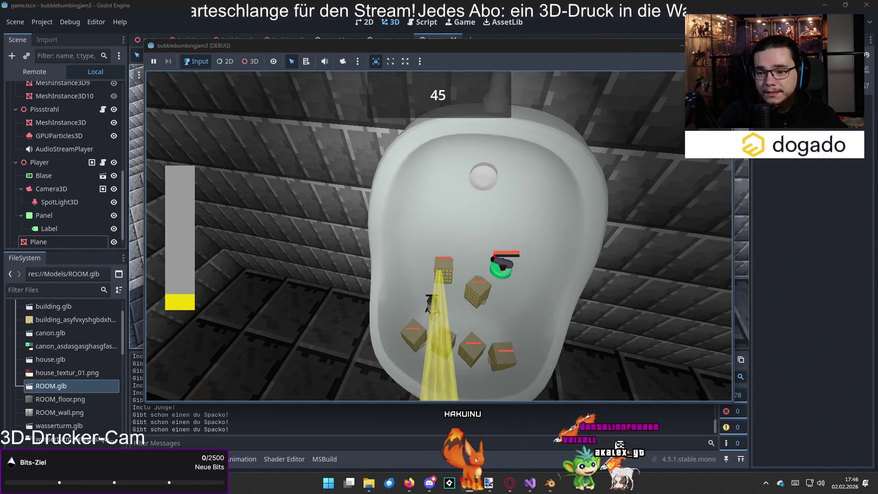
{"action": "key", "text": "w"}
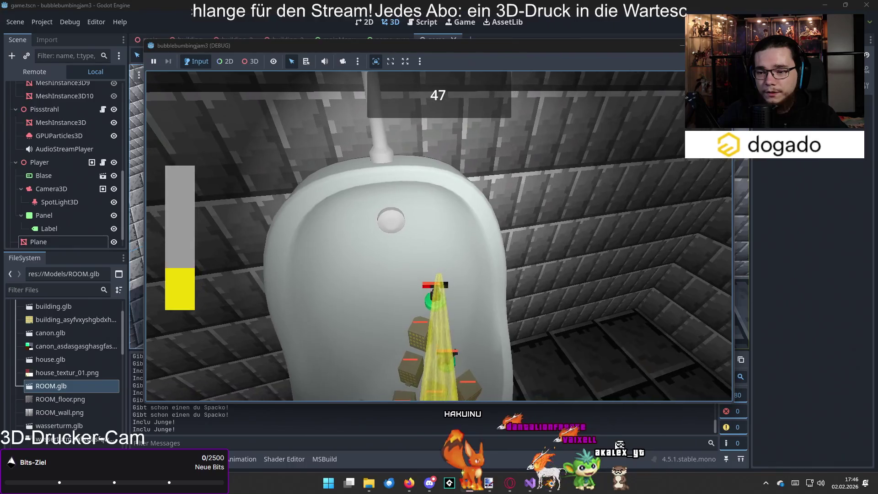
{"action": "key", "text": "s"}
{"action": "key", "text": "a"}
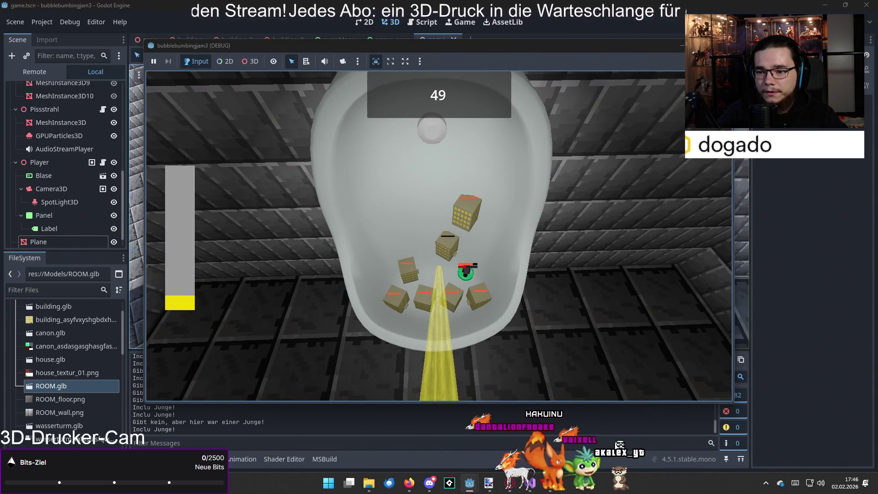
{"action": "key", "text": "a"}
{"action": "key", "text": "d"}
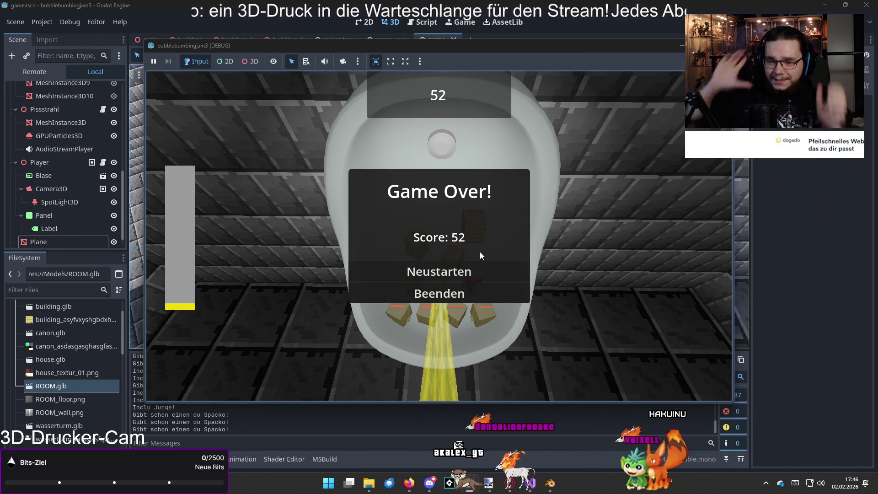
{"action": "left_click", "coordinate": [475, 293]}
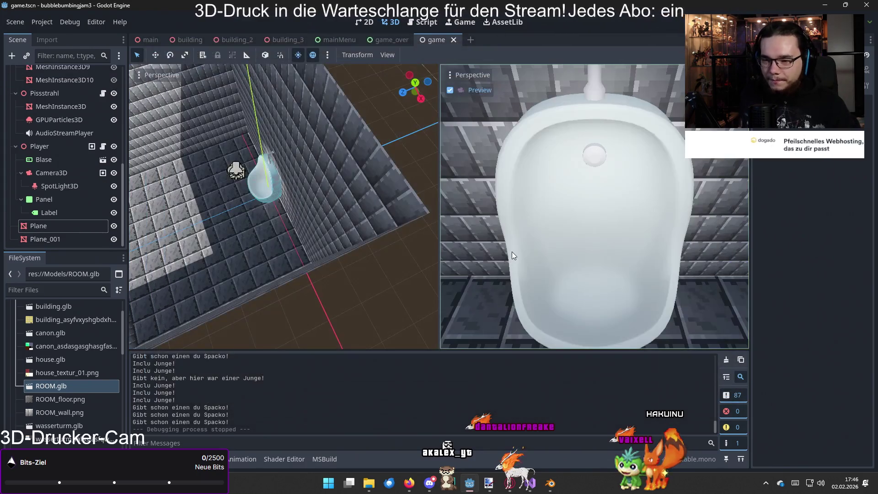
Set the preview sun colour to ffffd4 and add the sun to the scene
{"action": "scroll", "coordinate": [363, 284], "scroll_direction": "down", "scroll_amount": 6}
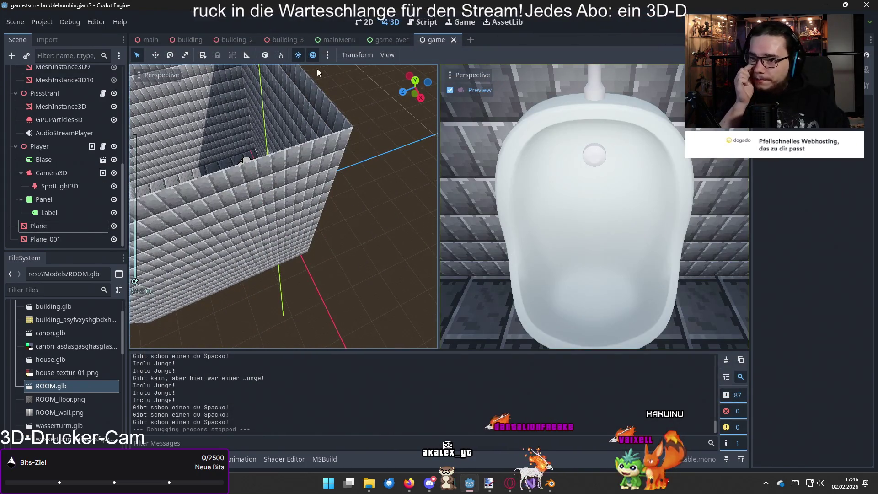
{"action": "left_click", "coordinate": [323, 57]}
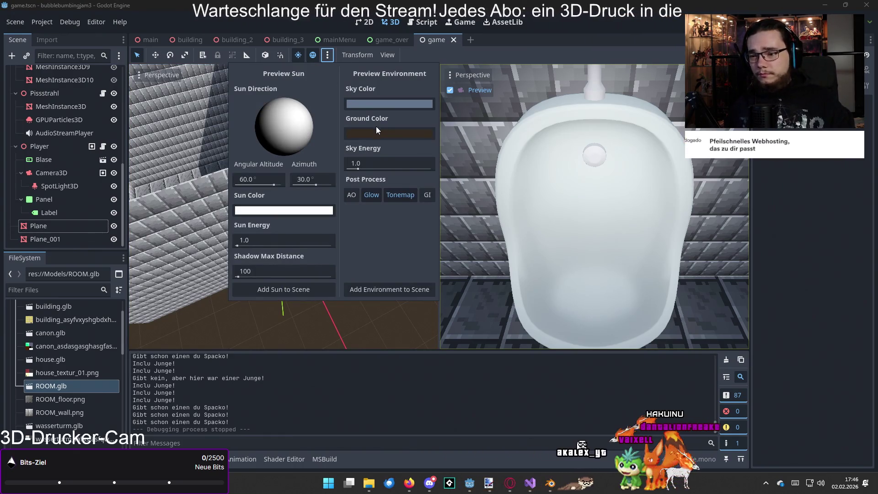
{"action": "left_click", "coordinate": [322, 210]}
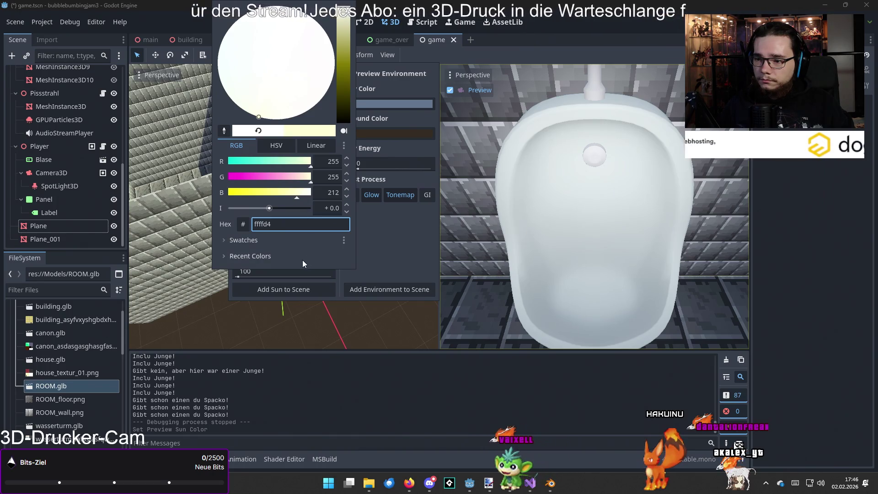
{"action": "left_click", "coordinate": [391, 250]}
{"action": "left_click", "coordinate": [334, 289]}
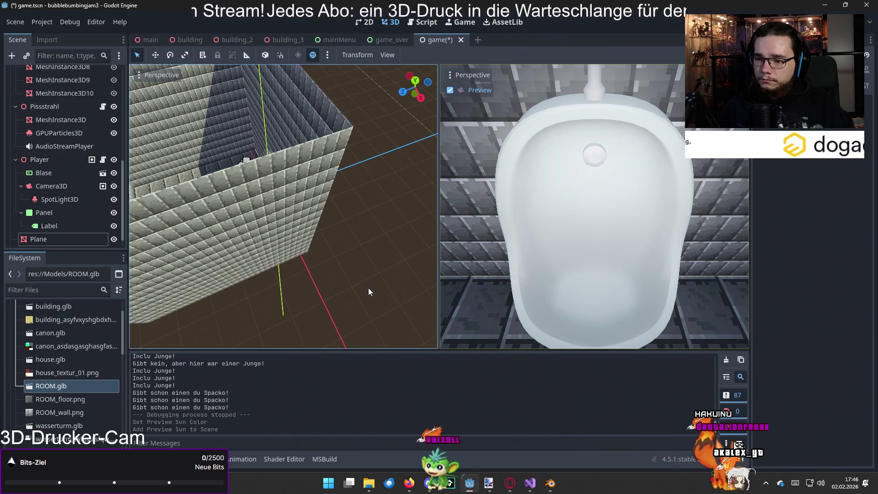
Add the preview environment to the scene, then save and run with F5
{"action": "left_click", "coordinate": [327, 55]}
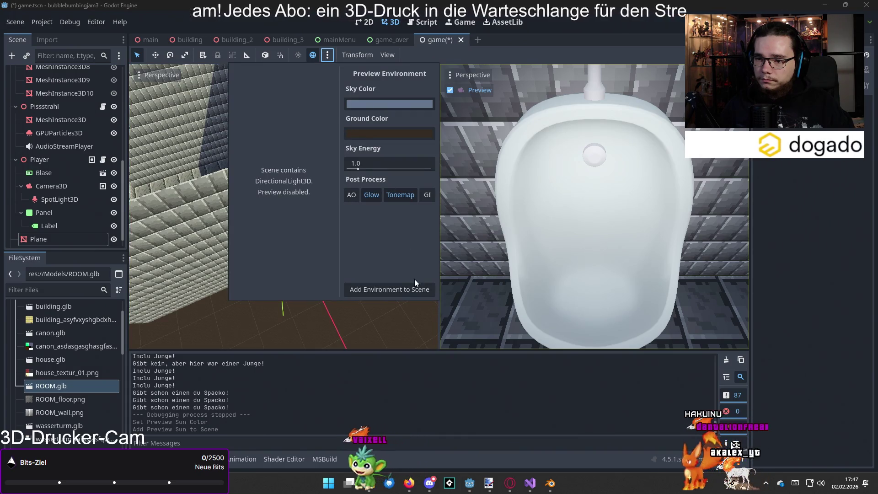
{"action": "left_click", "coordinate": [414, 287]}
{"action": "key", "text": "F5"}
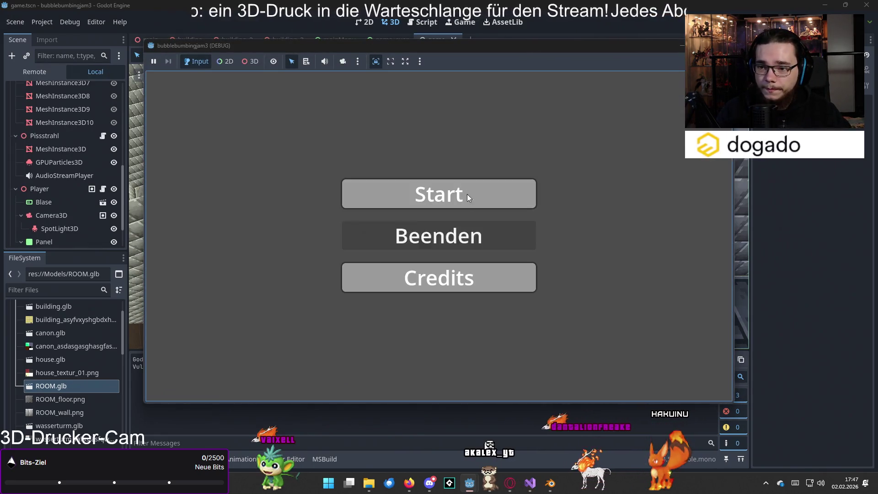
Start a new game from the main menu, then return to the editor and stop it
{"action": "left_click", "coordinate": [468, 194]}
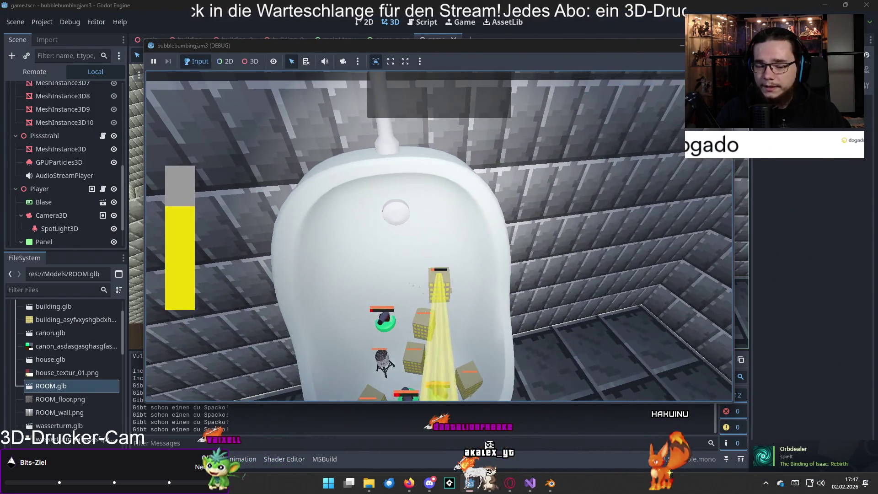
{"action": "key", "text": "alt+Tab"}
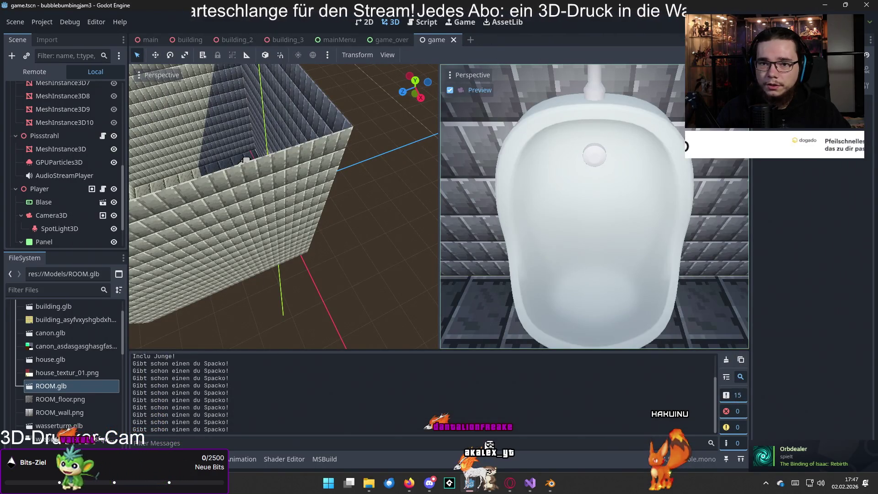
{"action": "key", "text": "F8"}
Delete the DirectionalLight3D node from the Scene dock
{"action": "left_click", "coordinate": [326, 55]}
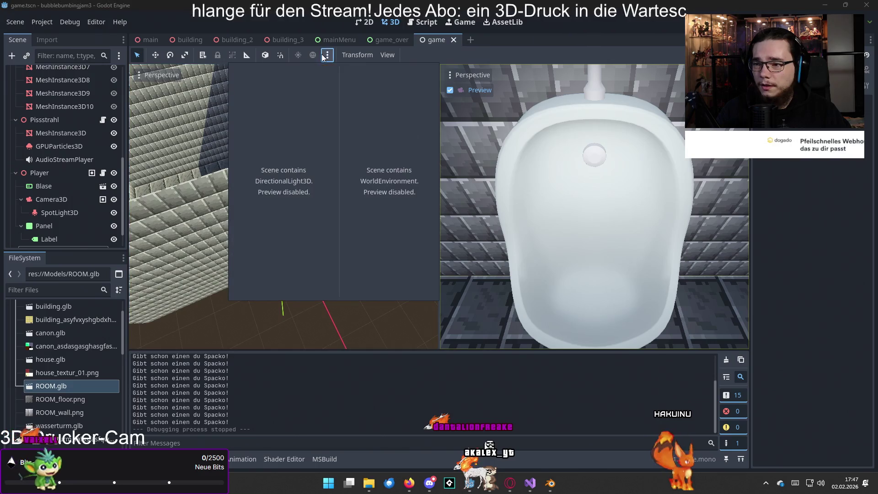
{"action": "left_click", "coordinate": [50, 226]}
{"action": "scroll", "coordinate": [51, 226], "scroll_direction": "up", "scroll_amount": 5}
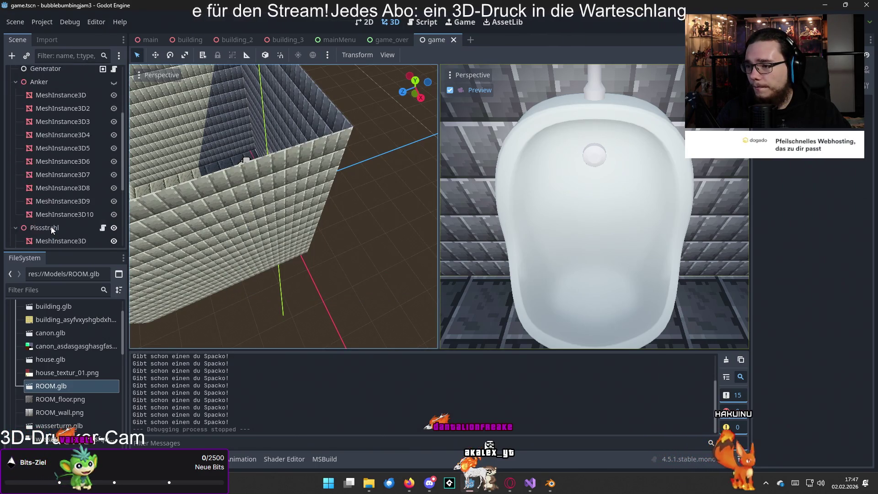
{"action": "left_click", "coordinate": [55, 100]}
{"action": "key", "text": "Delete"}
{"action": "key", "text": "Return"}
Delete the WorldEnvironment node and switch off Preview Sun and Preview Environment
{"action": "left_click", "coordinate": [72, 87]}
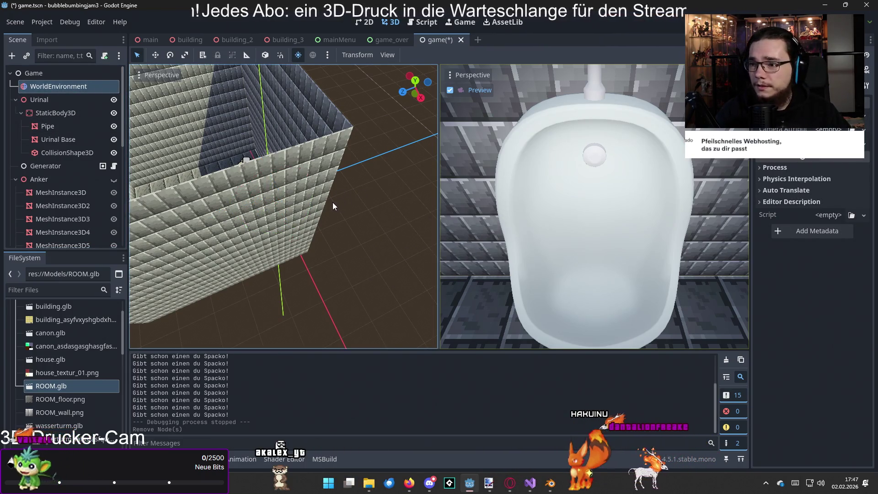
{"action": "key", "text": "Delete"}
{"action": "left_click", "coordinate": [413, 259]}
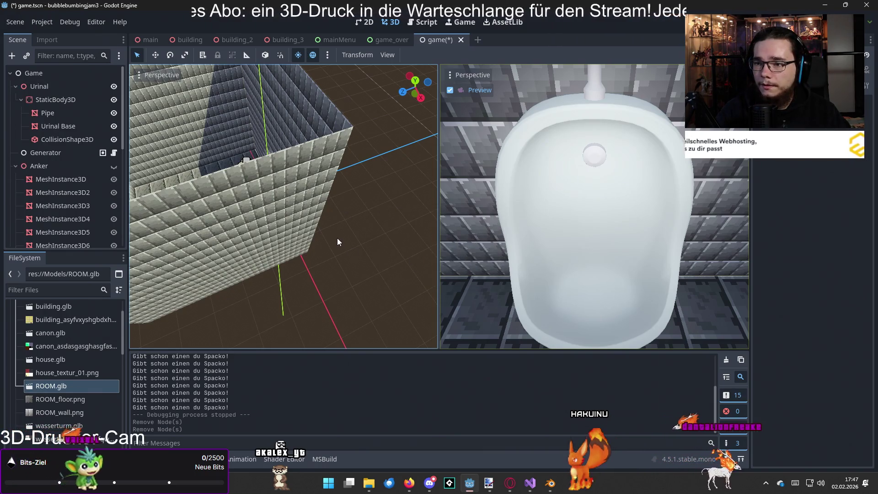
{"action": "left_click", "coordinate": [298, 54]}
{"action": "left_click", "coordinate": [313, 55]}
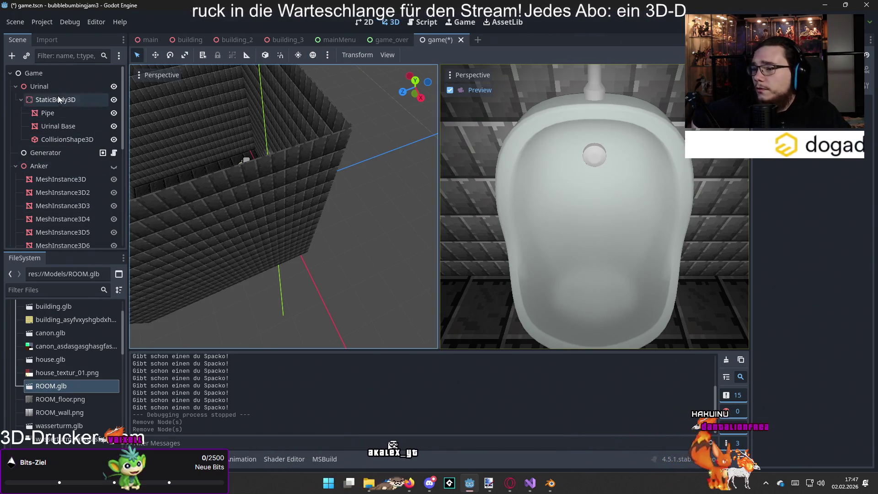
Add a SpotLight3D as a child of the Game root node
{"action": "left_click", "coordinate": [54, 74]}
{"action": "left_click", "coordinate": [12, 55]}
{"action": "type", "text": "soun"}
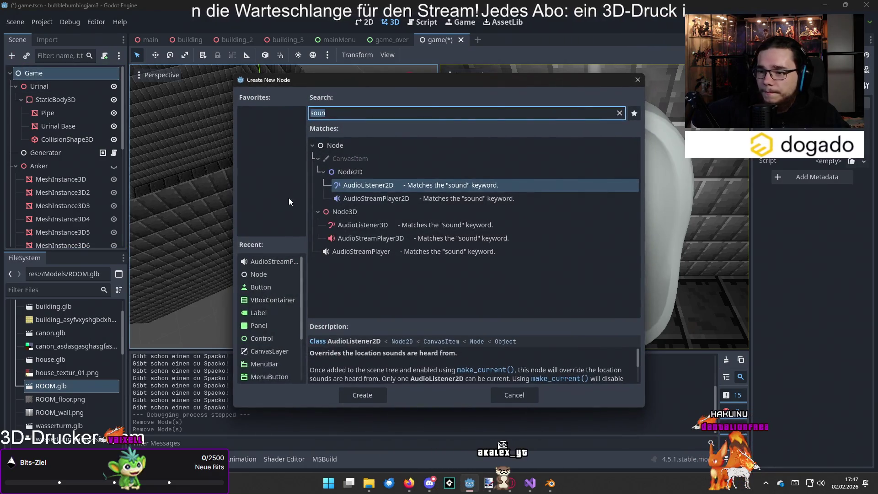
{"action": "key", "text": "BackSpace"}
{"action": "key", "text": "BackSpace"}
{"action": "key", "text": "BackSpace"}
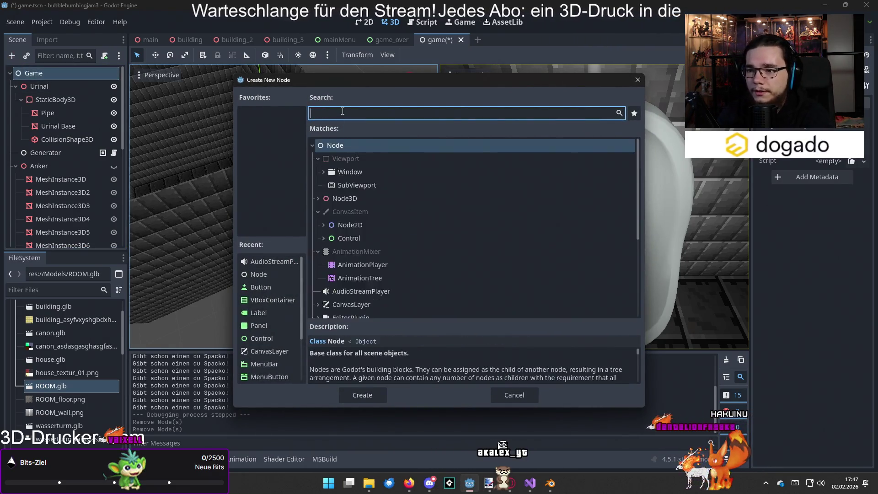
{"action": "type", "text": "d"}
{"action": "key", "text": "BackSpace"}
{"action": "type", "text": "lig"}
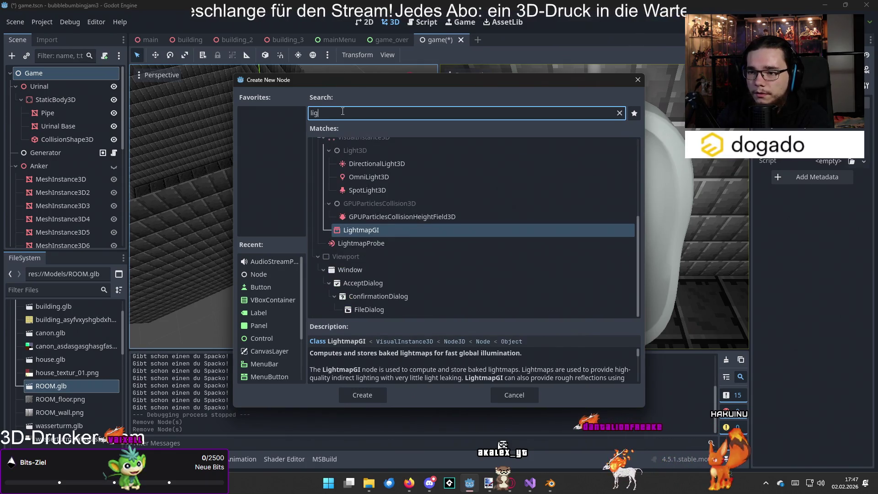
{"action": "type", "text": "ht"}
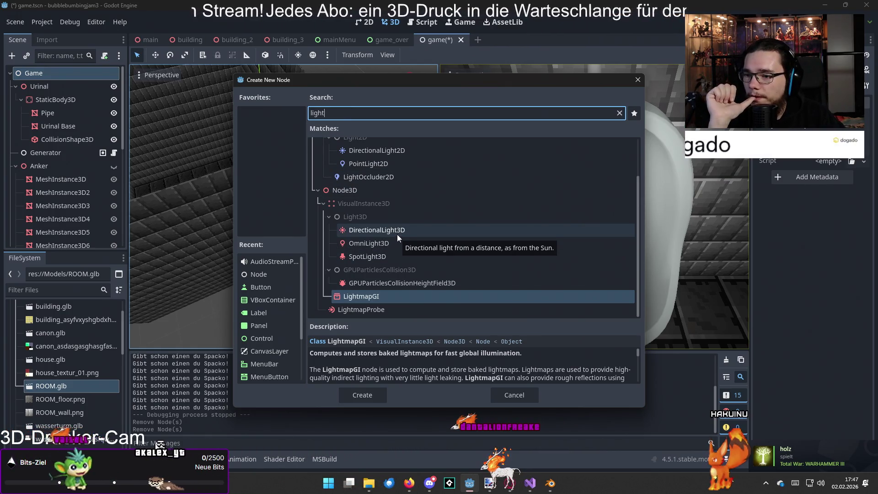
{"action": "left_click", "coordinate": [391, 262]}
{"action": "double_click", "coordinate": [389, 259]}
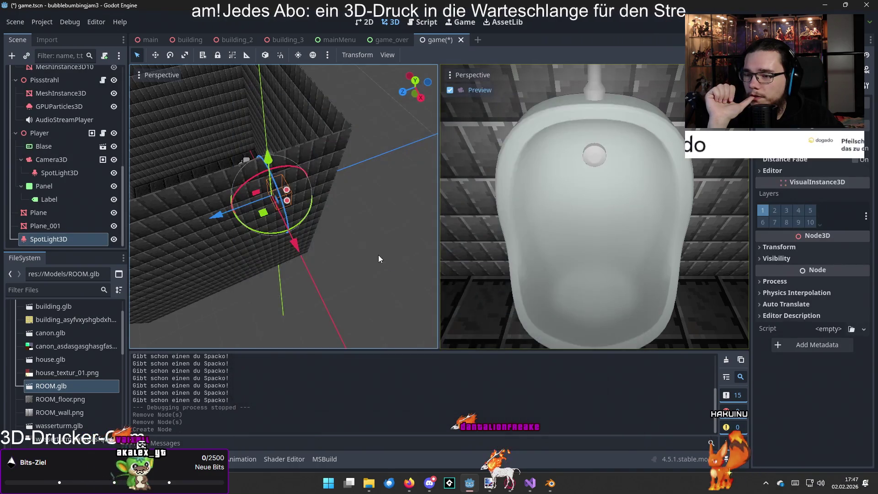
Raise the spotlight above the room, rotate it about -90° downward, and shift it along Z
{"action": "scroll", "coordinate": [358, 245], "scroll_direction": "down", "scroll_amount": 3}
{"action": "left_click_drag", "start_coordinate": [267, 158], "coordinate": [273, 55]}
{"action": "left_click_drag", "start_coordinate": [231, 180], "coordinate": [138, 248]}
{"action": "mouse_move", "coordinate": [197, 251]}
{"action": "left_mouse_down"}
{"action": "mouse_move", "coordinate": [336, 199]}
{"action": "mouse_move", "coordinate": [304, 207]}
{"action": "mouse_move", "coordinate": [227, 156]}
{"action": "left_mouse_up"}
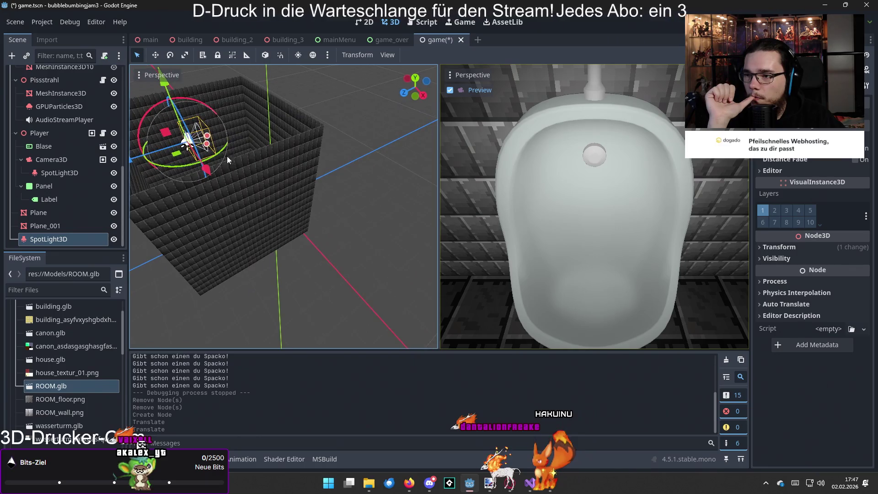
{"action": "left_click", "coordinate": [200, 104]}
{"action": "left_click", "coordinate": [187, 141]}
{"action": "mouse_move", "coordinate": [204, 103]}
{"action": "left_mouse_down"}
{"action": "mouse_move", "coordinate": [229, 115]}
{"action": "mouse_move", "coordinate": [249, 174]}
{"action": "mouse_move", "coordinate": [260, 172]}
{"action": "left_mouse_up"}
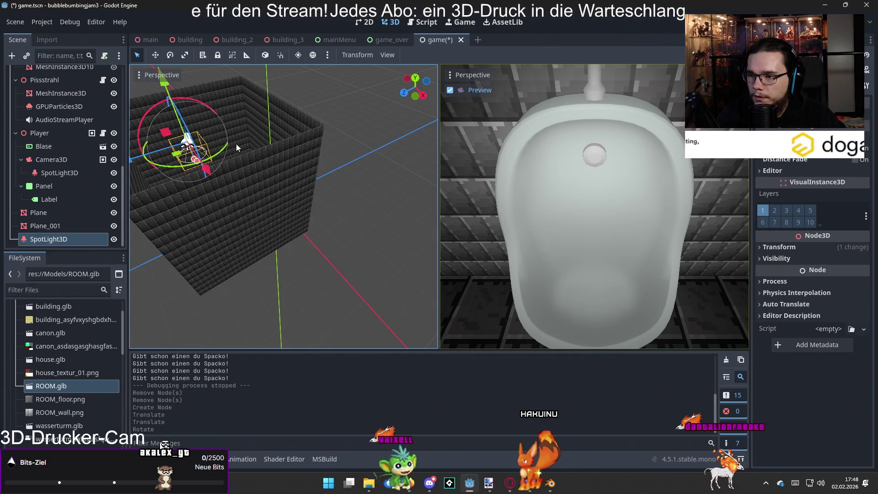
{"action": "scroll", "coordinate": [311, 211], "scroll_direction": "down", "scroll_amount": 2}
{"action": "mouse_move", "coordinate": [311, 210]}
{"action": "left_mouse_down"}
{"action": "mouse_move", "coordinate": [375, 247]}
{"action": "mouse_move", "coordinate": [355, 254]}
{"action": "mouse_move", "coordinate": [345, 163]}
{"action": "mouse_move", "coordinate": [260, 86]}
{"action": "mouse_move", "coordinate": [259, 41]}
{"action": "mouse_move", "coordinate": [258, 48]}
{"action": "left_mouse_up"}
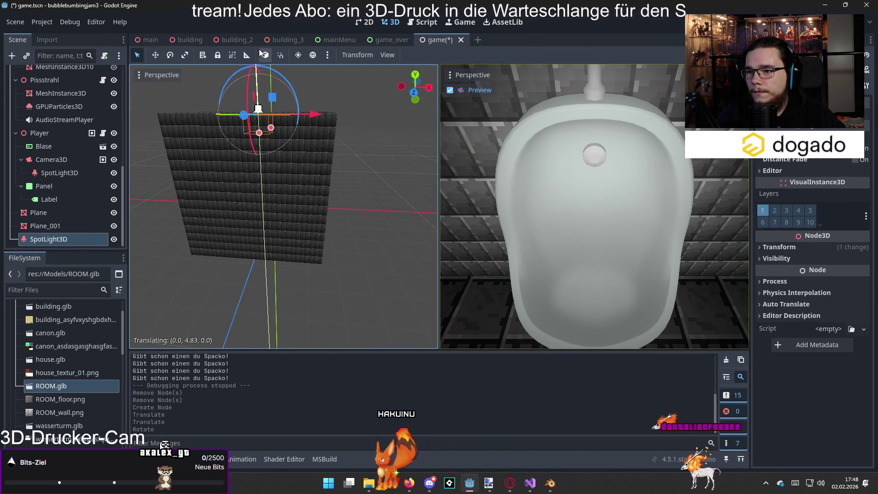
{"action": "mouse_move", "coordinate": [322, 193]}
{"action": "left_mouse_down"}
{"action": "mouse_move", "coordinate": [221, 258]}
{"action": "mouse_move", "coordinate": [149, 180]}
{"action": "mouse_move", "coordinate": [158, 180]}
{"action": "left_mouse_up"}
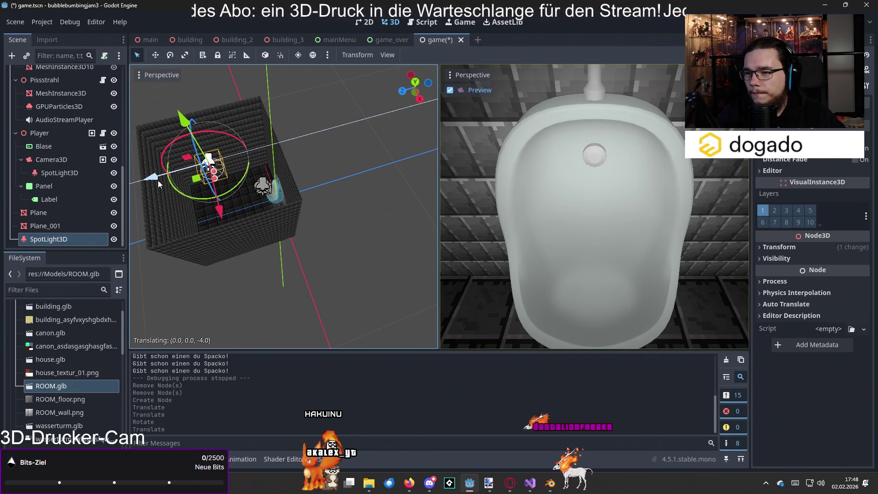
Use the gizmo handles to widen the spotlight's cone, adjust its range and height
{"action": "left_click", "coordinate": [379, 240]}
{"action": "left_click", "coordinate": [235, 195]}
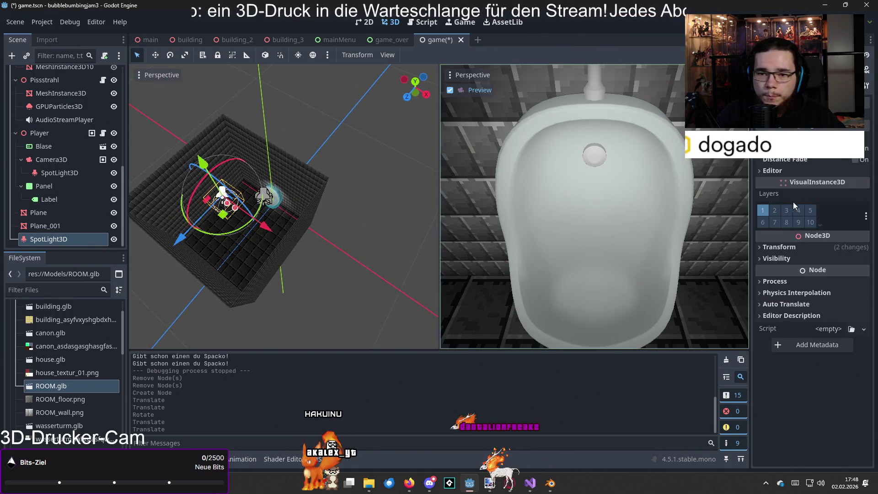
{"action": "mouse_move", "coordinate": [388, 219]}
{"action": "left_mouse_down"}
{"action": "mouse_move", "coordinate": [322, 218]}
{"action": "mouse_move", "coordinate": [284, 202]}
{"action": "mouse_move", "coordinate": [246, 159]}
{"action": "left_mouse_up"}
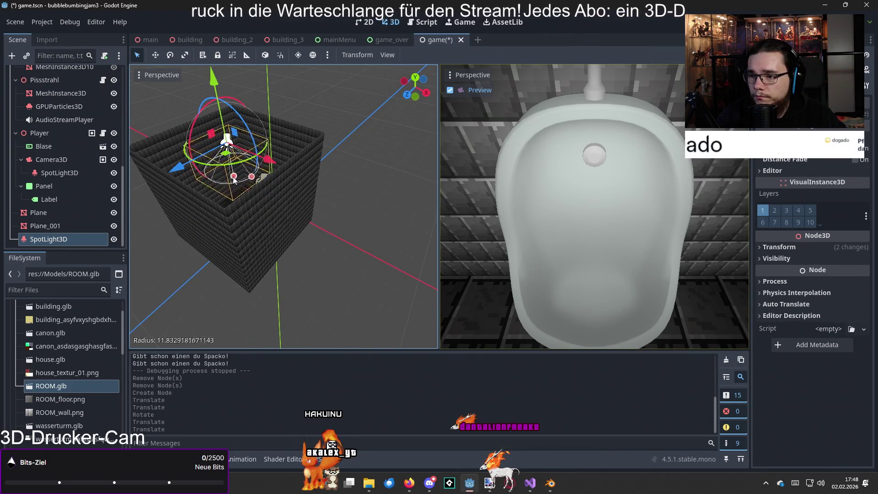
{"action": "left_click_drag", "start_coordinate": [240, 198], "coordinate": [258, 231]}
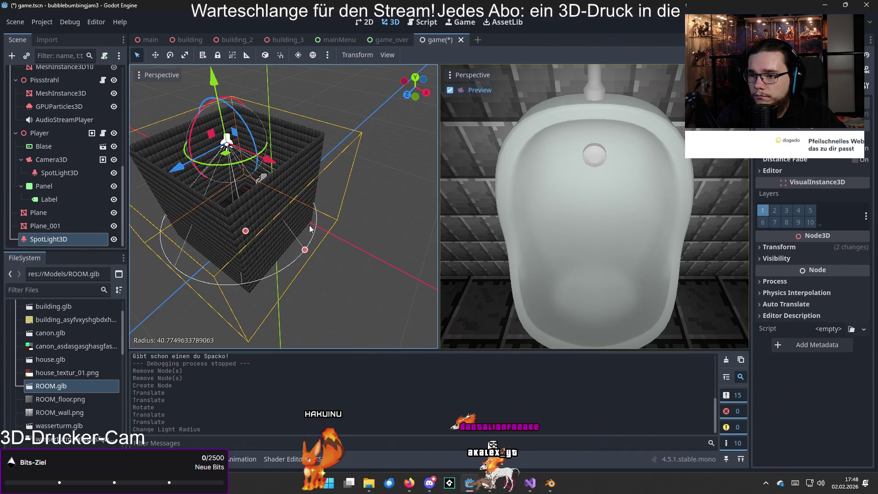
{"action": "mouse_move", "coordinate": [305, 254]}
{"action": "left_mouse_down"}
{"action": "mouse_move", "coordinate": [378, 288]}
{"action": "mouse_move", "coordinate": [365, 287]}
{"action": "left_mouse_up"}
{"action": "left_click_drag", "start_coordinate": [223, 114], "coordinate": [205, 83]}
{"action": "mouse_move", "coordinate": [385, 288]}
{"action": "left_mouse_down"}
{"action": "mouse_move", "coordinate": [391, 249]}
{"action": "mouse_move", "coordinate": [424, 261]}
{"action": "left_mouse_up"}
{"action": "mouse_move", "coordinate": [230, 73]}
{"action": "left_mouse_down"}
{"action": "mouse_move", "coordinate": [404, 272]}
{"action": "mouse_move", "coordinate": [245, 143]}
{"action": "left_mouse_up"}
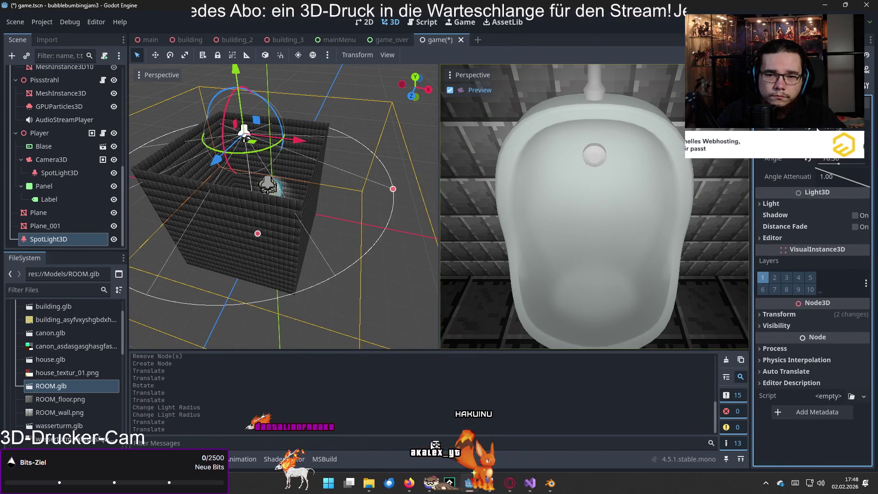
{"action": "left_click_drag", "start_coordinate": [393, 189], "coordinate": [370, 180]}
Tweak attenuation, set the angle to about 70.5°, tint it pale yellow (ffffb3), and run with F5
{"action": "left_click_drag", "start_coordinate": [828, 143], "coordinate": [826, 143]}
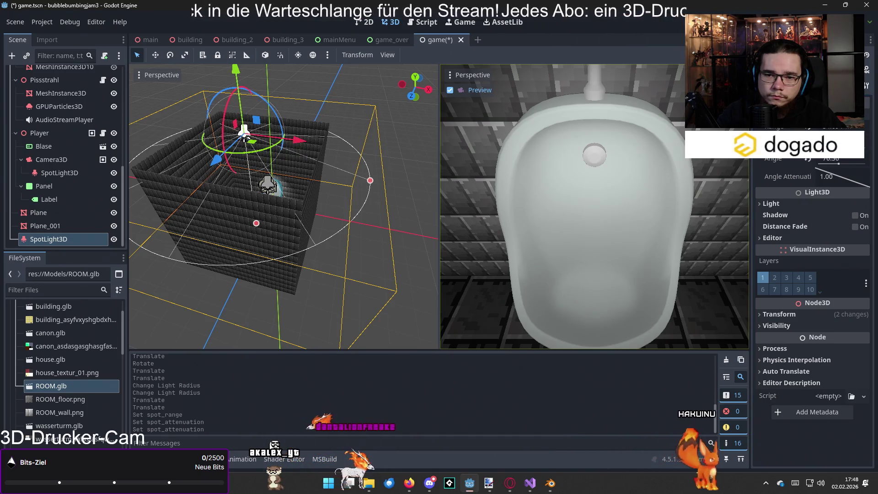
{"action": "left_click_drag", "start_coordinate": [838, 163], "coordinate": [823, 167]}
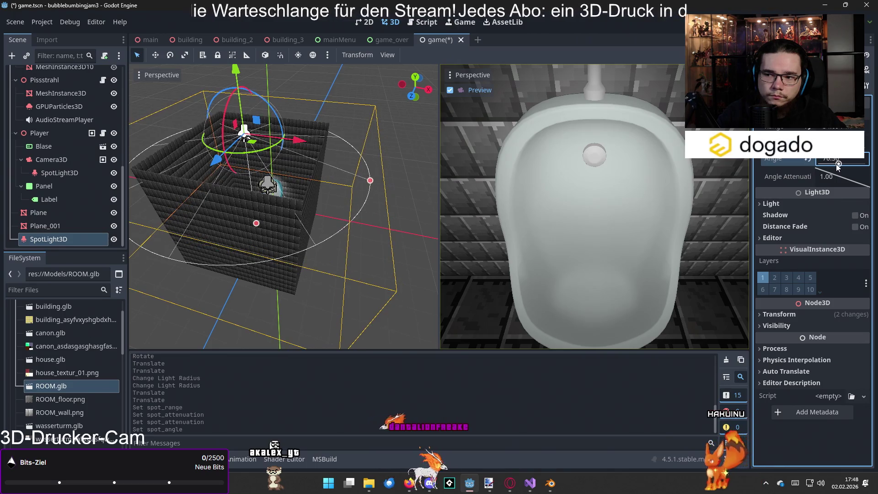
{"action": "left_click", "coordinate": [802, 207]}
{"action": "left_click", "coordinate": [833, 219]}
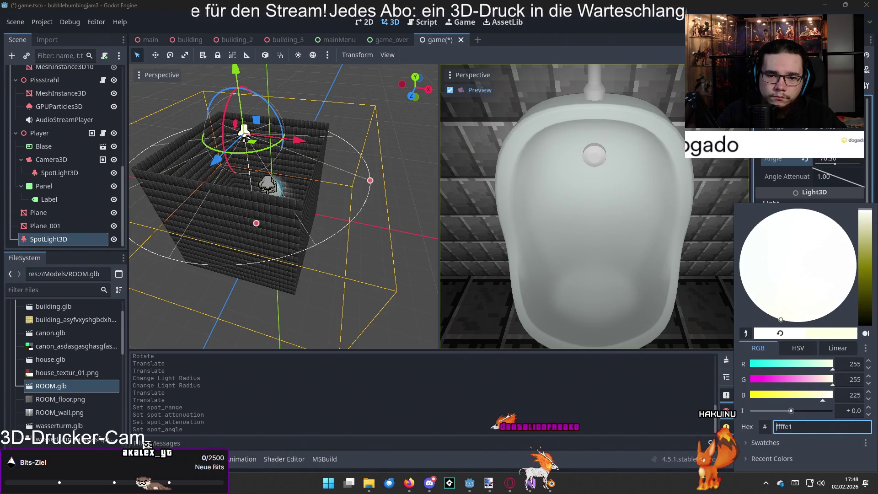
{"action": "left_click_drag", "start_coordinate": [862, 217], "coordinate": [863, 214]}
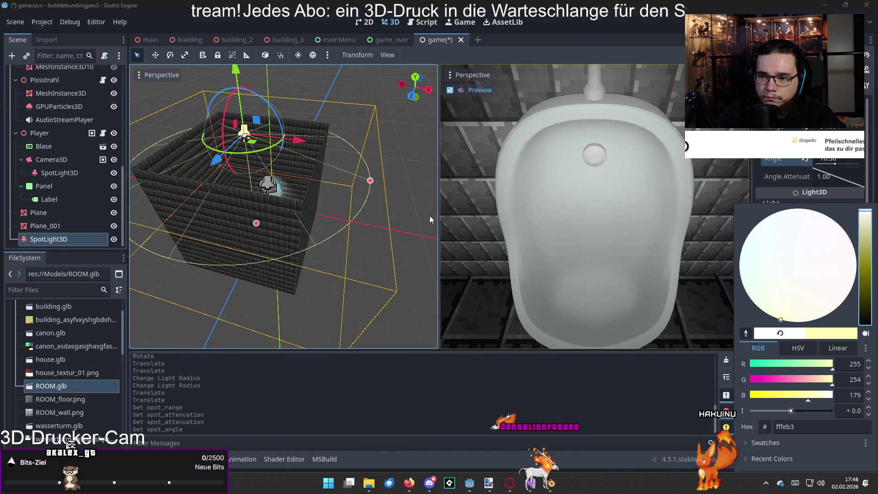
{"action": "key", "text": "F5"}
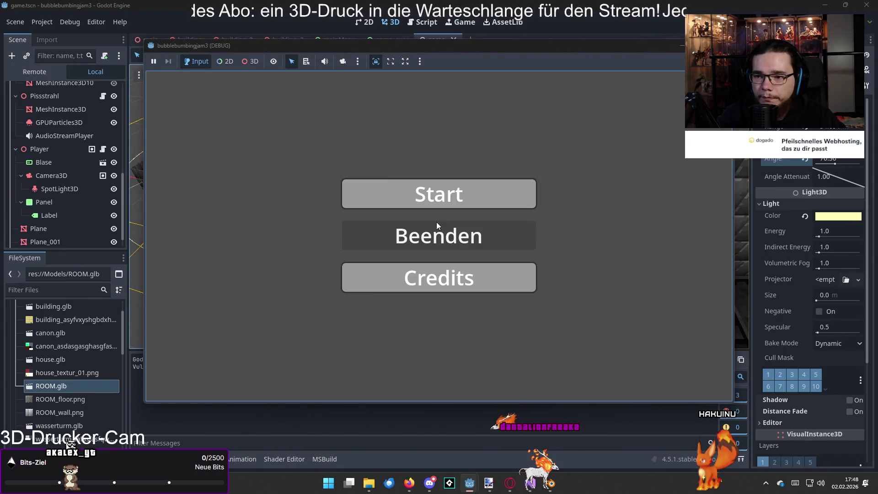
{"action": "left_click", "coordinate": [436, 201]}
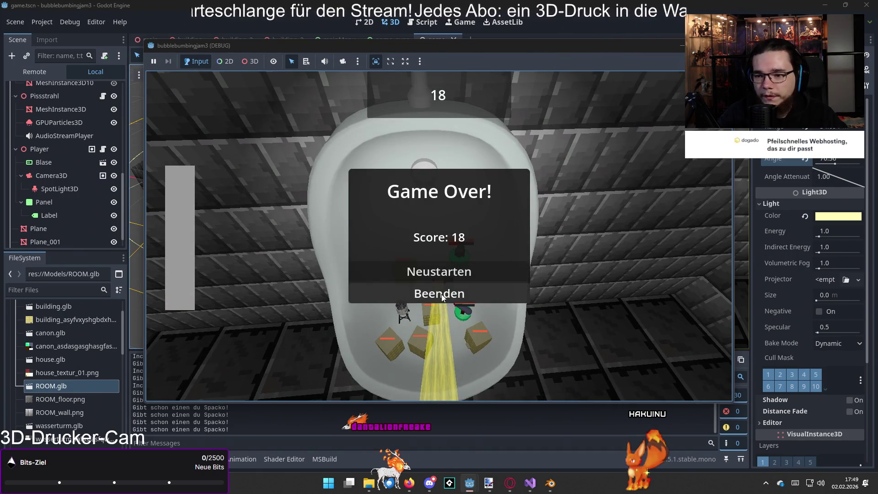
{"action": "left_click", "coordinate": [440, 296]}
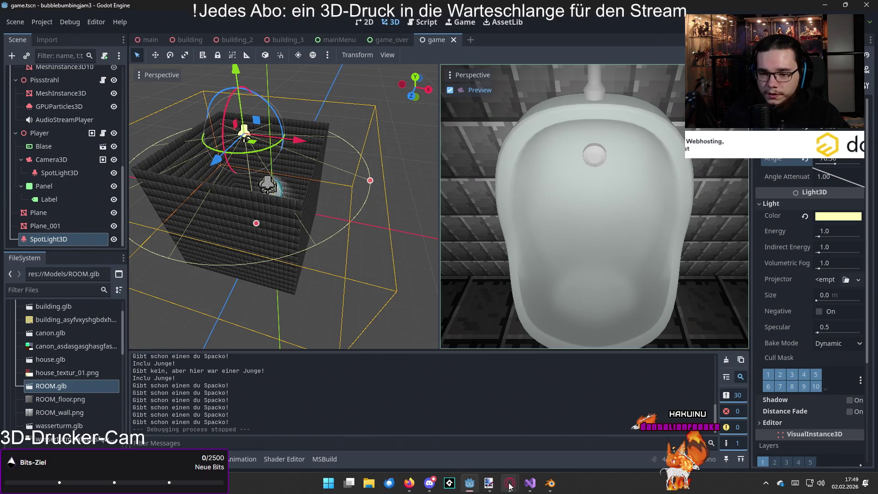
Close the high pressure water search results and return to the itch.io free game assets page
{"action": "mouse_move", "coordinate": [510, 486]}
{"action": "left_click", "coordinate": [478, 430]}
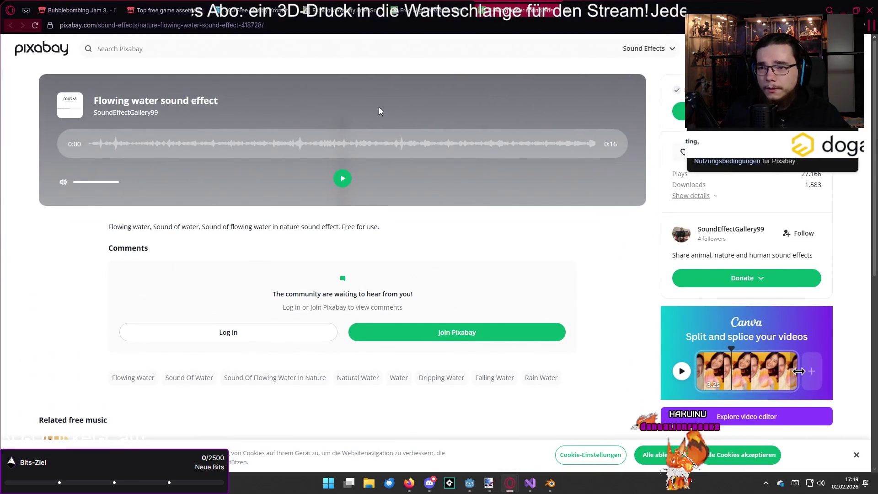
{"action": "left_click", "coordinate": [466, 11]}
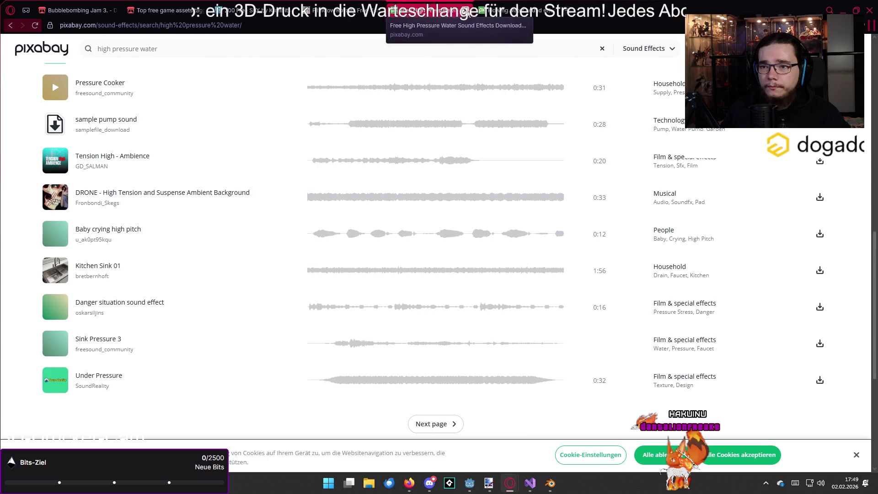
{"action": "left_click", "coordinate": [465, 11]}
{"action": "left_click", "coordinate": [164, 10]}
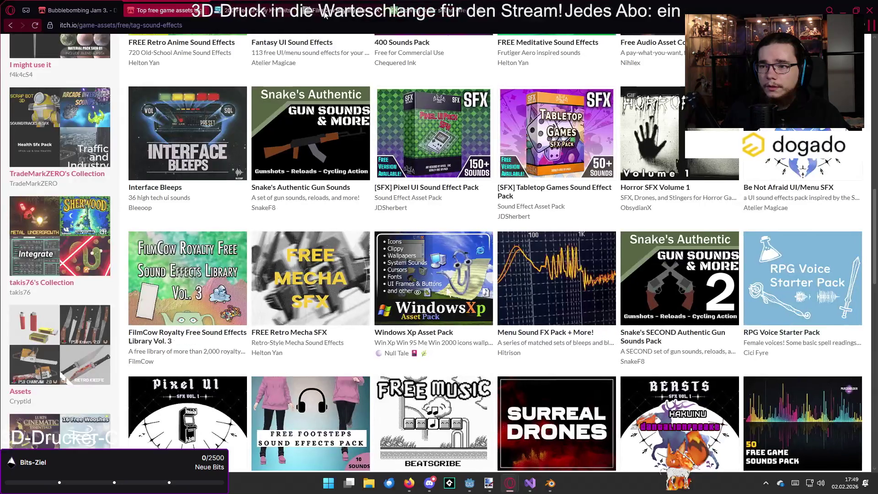
Filter free assets by the Music and elevator tags and open Prismatic Shopping Network
{"action": "scroll", "coordinate": [133, 136], "scroll_direction": "up", "scroll_amount": 5}
{"action": "scroll", "coordinate": [133, 136], "scroll_direction": "up", "scroll_amount": 4}
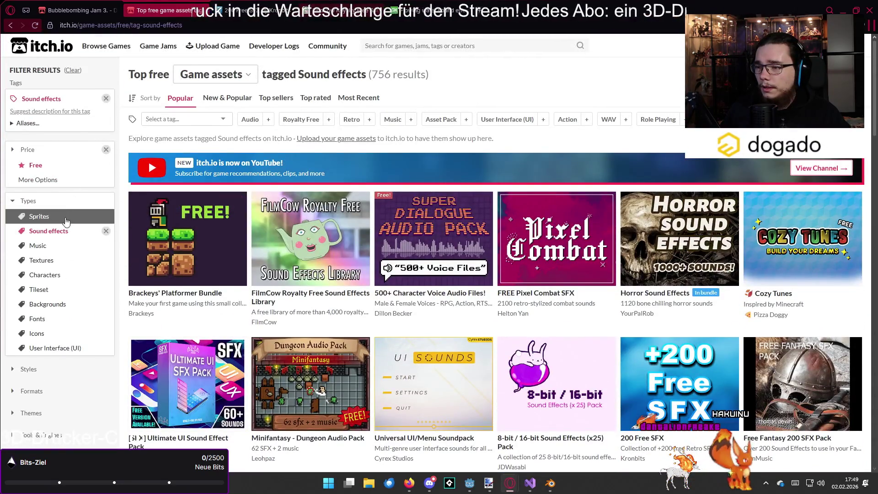
{"action": "left_click", "coordinate": [62, 246]}
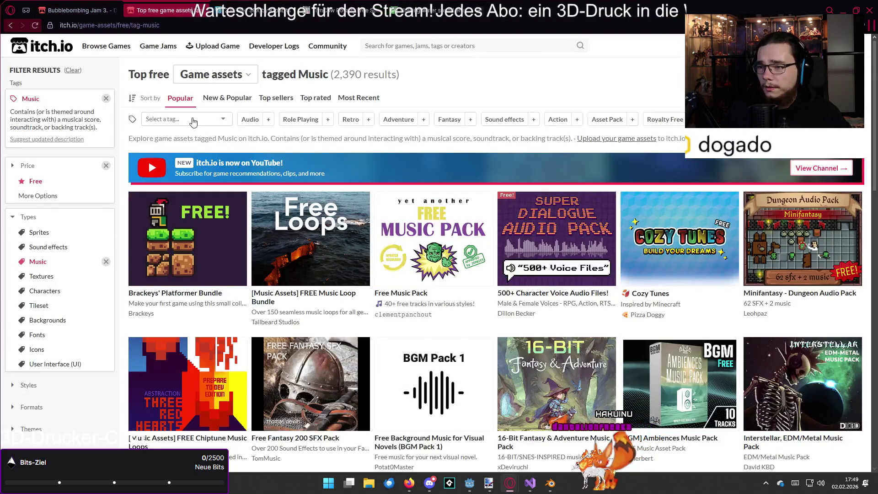
{"action": "left_click", "coordinate": [193, 121]}
{"action": "type", "text": "elevato"}
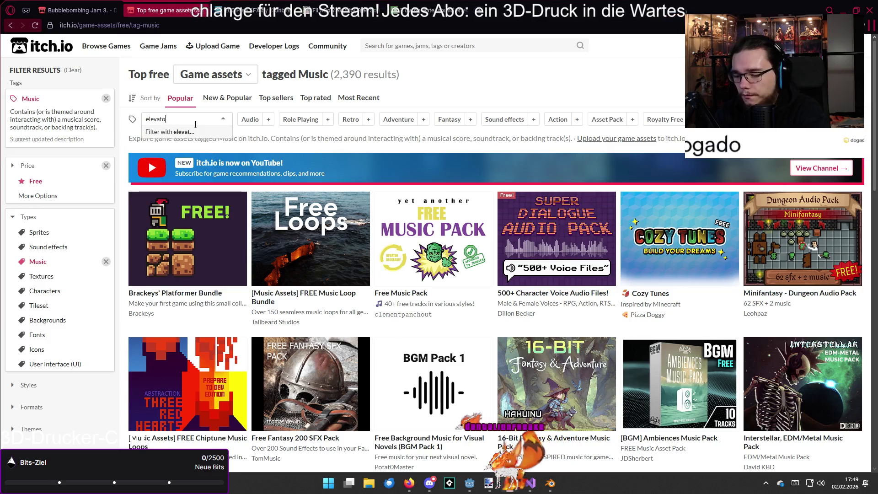
{"action": "key", "text": "Return"}
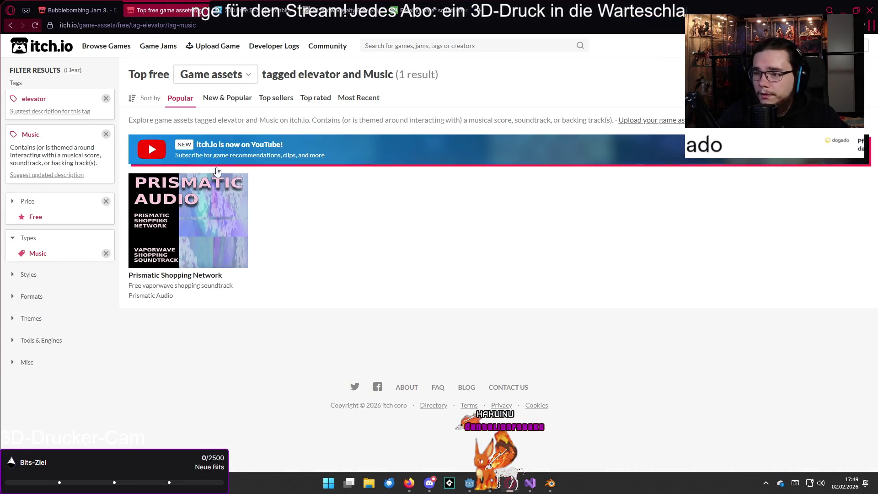
{"action": "left_click", "coordinate": [212, 234]}
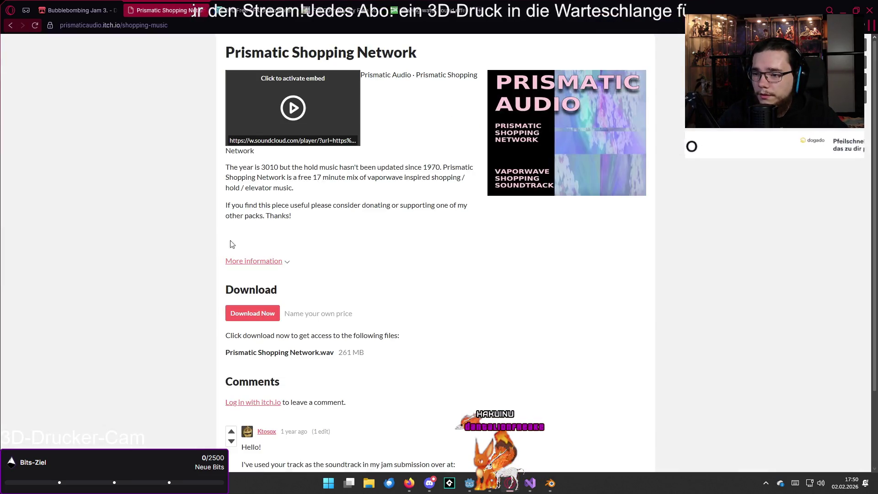
Play the Prismatic Shopping Network SoundCloud preview, then bring up its Download Now options
{"action": "left_click", "coordinate": [294, 113]}
{"action": "left_click", "coordinate": [318, 86]}
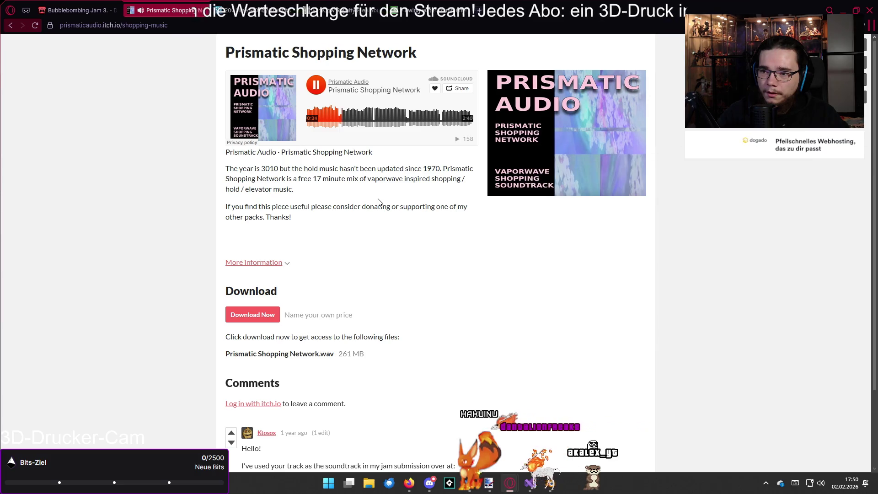
{"action": "left_click", "coordinate": [262, 317]}
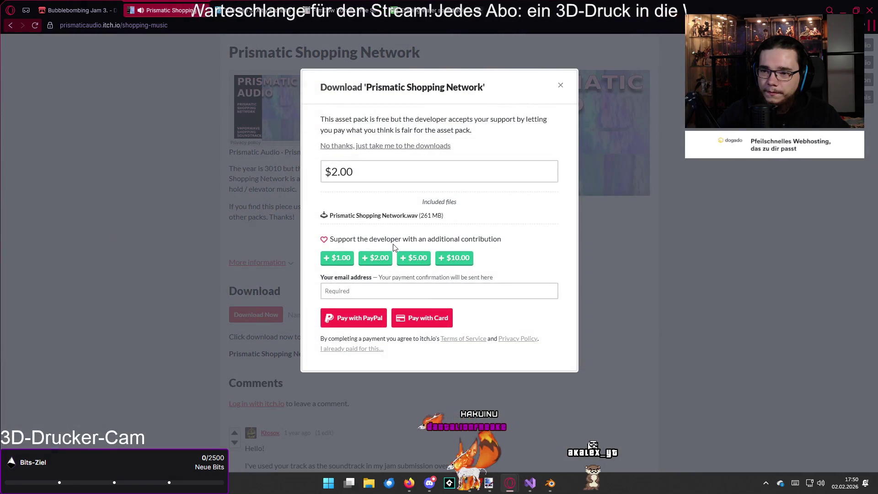
Skip the $2.00 contribution, download Prismatic Shopping Network.wav, and return to Visual Studio
{"action": "left_click", "coordinate": [379, 147]}
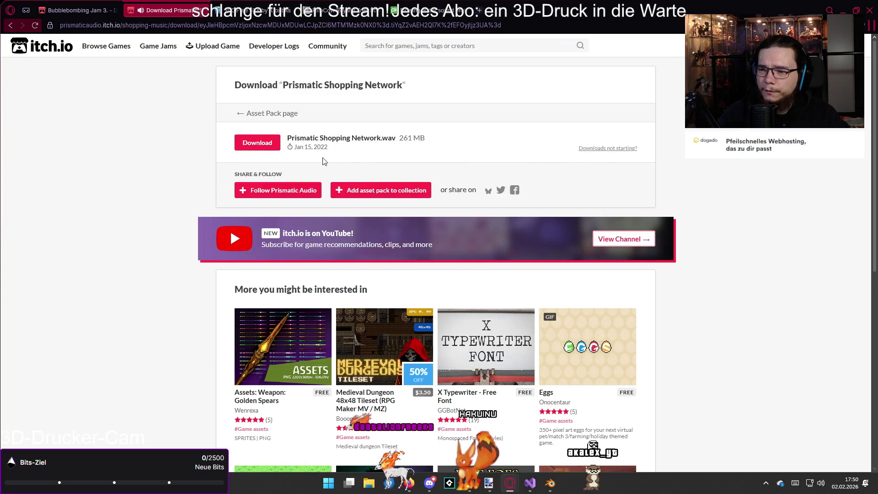
{"action": "left_click", "coordinate": [256, 143]}
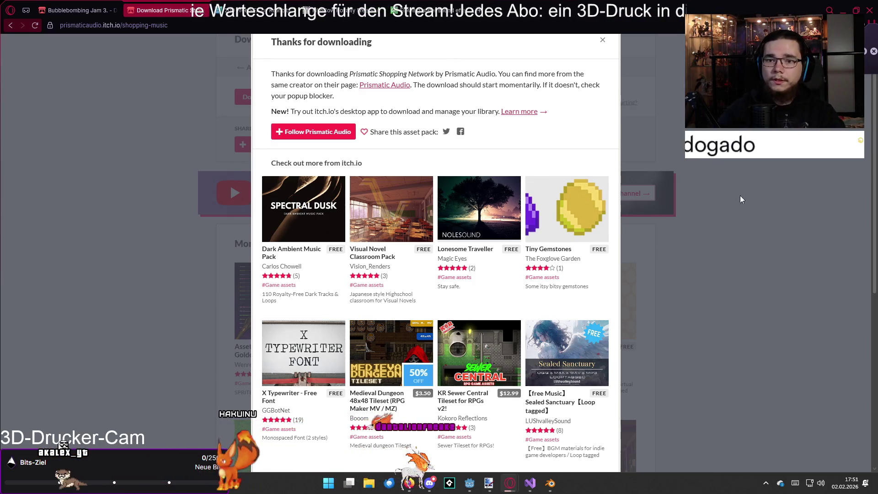
{"action": "left_click", "coordinate": [530, 483]}
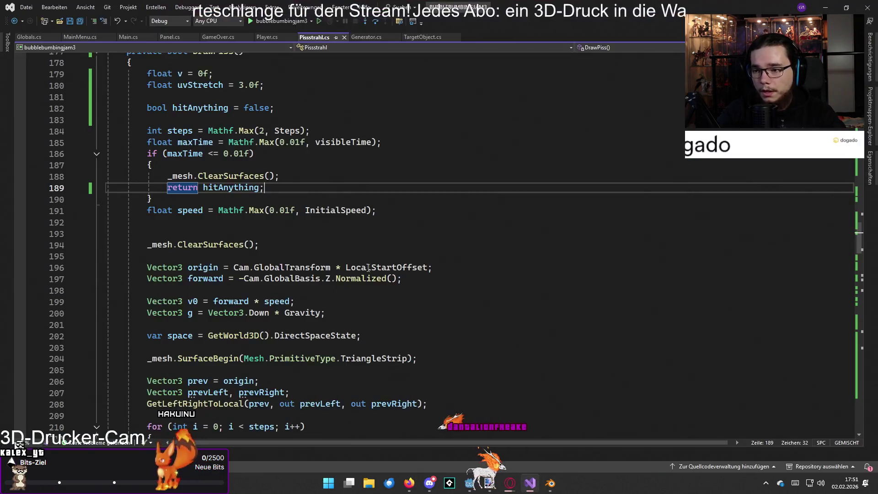
Open TargetObject.cs and inspect the global transform and scale lines 47–48 in _Process
{"action": "left_click", "coordinate": [419, 37]}
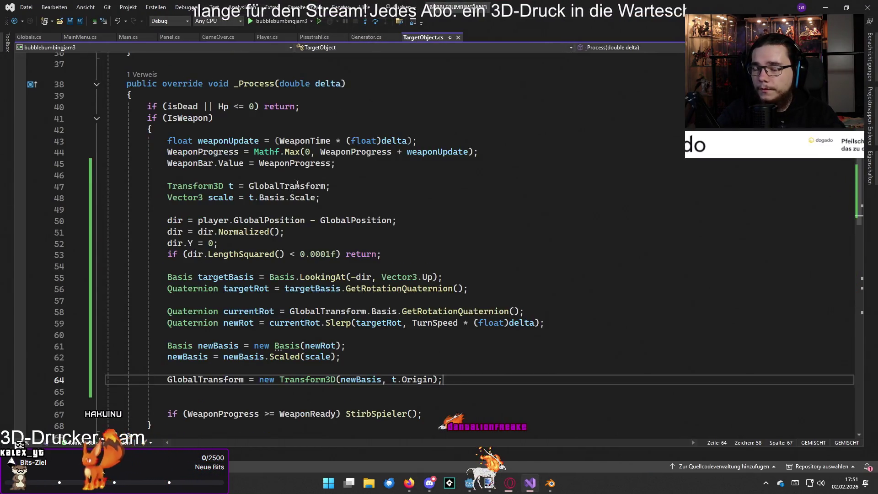
{"action": "scroll", "coordinate": [289, 198], "scroll_direction": "up", "scroll_amount": 3}
{"action": "scroll", "coordinate": [288, 205], "scroll_direction": "down", "scroll_amount": 10}
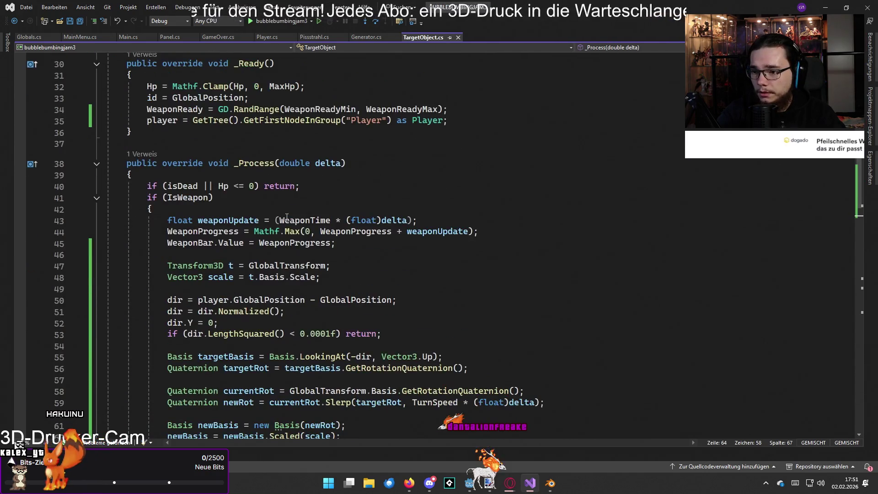
{"action": "scroll", "coordinate": [287, 217], "scroll_direction": "down", "scroll_amount": 2}
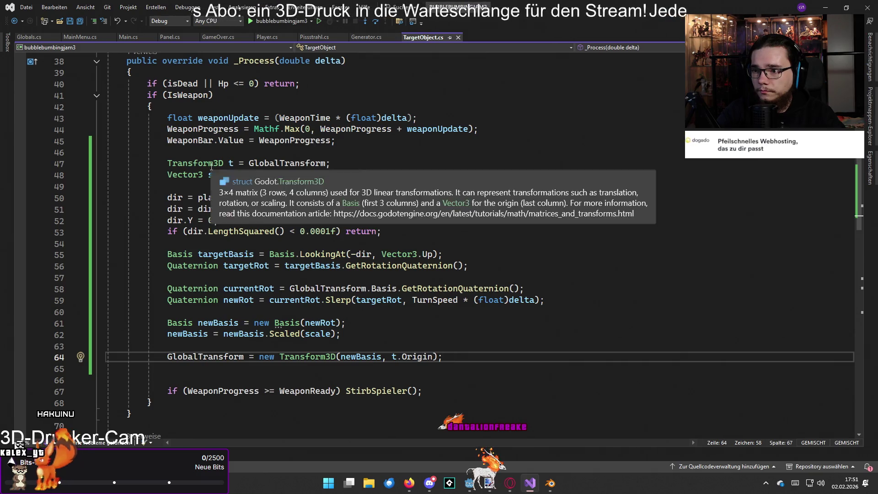
{"action": "left_click_drag", "start_coordinate": [331, 164], "coordinate": [169, 163]}
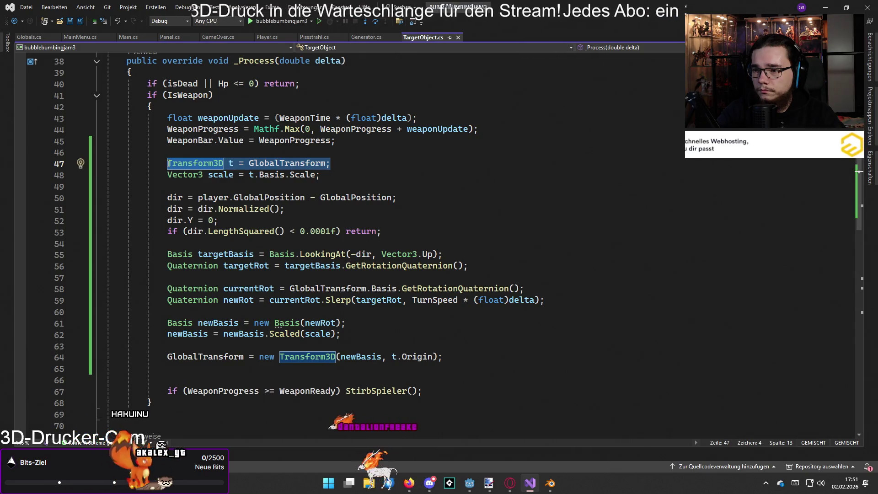
{"action": "left_click", "coordinate": [330, 175]}
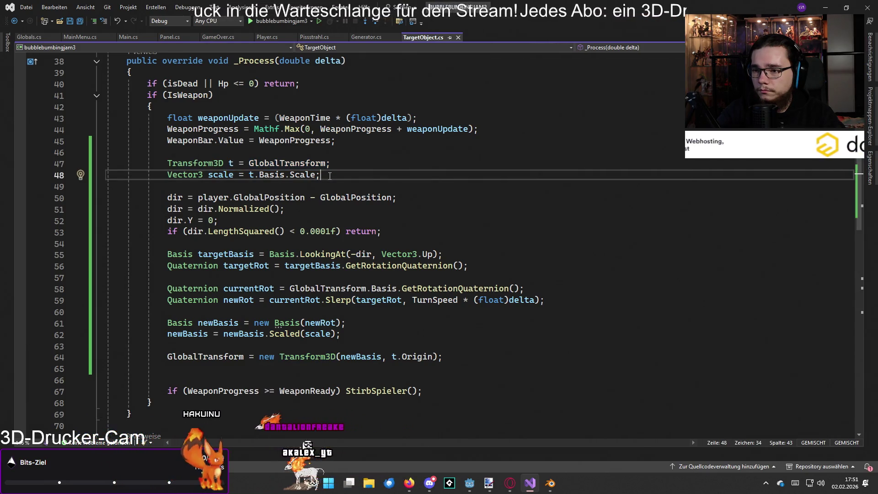
{"action": "left_click_drag", "start_coordinate": [329, 176], "coordinate": [183, 164]}
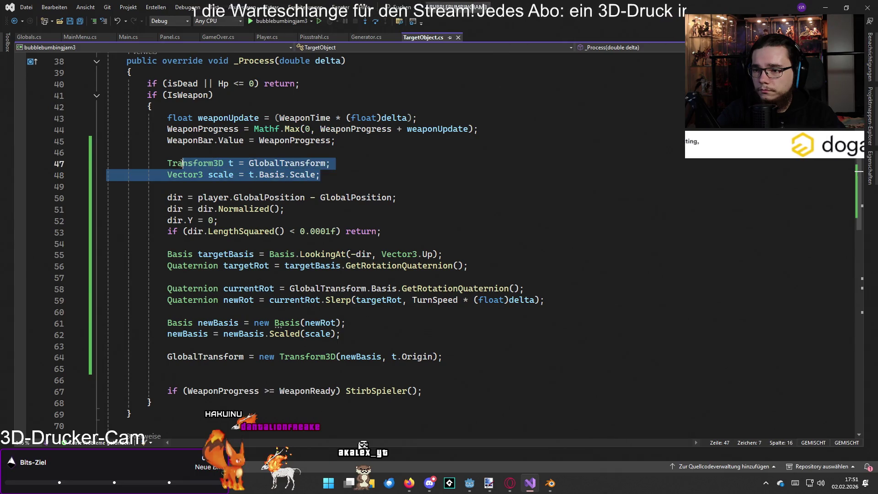
{"action": "left_click", "coordinate": [330, 168]}
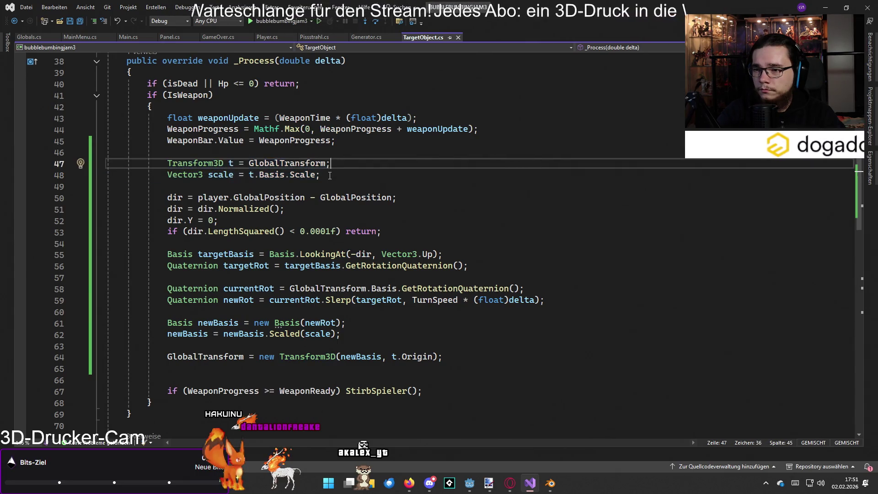
Insert an empty line after the private Vector3 dir field declaration
{"action": "scroll", "coordinate": [323, 177], "scroll_direction": "up", "scroll_amount": 7}
{"action": "scroll", "coordinate": [322, 177], "scroll_direction": "up", "scroll_amount": 5}
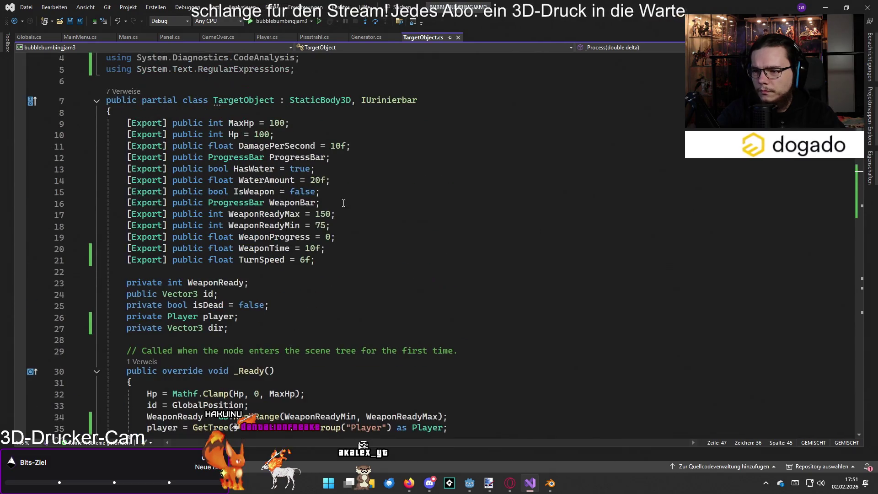
{"action": "left_click", "coordinate": [352, 260]}
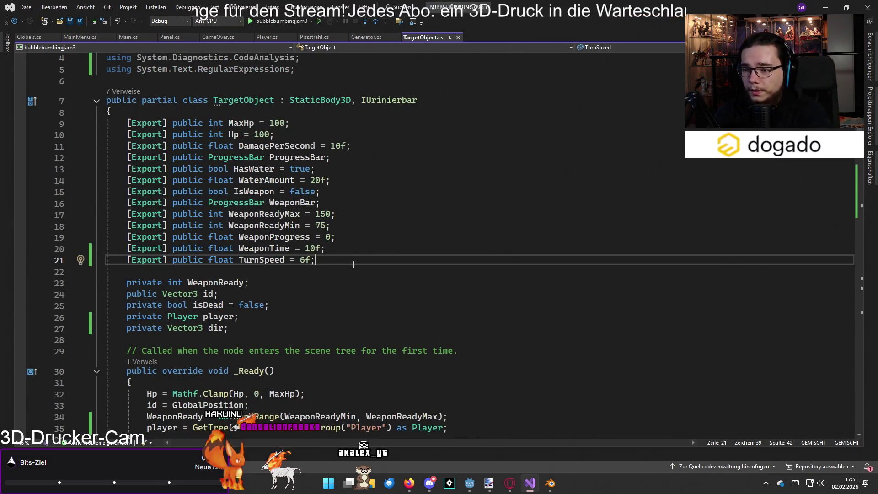
{"action": "left_click", "coordinate": [272, 325]}
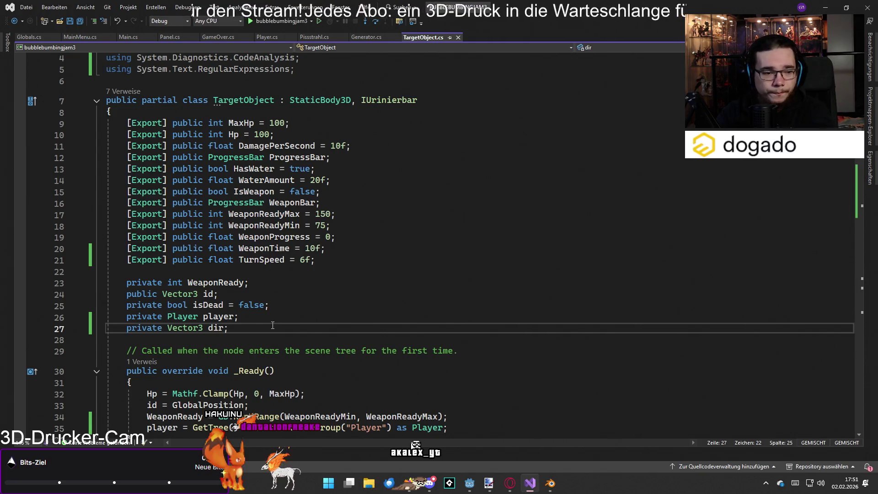
{"action": "key", "text": "Return"}
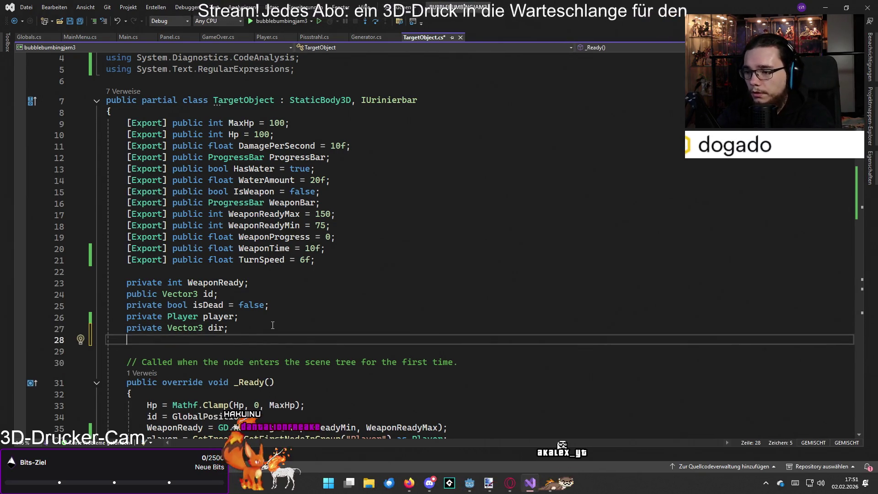
Type 'private Vector3 scale = new Vector3(0.3f, 0.3f, 0.3f);', adding f suffixes for floats
{"action": "type", "text": "priv"}
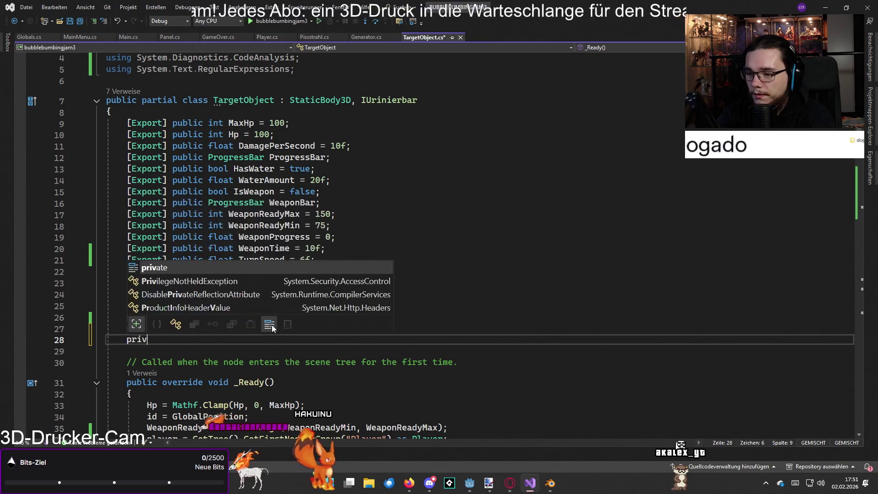
{"action": "type", "text": "ate Vector"}
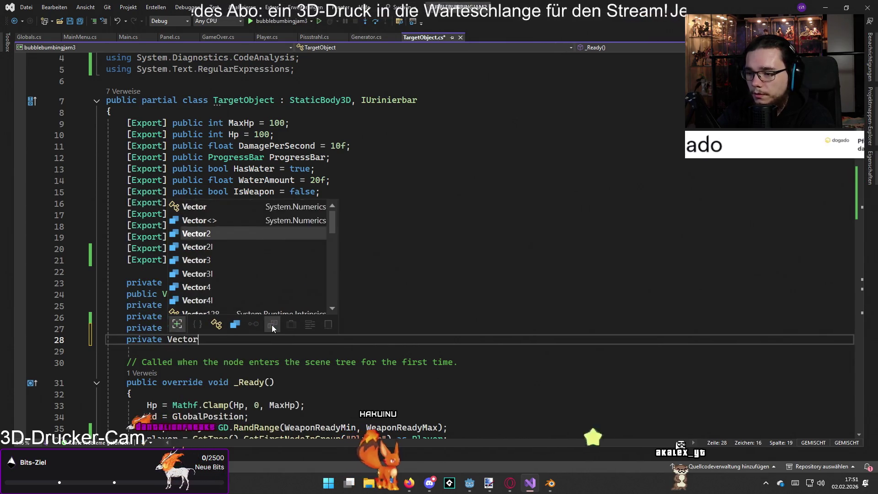
{"action": "type", "text": "3 scal"}
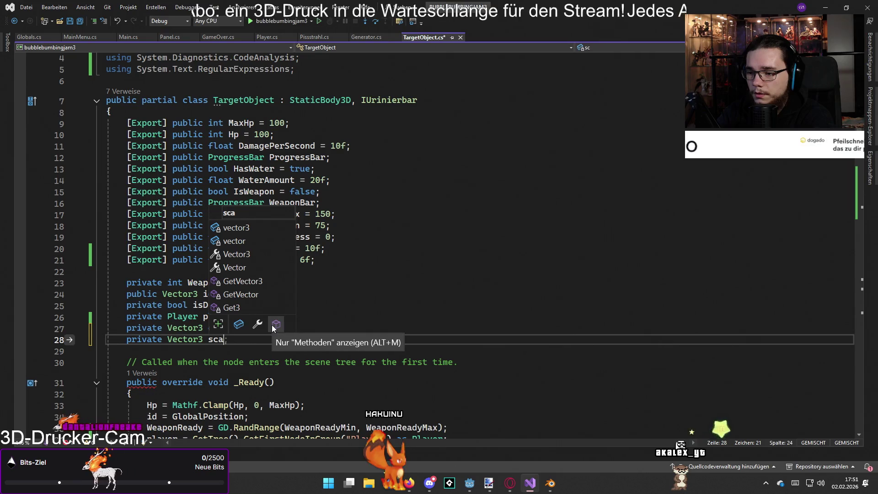
{"action": "type", "text": "e "}
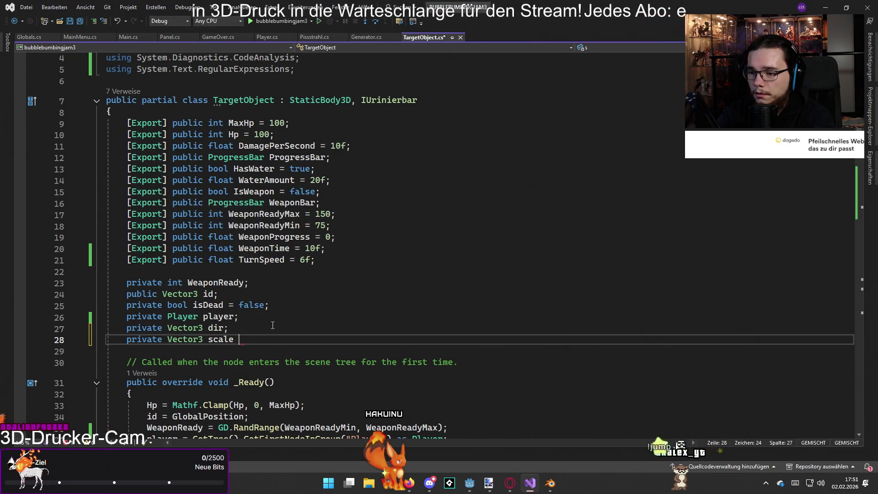
{"action": "type", "text": "= new"}
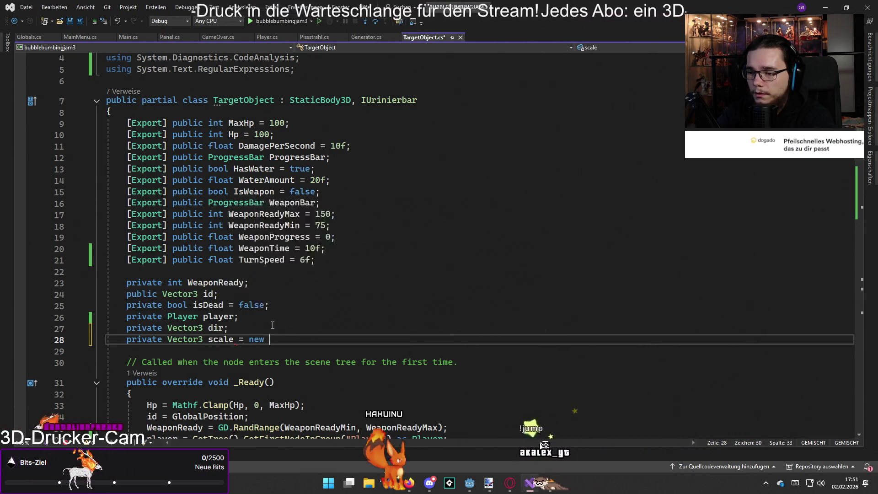
{"action": "key", "text": "Tab"}
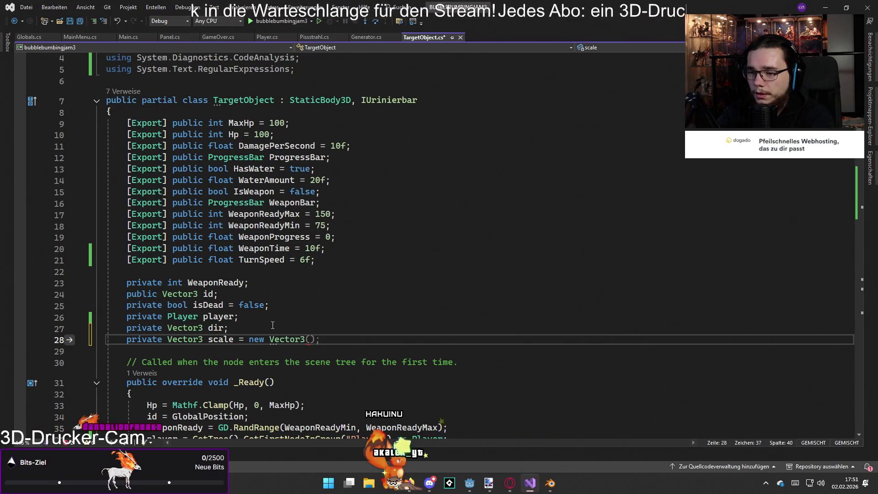
{"action": "type", "text": "(0.3, 0.3, 0.3);"}
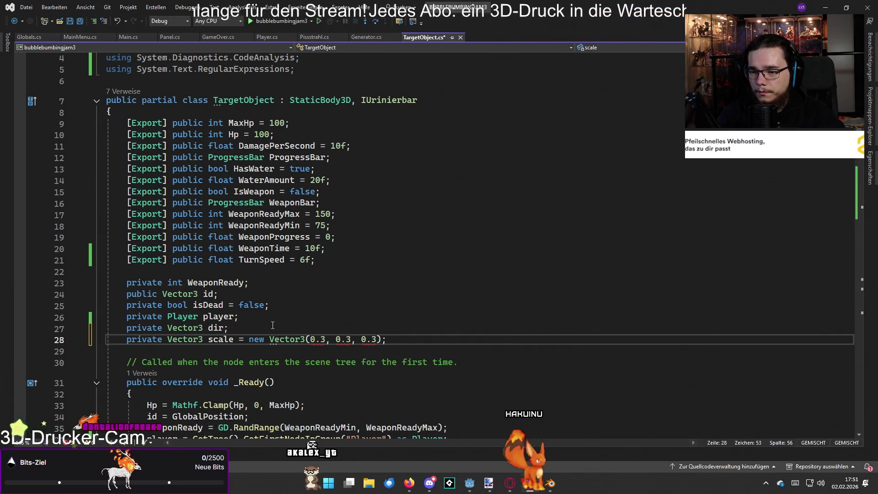
{"action": "left_click", "coordinate": [327, 339]}
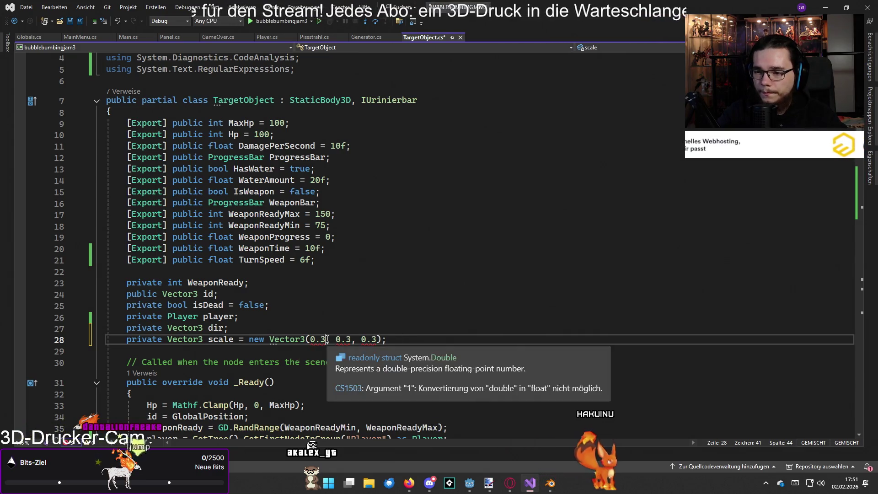
{"action": "type", "text": "f"}
{"action": "left_click", "coordinate": [356, 339]}
{"action": "type", "text": "f"}
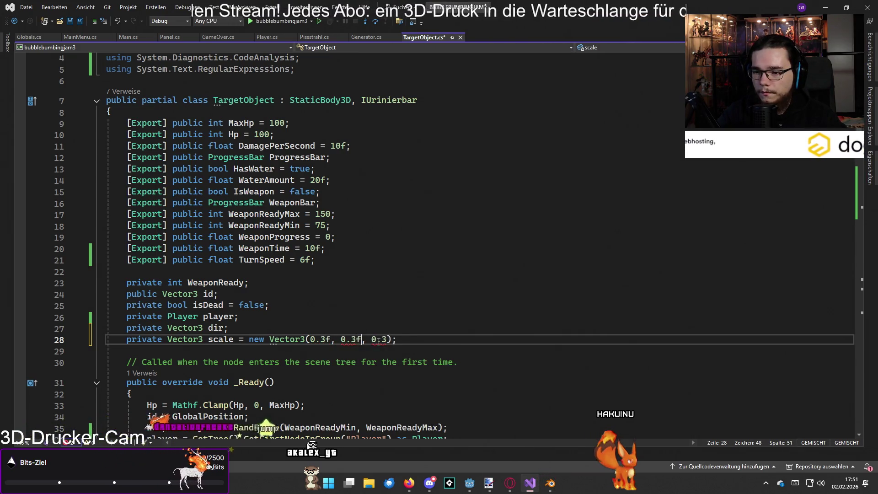
{"action": "left_click", "coordinate": [387, 339]}
{"action": "type", "text": "f"}
{"action": "key", "text": "Up"}
{"action": "scroll", "coordinate": [434, 334], "scroll_direction": "down", "scroll_amount": 3}
{"action": "scroll", "coordinate": [433, 334], "scroll_direction": "down", "scroll_amount": 9}
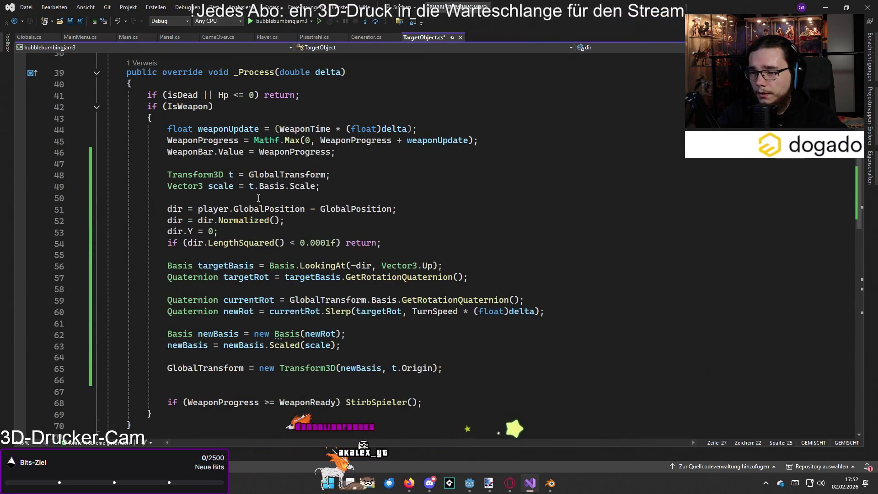
Delete the local 'Vector3 scale = t.Basis.Scale;' line from _Process
{"action": "left_click", "coordinate": [234, 187]}
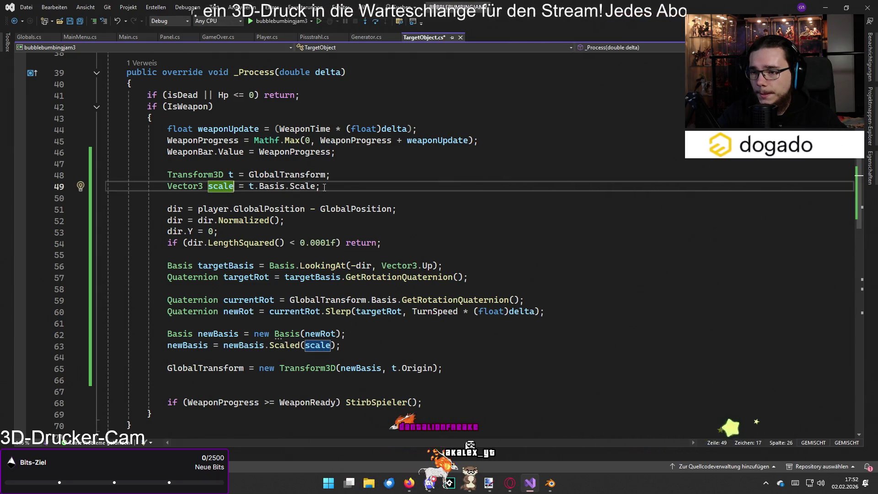
{"action": "left_click_drag", "start_coordinate": [325, 188], "coordinate": [188, 189]}
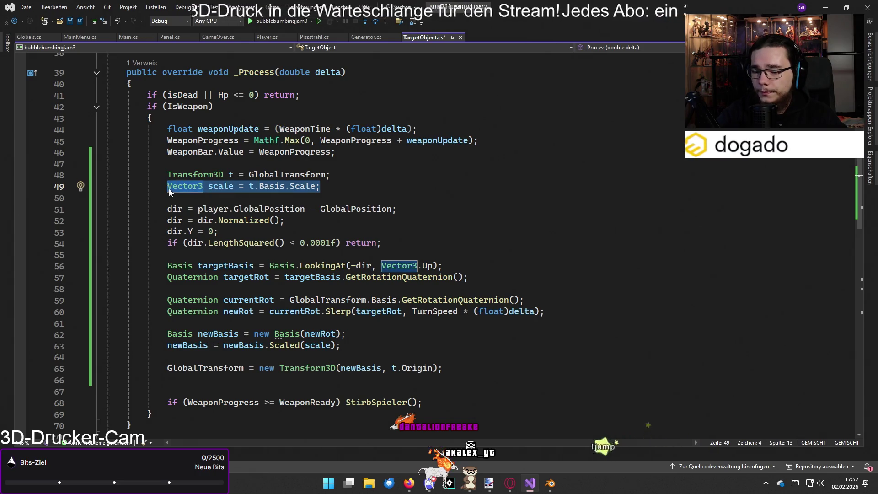
{"action": "key", "text": "Delete"}
{"action": "key", "text": "BackSpace"}
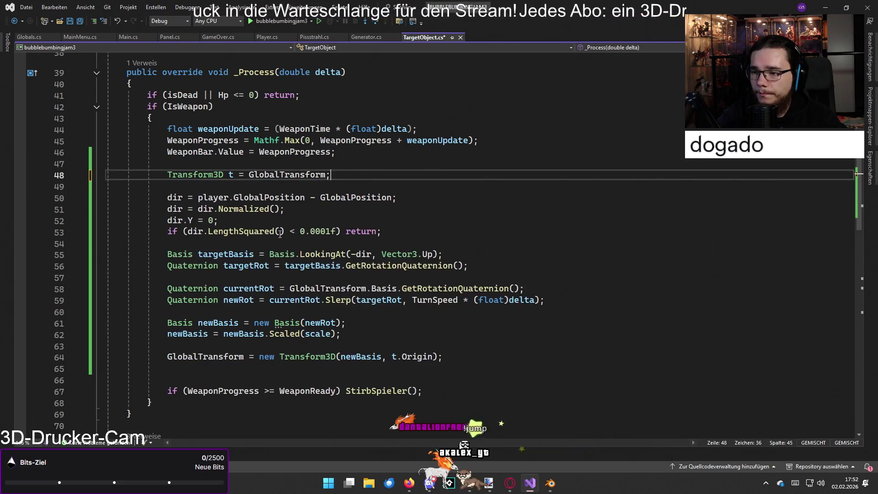
Insert blank lines after the early return in _Process and at the end of _Ready
{"action": "scroll", "coordinate": [373, 174], "scroll_direction": "up", "scroll_amount": 1}
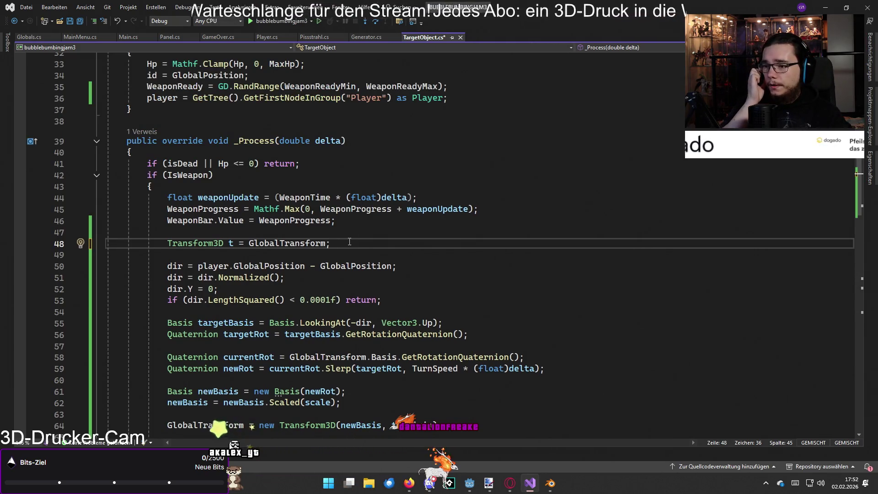
{"action": "left_click", "coordinate": [331, 172]}
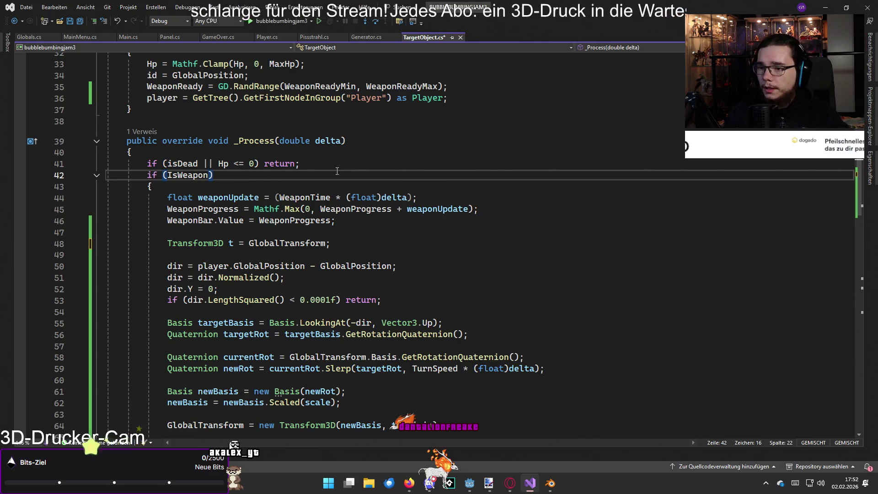
{"action": "left_click", "coordinate": [335, 165]}
{"action": "key", "text": "Return"}
{"action": "key", "text": "Return"}
{"action": "key", "text": "Return"}
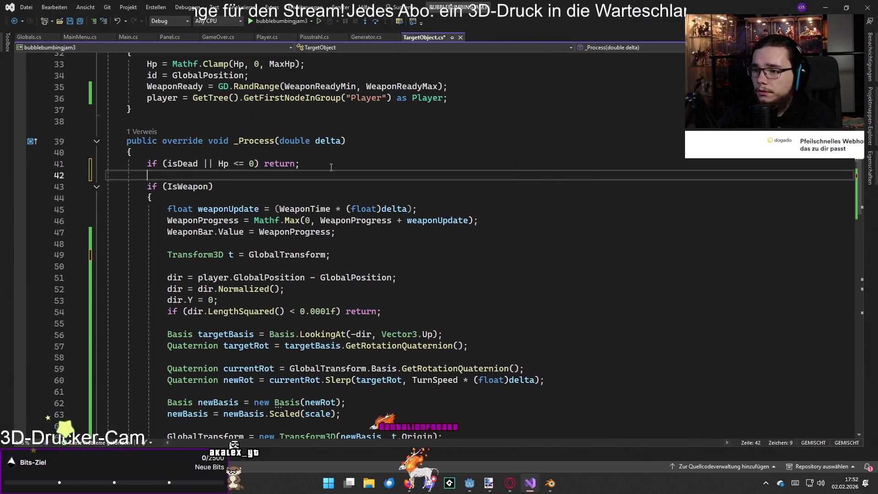
{"action": "scroll", "coordinate": [331, 167], "scroll_direction": "up", "scroll_amount": 4}
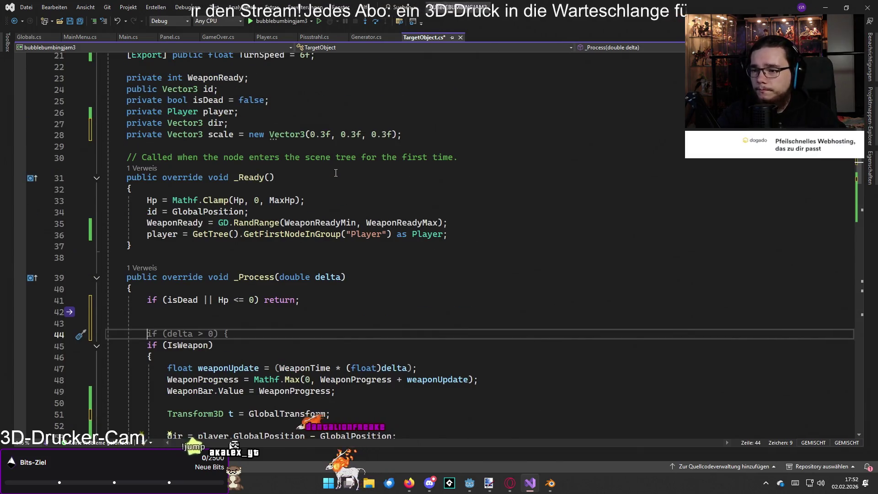
{"action": "left_click", "coordinate": [476, 201]}
{"action": "left_click", "coordinate": [481, 239]}
{"action": "key", "text": "Return"}
{"action": "key", "text": "Return"}
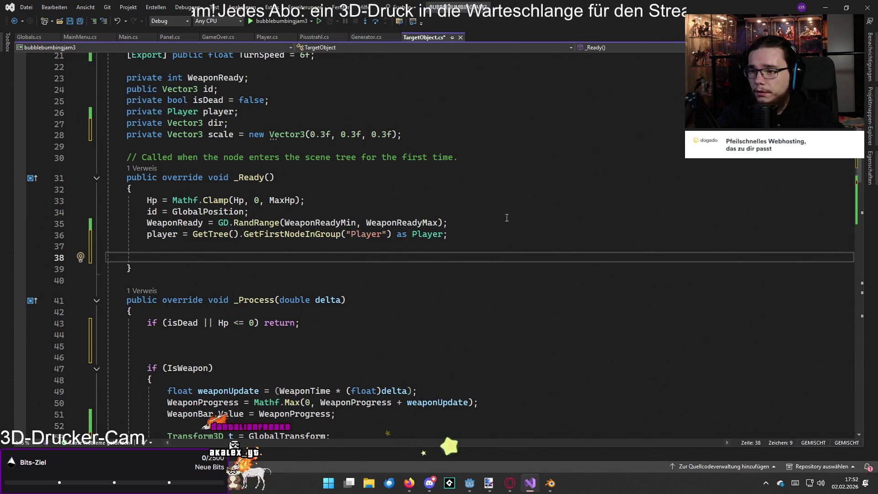
Start a new line below the scale field and begin typing Transform
{"action": "left_click", "coordinate": [441, 137]}
{"action": "scroll", "coordinate": [440, 156], "scroll_direction": "down", "scroll_amount": 3}
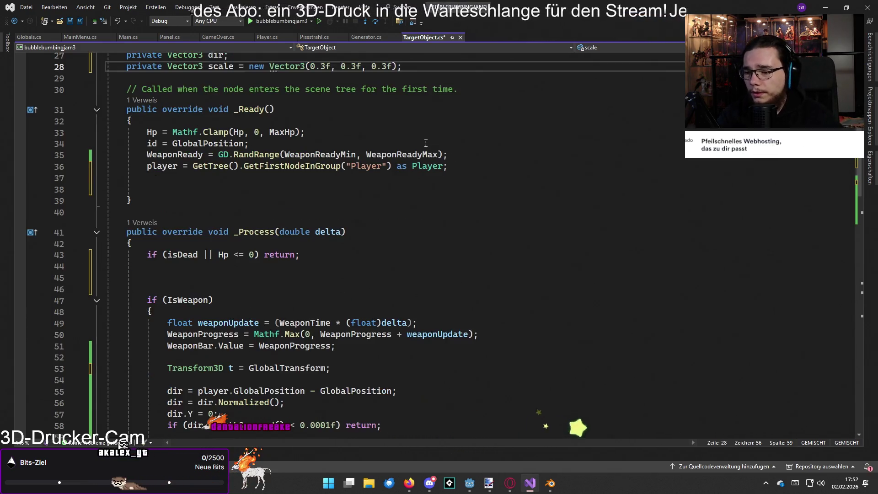
{"action": "scroll", "coordinate": [440, 167], "scroll_direction": "up", "scroll_amount": 2}
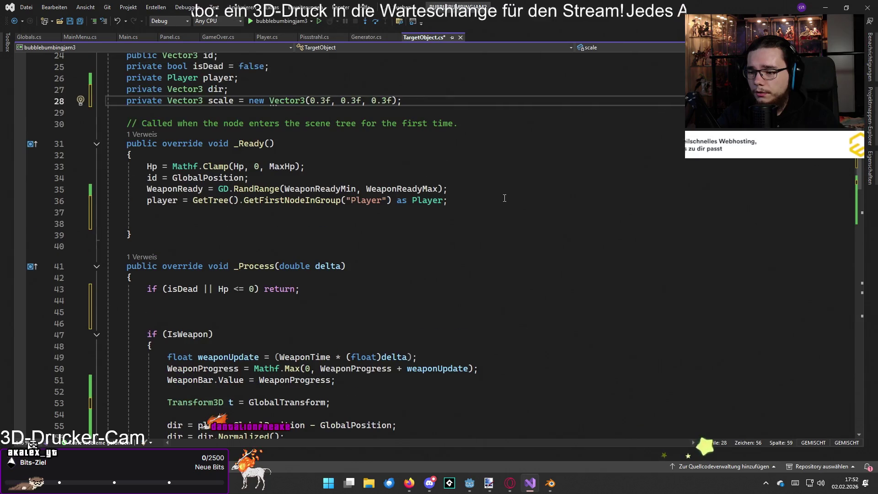
{"action": "key", "text": "Return"}
{"action": "type", "text": "Transform"}
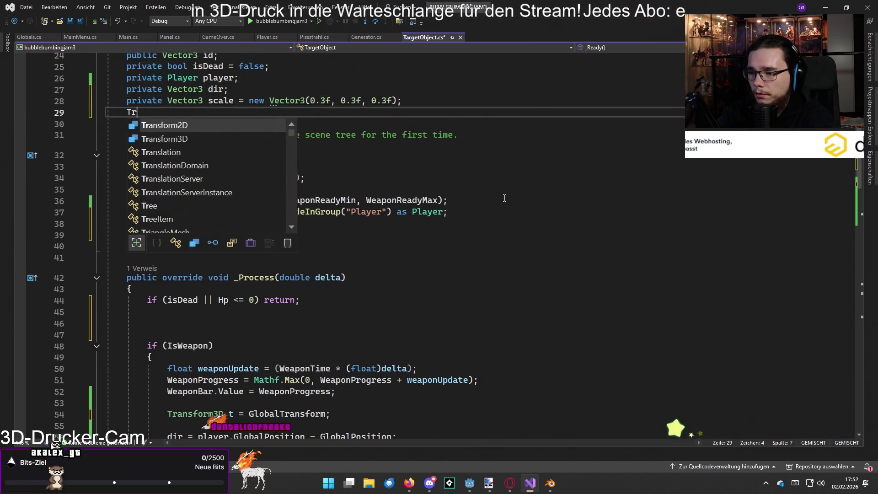
{"action": "key", "text": "BackSpace"}
{"action": "key", "text": "BackSpace"}
{"action": "key", "text": "BackSpace"}
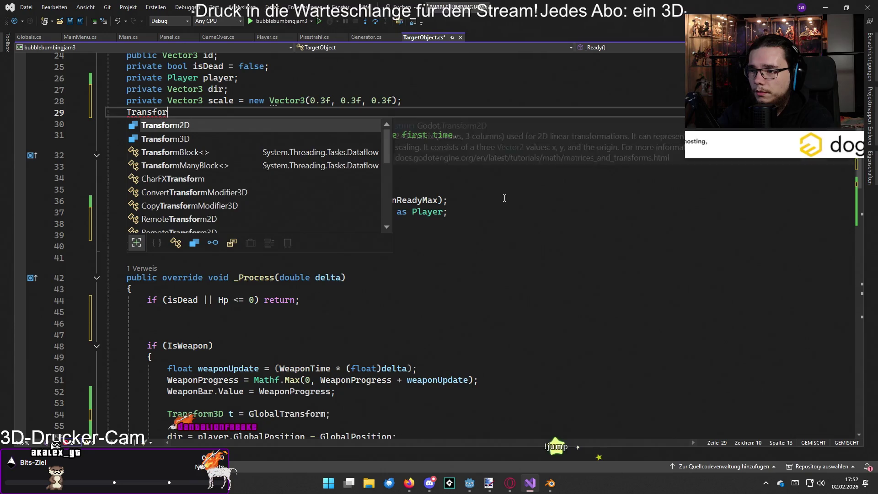
Type 'private Transform3D transform = GlobalTransform;' below the scale field, then delete it
{"action": "type", "text": "private"}
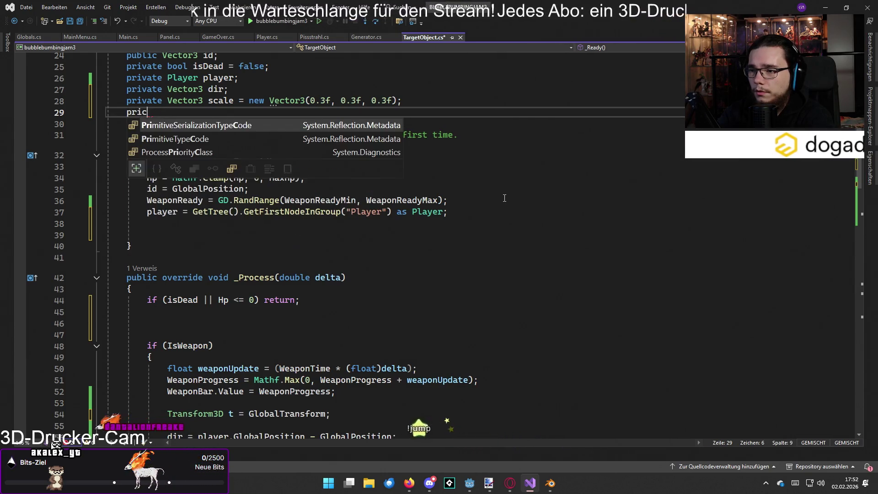
{"action": "type", "text": " Transfo"}
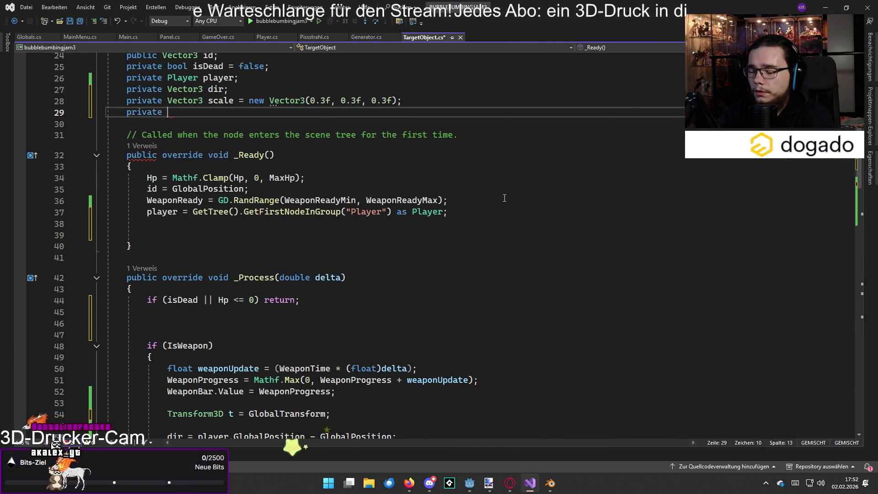
{"action": "type", "text": "rm"}
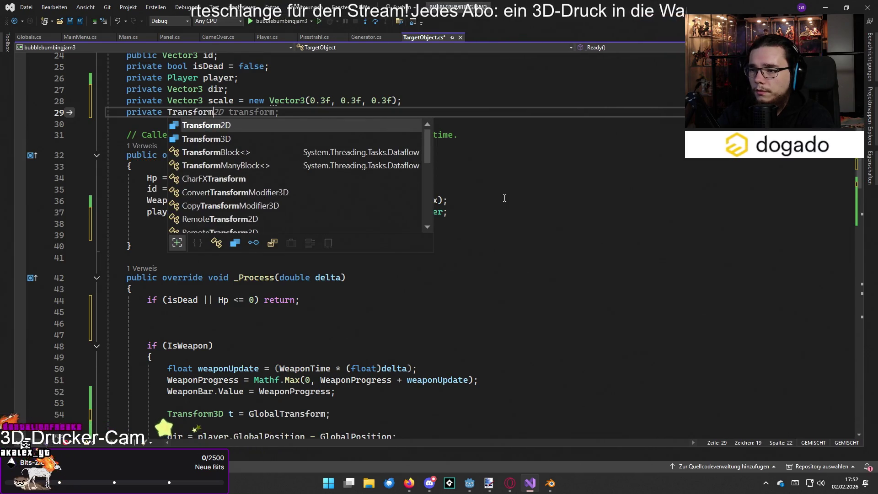
{"action": "type", "text": "3D transform "}
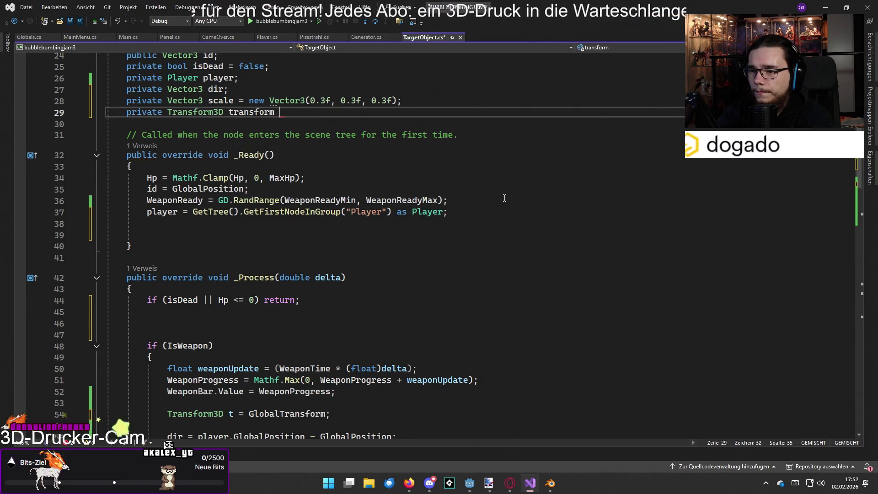
{"action": "type", "text": "= GlobalTra"}
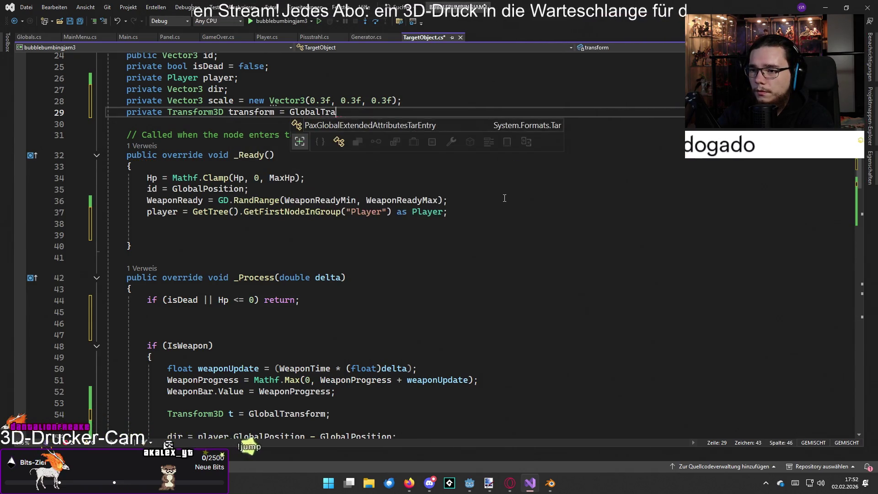
{"action": "type", "text": "nsform;"}
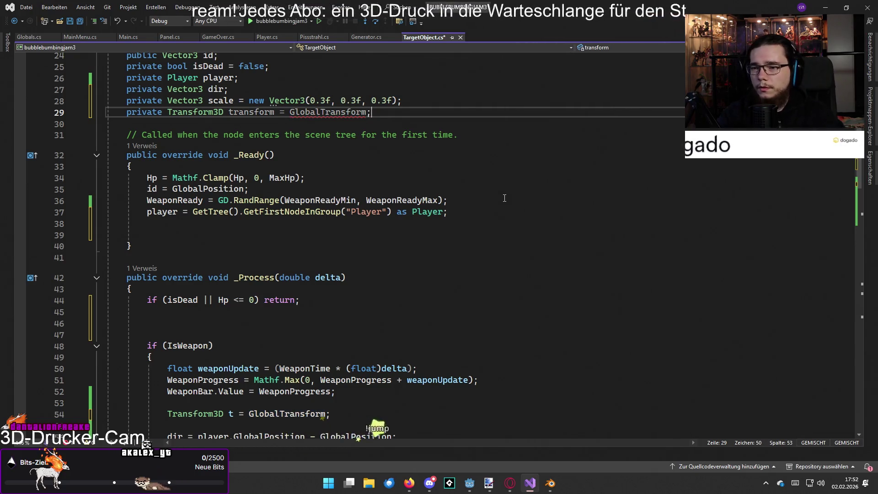
{"action": "left_click", "coordinate": [95, 115]}
{"action": "key", "text": "BackSpace"}
{"action": "key", "text": "BackSpace"}
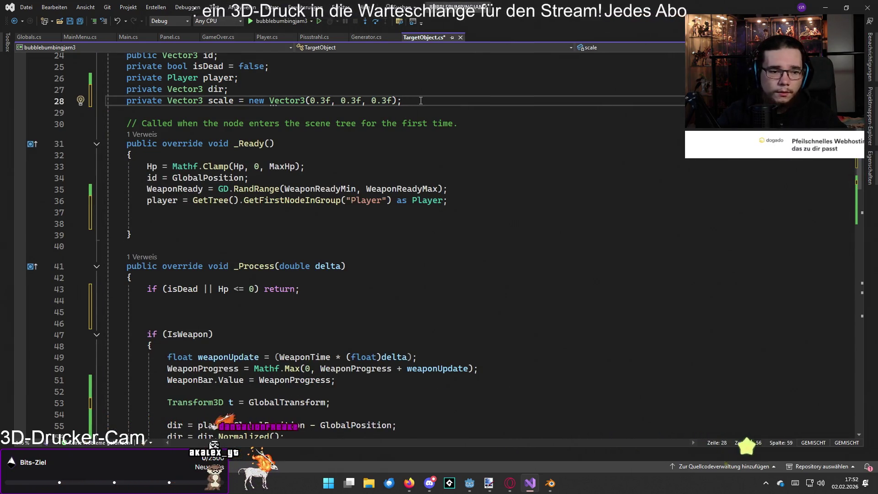
Dismiss Code Search and Go To Line, then re-enter the Transform3D transform declaration
{"action": "key", "text": "ctrl+t"}
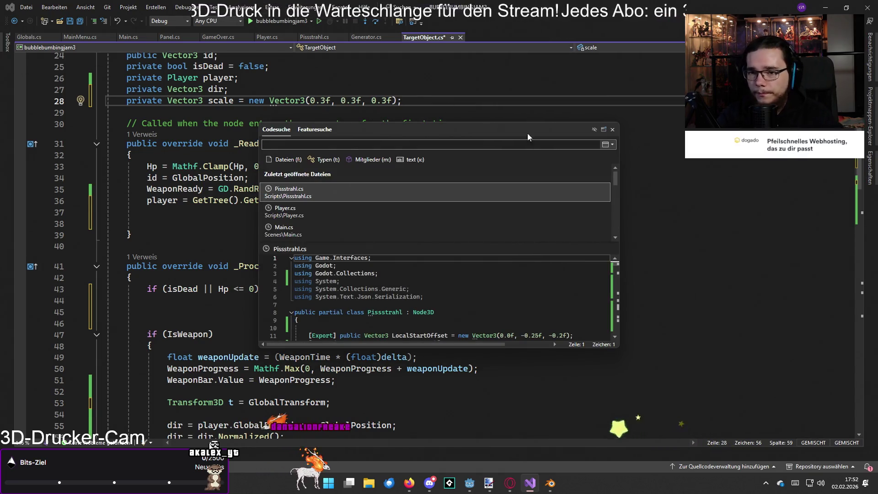
{"action": "key", "text": "ctrl+g"}
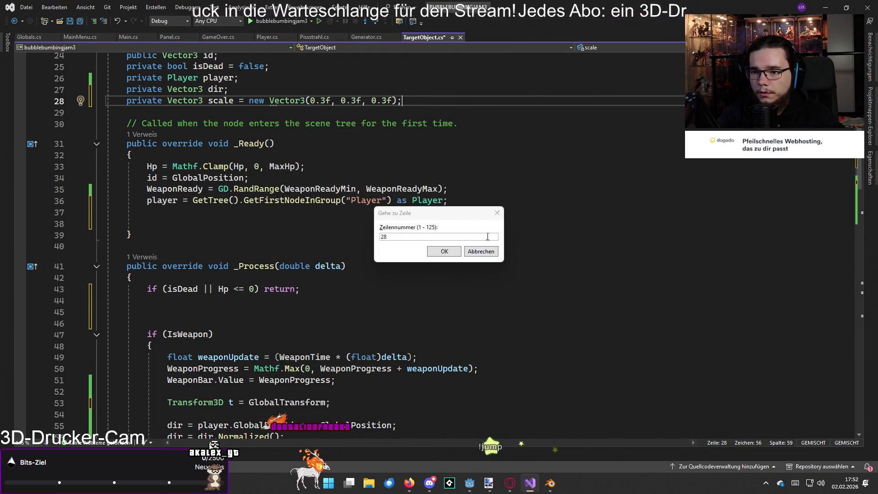
{"action": "left_click", "coordinate": [488, 250]}
{"action": "key", "text": "Return"}
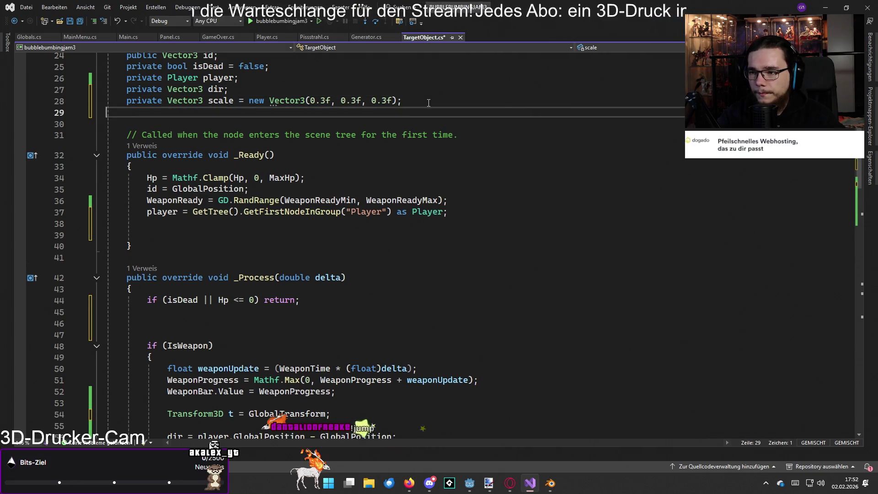
{"action": "type", "text": "private Transform3D transform = GlobalTransform;"}
{"action": "left_click", "coordinate": [298, 113]}
{"action": "scroll", "coordinate": [298, 113], "scroll_direction": "down", "scroll_amount": 3}
{"action": "left_click", "coordinate": [218, 200]}
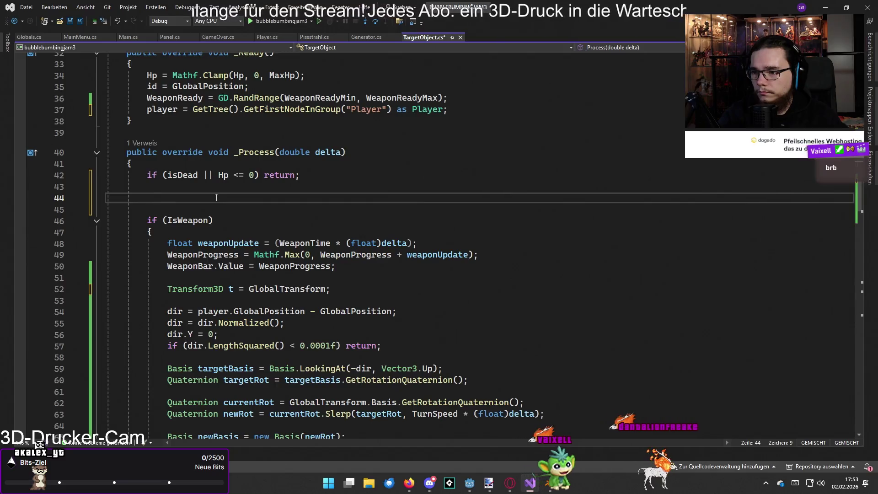
Cache GlobalTransform into transform and delete the local transform t declaration
{"action": "key", "text": "BackSpace"}
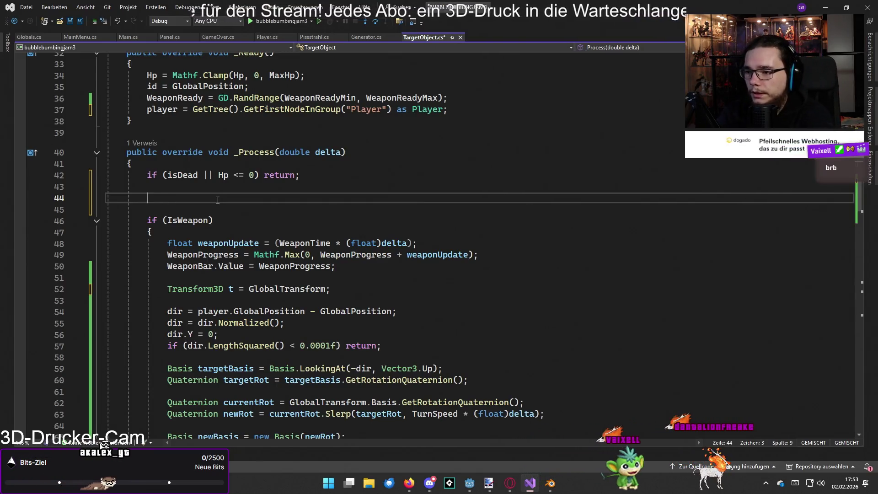
{"action": "type", "text": "transform"}
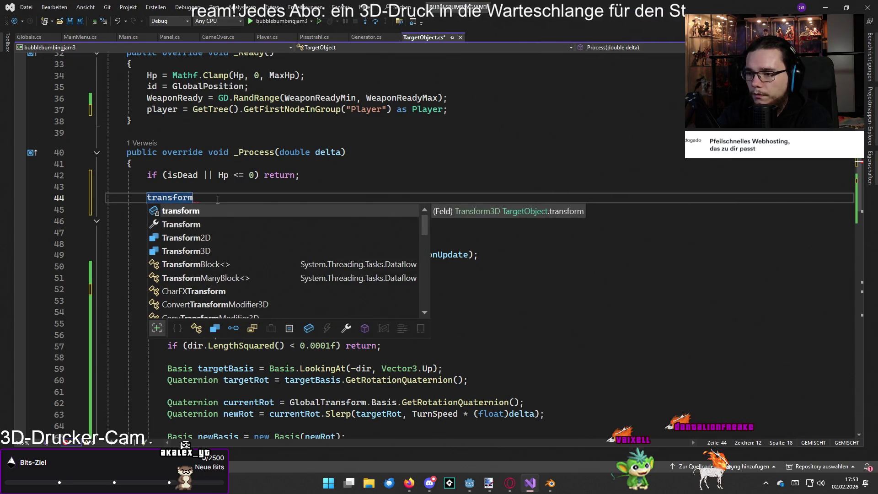
{"action": "type", "text": " = "}
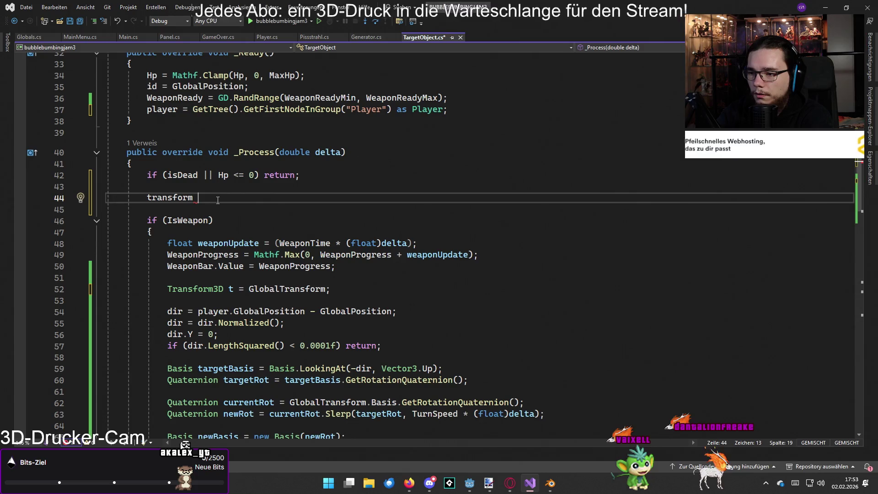
{"action": "type", "text": "Glob"}
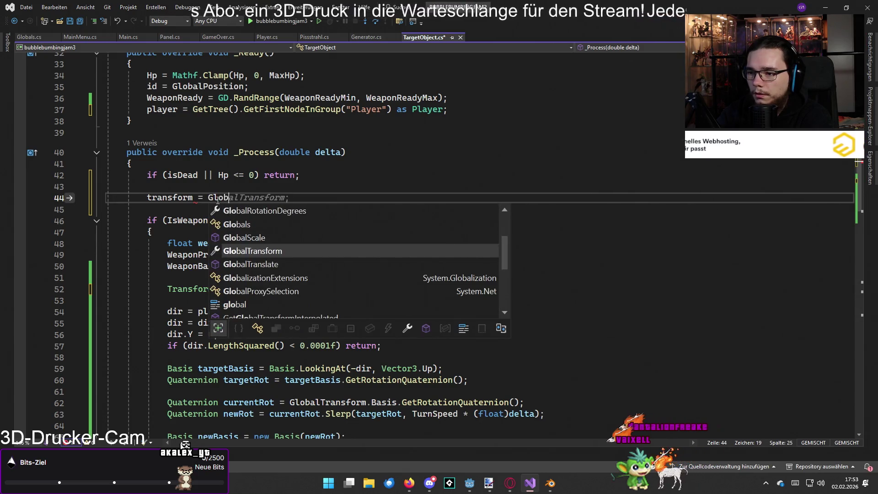
{"action": "type", "text": "alTransform;"}
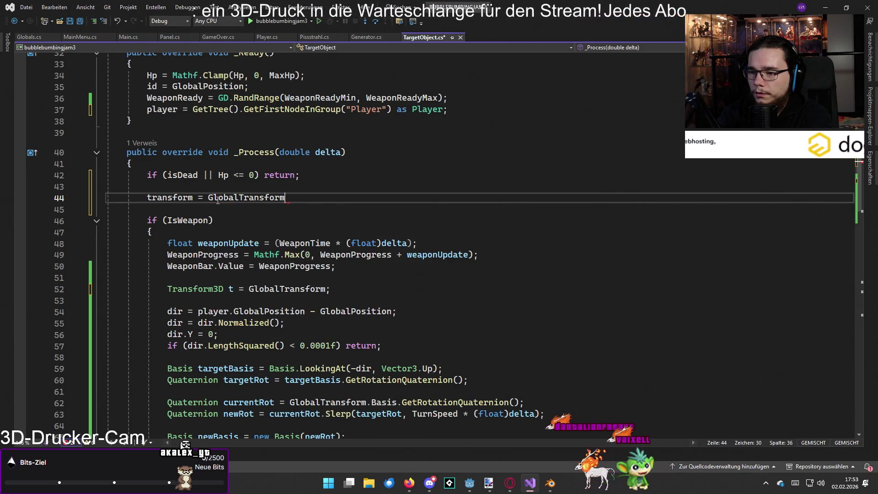
{"action": "left_click_drag", "start_coordinate": [330, 289], "coordinate": [169, 290]}
{"action": "key", "text": "BackSpace"}
{"action": "key", "text": "BackSpace"}
{"action": "key", "text": "BackSpace"}
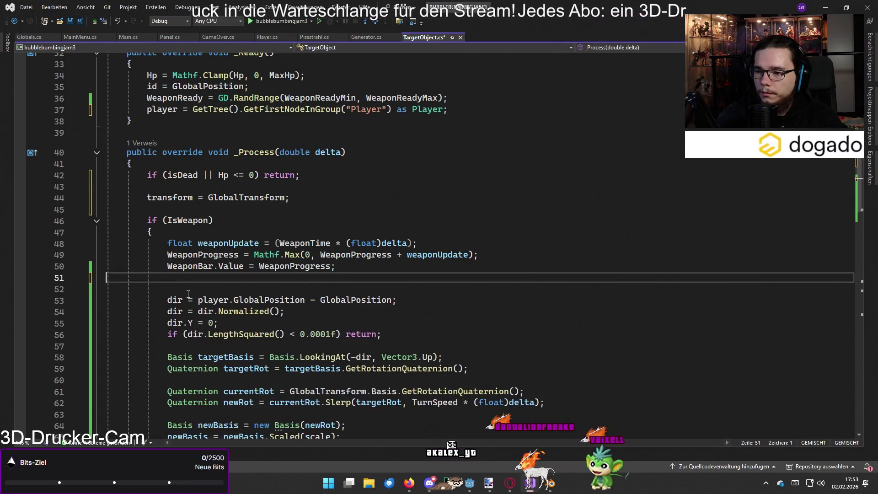
Feed transform.Origin instead of t.Origin to the new Transform3D, and add a line after the assignment
{"action": "scroll", "coordinate": [189, 294], "scroll_direction": "down", "scroll_amount": 2}
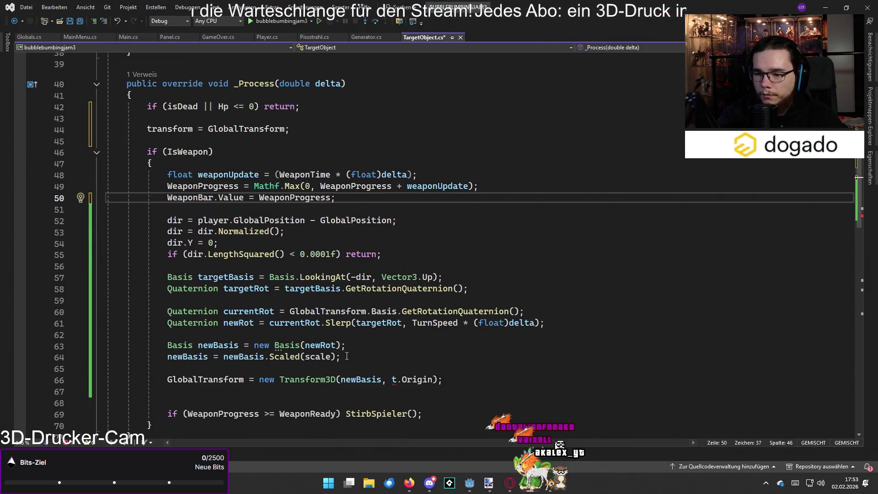
{"action": "double_click", "coordinate": [393, 379]}
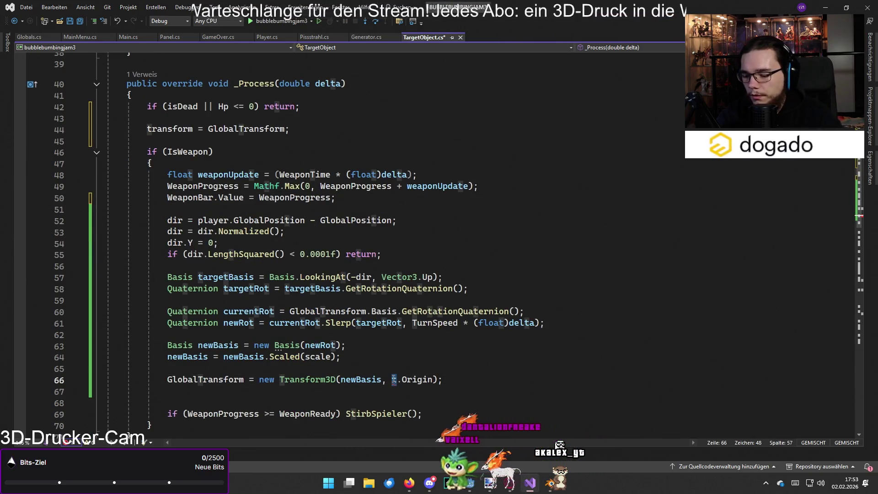
{"action": "type", "text": "transform"}
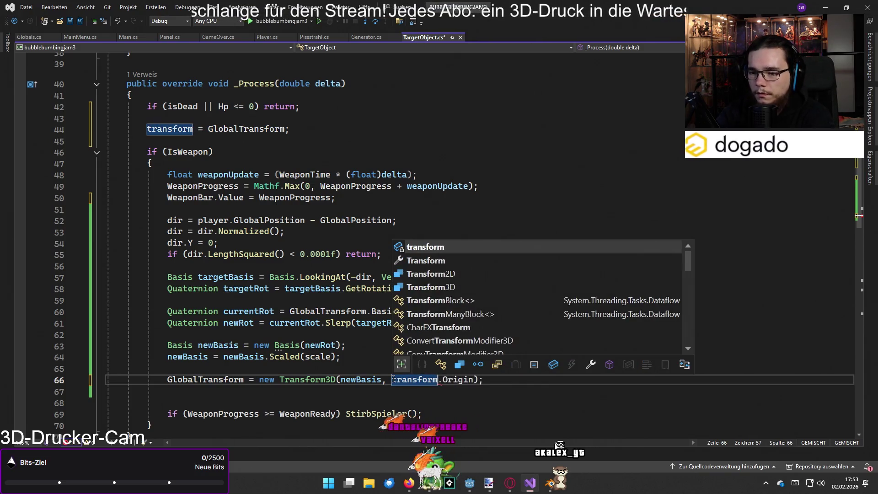
{"action": "left_click", "coordinate": [510, 384]}
{"action": "left_click", "coordinate": [375, 167]}
{"action": "left_click", "coordinate": [368, 141]}
{"action": "left_click", "coordinate": [373, 135]}
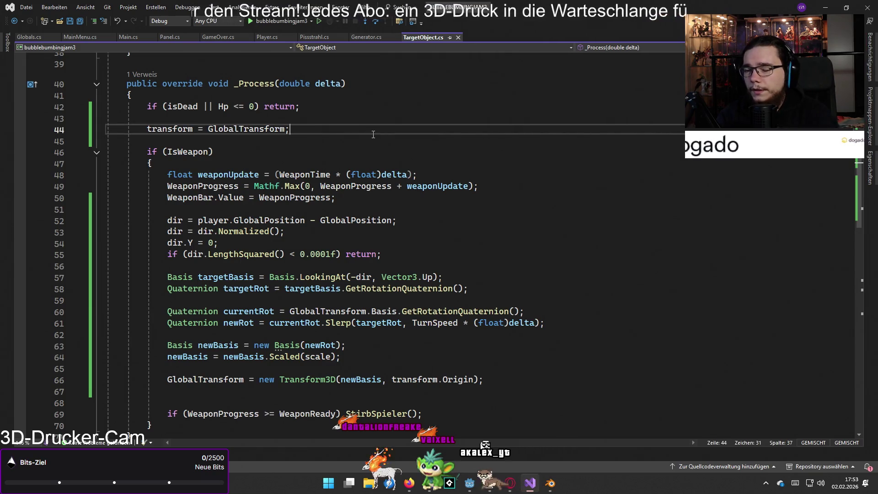
{"action": "key", "text": "Return"}
{"action": "key", "text": "Return"}
Write the condition if (transform.Basis.Scale != scale) with its parentheses
{"action": "type", "text": "if transfo"}
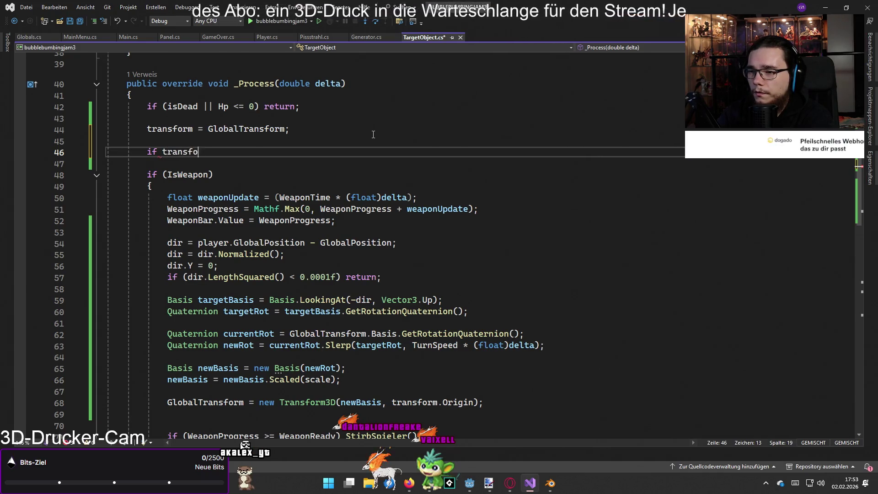
{"action": "type", "text": "rm.Sca"}
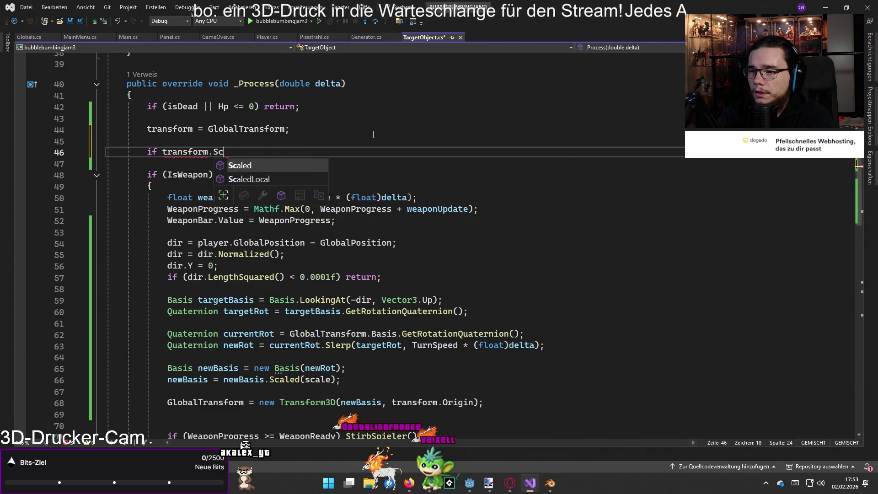
{"action": "key", "text": "Tab"}
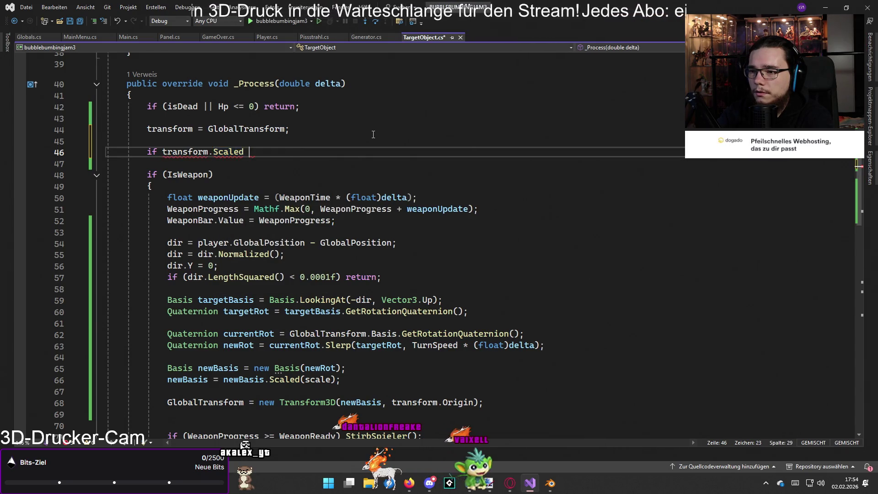
{"action": "key", "text": "BackSpace"}
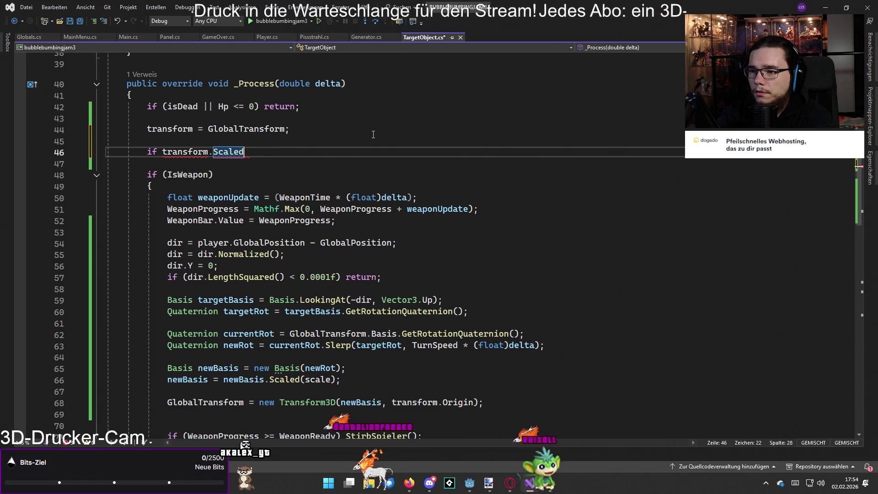
{"action": "key", "text": "BackSpace"}
{"action": "key", "text": "BackSpace"}
{"action": "key", "text": "BackSpace"}
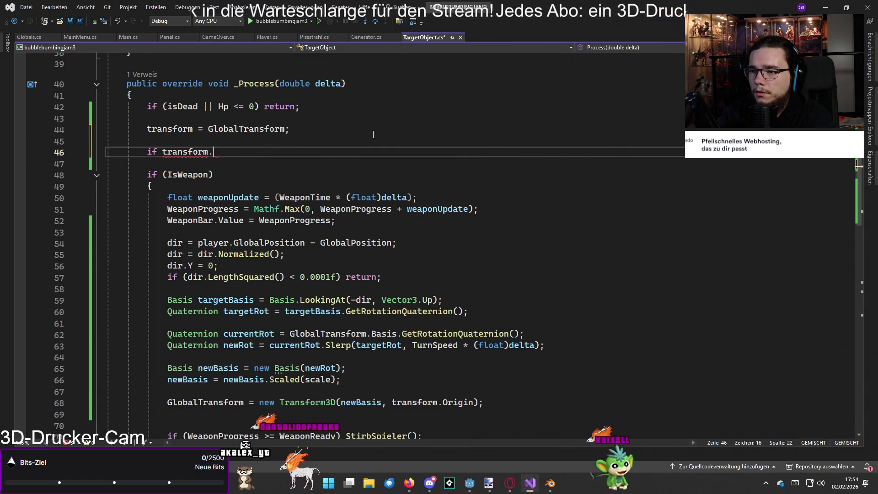
{"action": "type", "text": "Ge"}
{"action": "key", "text": "BackSpace"}
{"action": "key", "text": "BackSpace"}
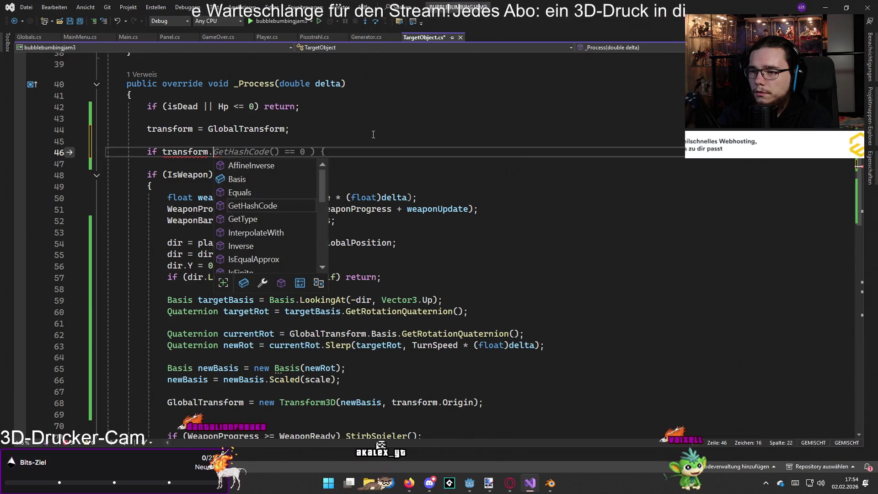
{"action": "type", "text": "Basis"}
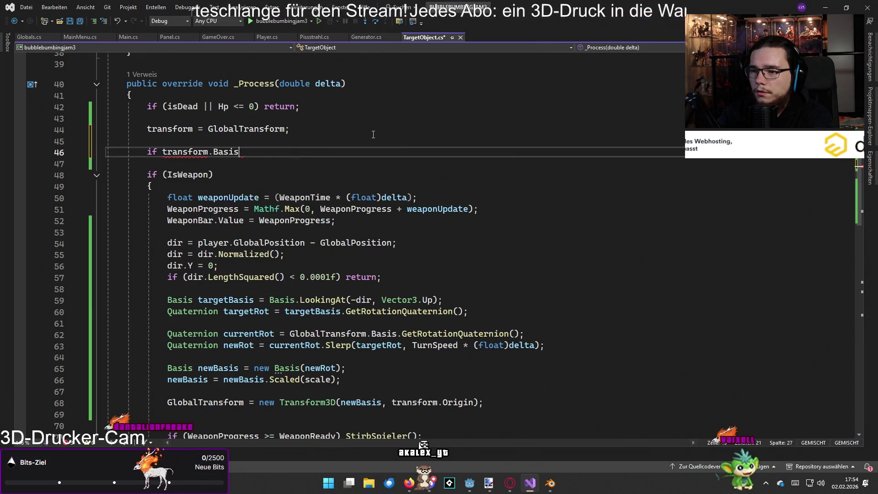
{"action": "type", "text": ".Scale != "}
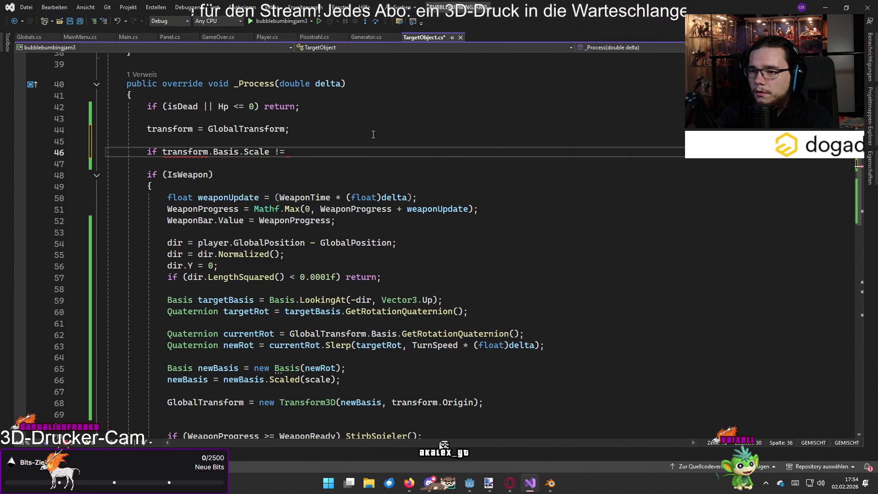
{"action": "type", "text": "scale"}
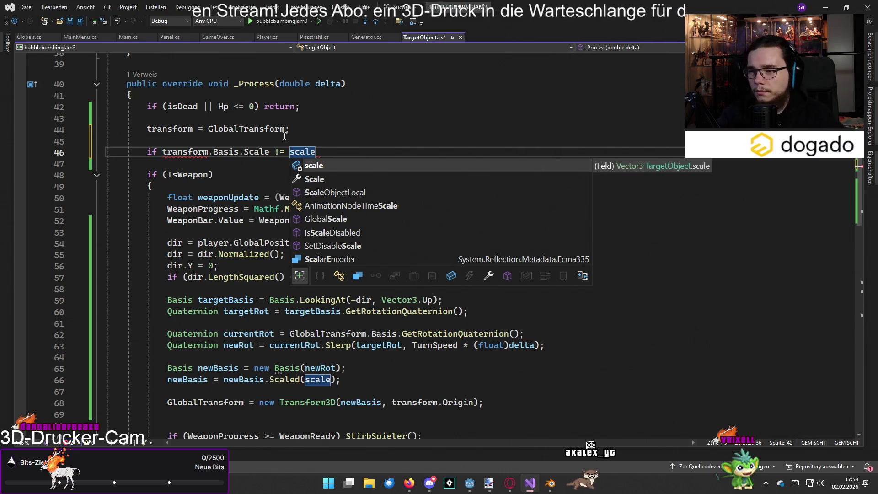
{"action": "left_click", "coordinate": [163, 153]}
{"action": "type", "text": "/"}
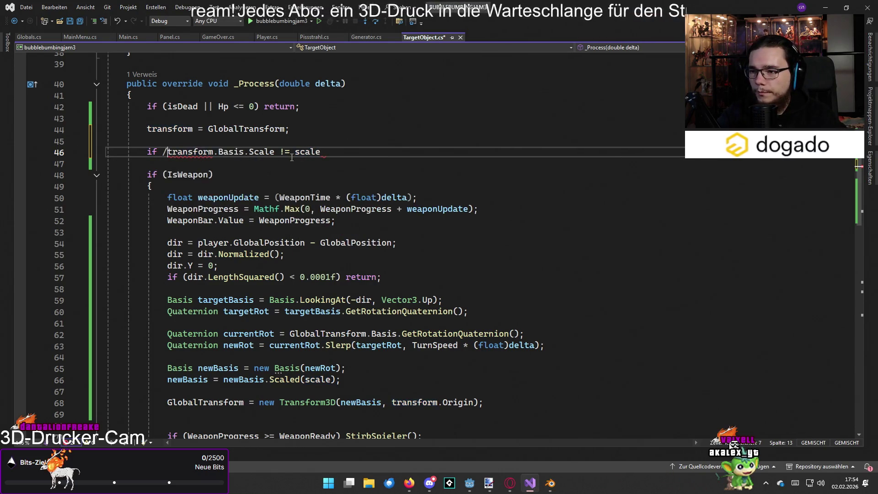
{"action": "key", "text": "BackSpace"}
{"action": "type", "text": "("}
{"action": "left_click", "coordinate": [324, 153]}
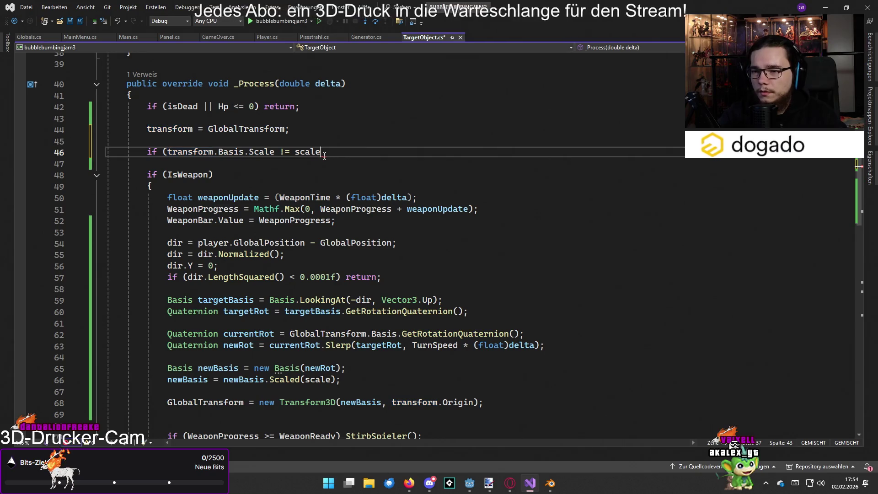
{"action": "key", "text": "BackSpace"}
{"action": "key", "text": "BackSpace"}
{"action": "key", "text": "BackSpace"}
{"action": "type", "text": ")"}
Add braces with an empty body under the if condition
{"action": "key", "text": "Up"}
{"action": "mouse_move", "coordinate": [283, 152]}
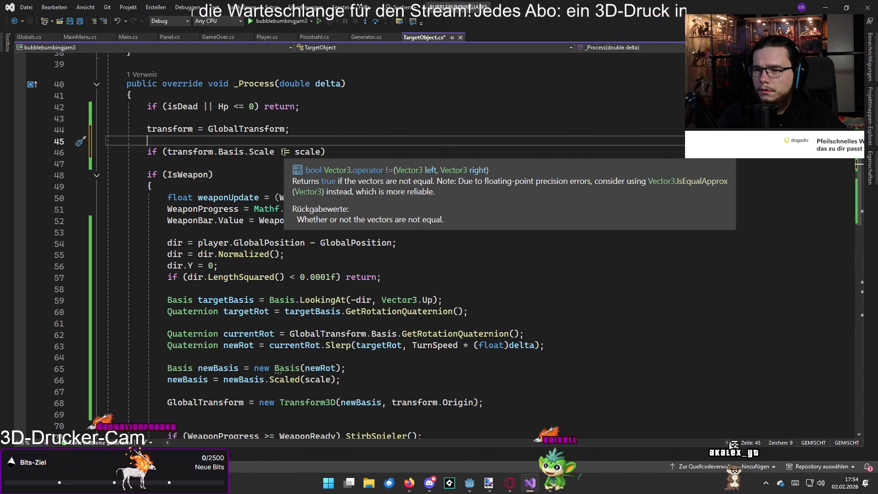
{"action": "left_click", "coordinate": [332, 152]}
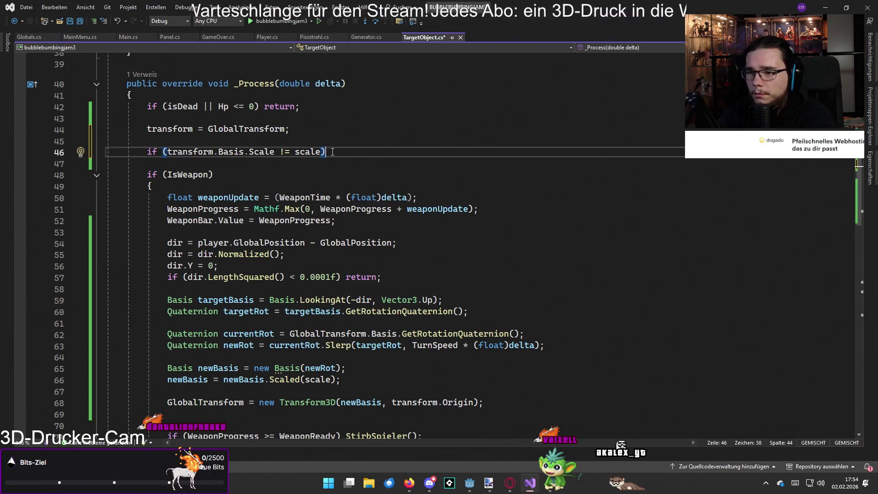
{"action": "type", "text": "{"}
{"action": "key", "text": "BackSpace"}
{"action": "key", "text": "BackSpace"}
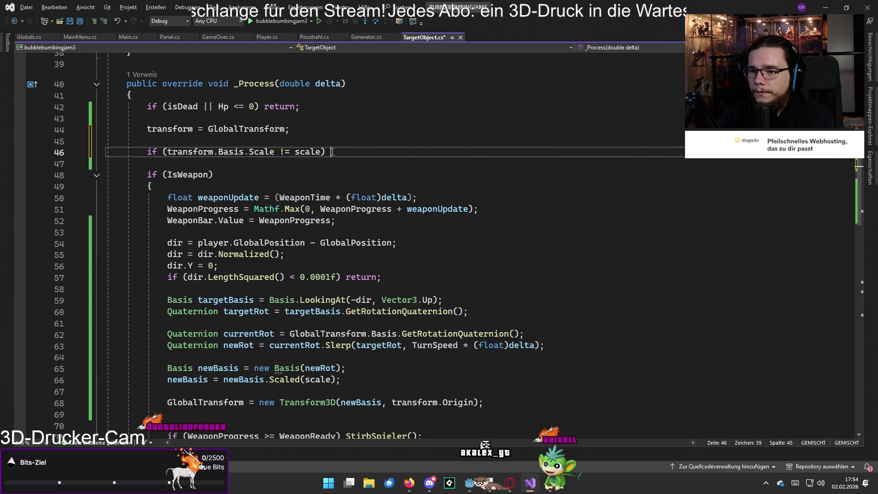
{"action": "key", "text": "Return"}
{"action": "type", "text": "{"}
{"action": "key", "text": "Return"}
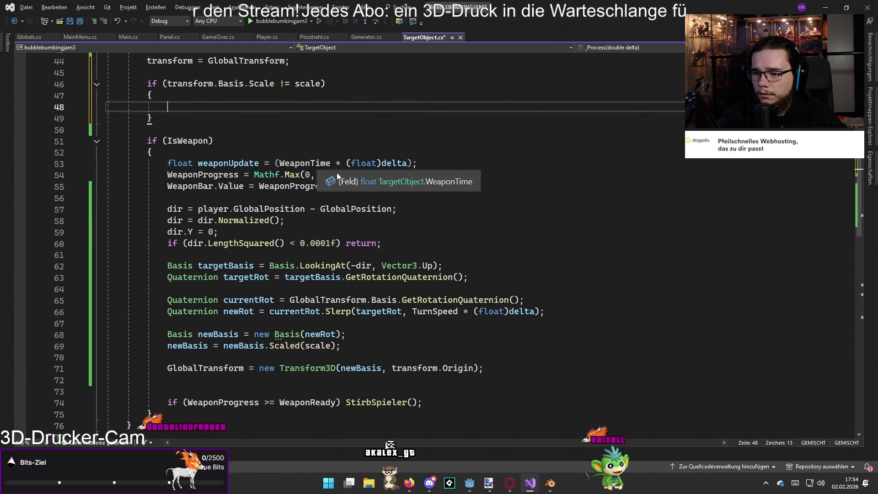
{"action": "scroll", "coordinate": [364, 250], "scroll_direction": "down", "scroll_amount": 9}
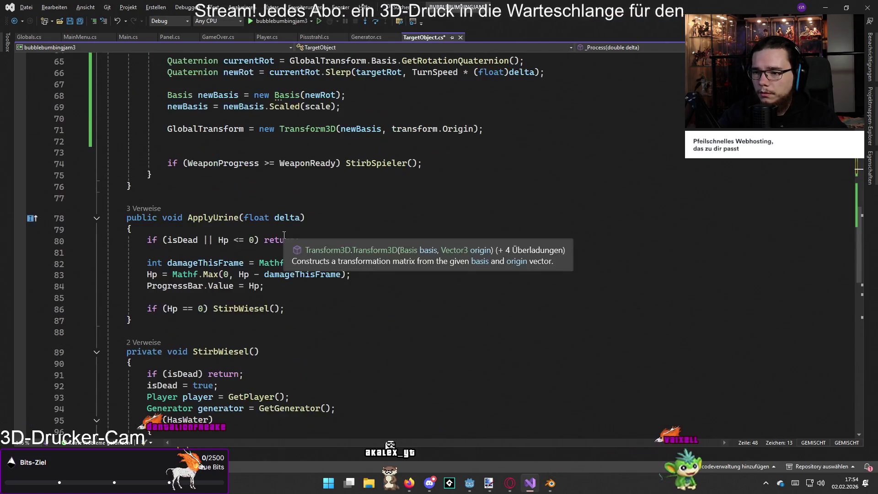
{"action": "scroll", "coordinate": [364, 250], "scroll_direction": "down", "scroll_amount": 1}
{"action": "scroll", "coordinate": [361, 252], "scroll_direction": "up", "scroll_amount": 10}
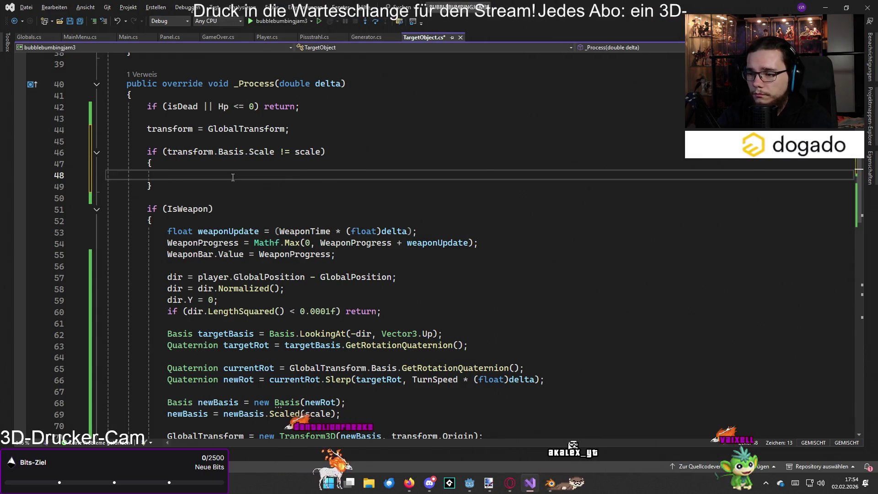
{"action": "scroll", "coordinate": [233, 177], "scroll_direction": "down", "scroll_amount": 2}
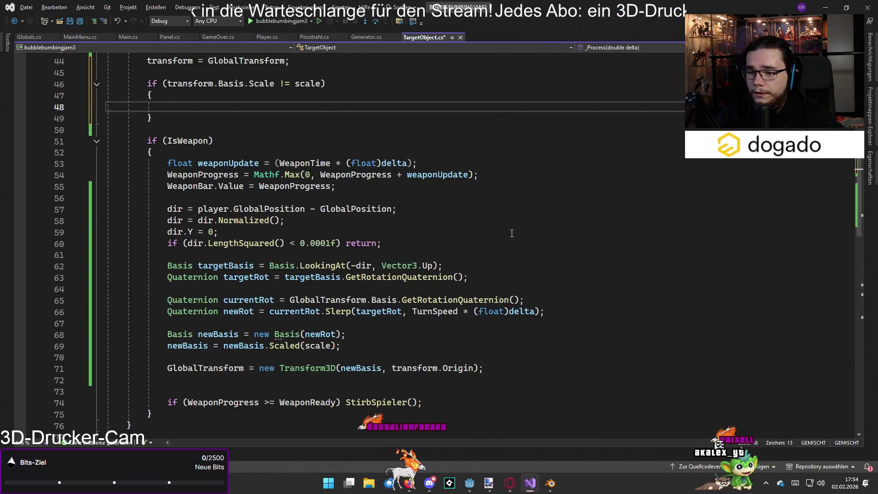
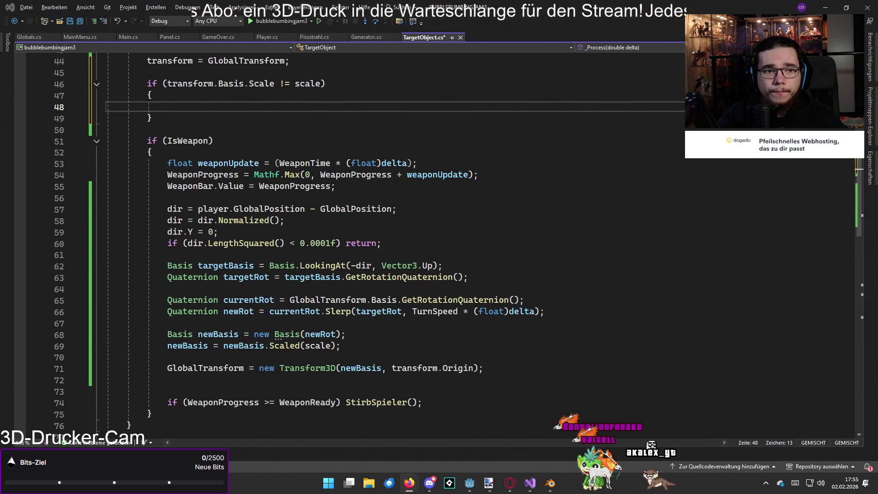
Review the rotation and scale-application lines in the IsWeapon branch of _Process
{"action": "left_click", "coordinate": [499, 310]}
{"action": "left_click", "coordinate": [476, 277]}
{"action": "key", "text": "Up"}
{"action": "key", "text": "Down"}
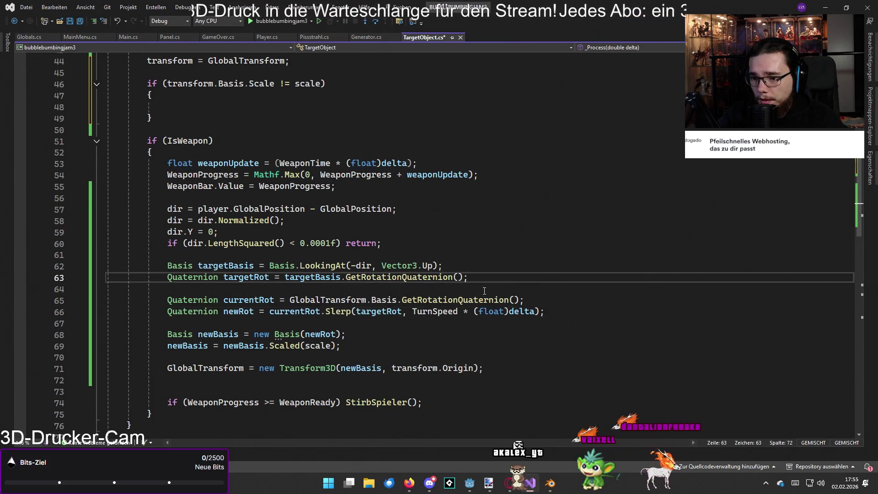
{"action": "left_click", "coordinate": [385, 346]}
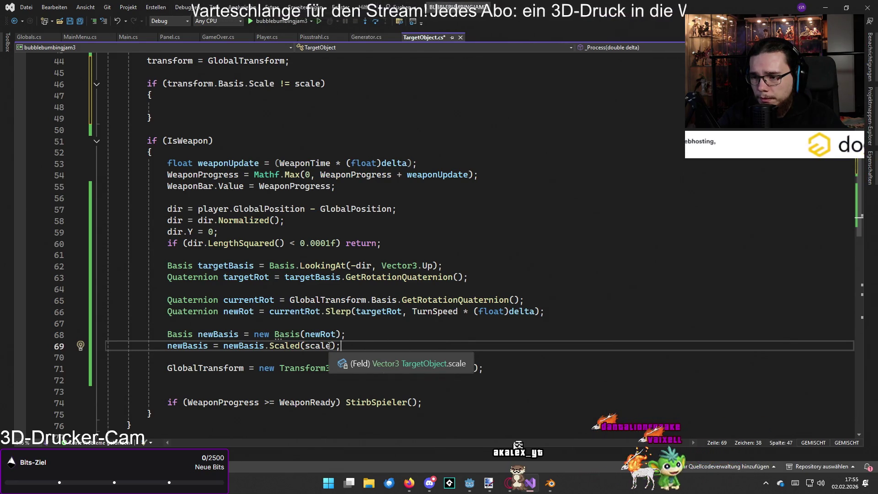
Delete the empty transform.Basis.Scale != scale if block, keeping one blank line after the transform copy
{"action": "mouse_move", "coordinate": [198, 120]}
{"action": "left_mouse_down"}
{"action": "mouse_move", "coordinate": [147, 94]}
{"action": "mouse_move", "coordinate": [148, 85]}
{"action": "left_mouse_up"}
{"action": "key", "text": "Delete"}
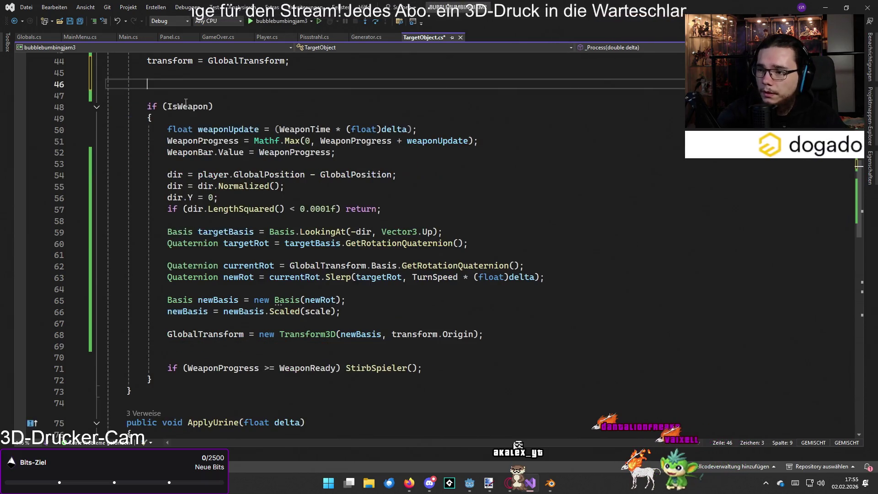
{"action": "left_click", "coordinate": [160, 93]}
{"action": "key", "text": "BackSpace"}
{"action": "key", "text": "BackSpace"}
{"action": "key", "text": "BackSpace"}
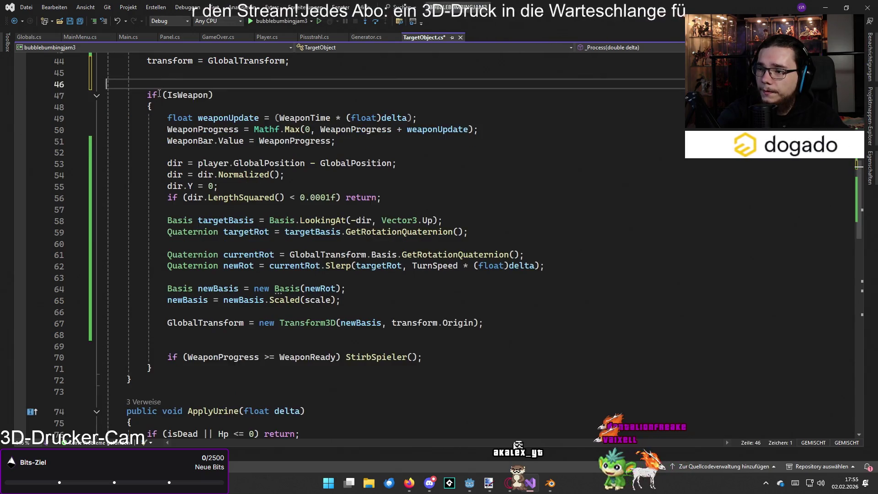
{"action": "key", "text": "Return"}
{"action": "left_click", "coordinate": [279, 368]}
{"action": "left_click", "coordinate": [275, 357]}
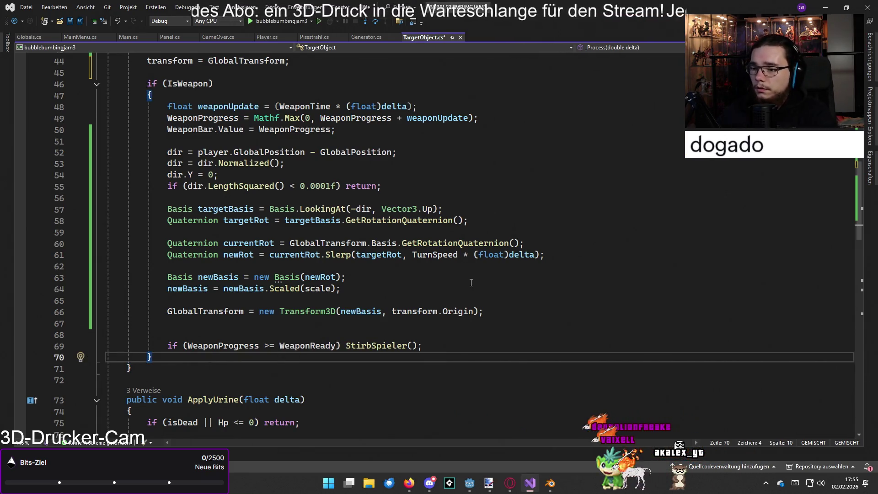
Add an empty else branch right after the if (IsWeapon) block
{"action": "key", "text": "Return"}
{"action": "key", "text": "Return"}
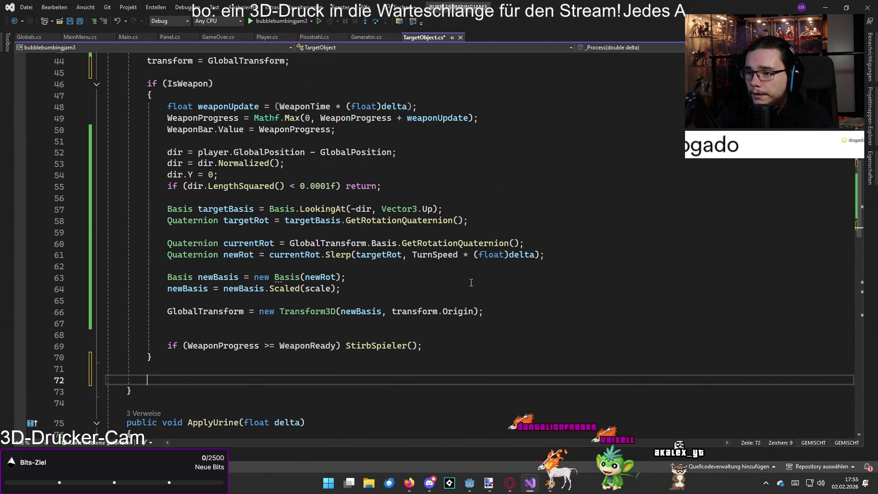
{"action": "key", "text": "BackSpace"}
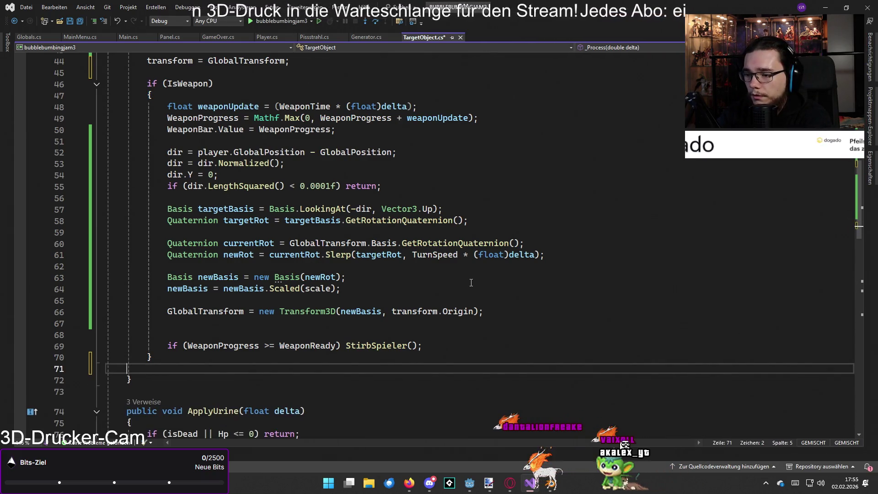
{"action": "type", "text": "else {"}
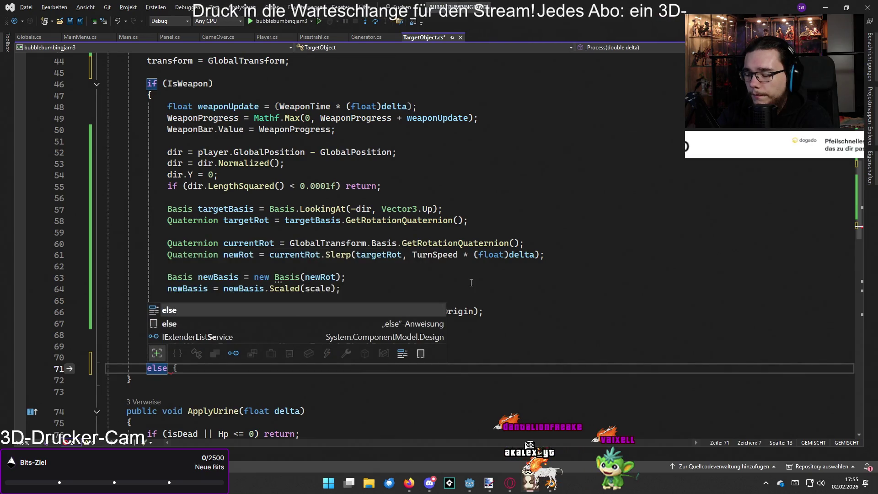
{"action": "key", "text": "Tab"}
{"action": "key", "text": "Return"}
{"action": "key", "text": "Return"}
{"action": "key", "text": "Return"}
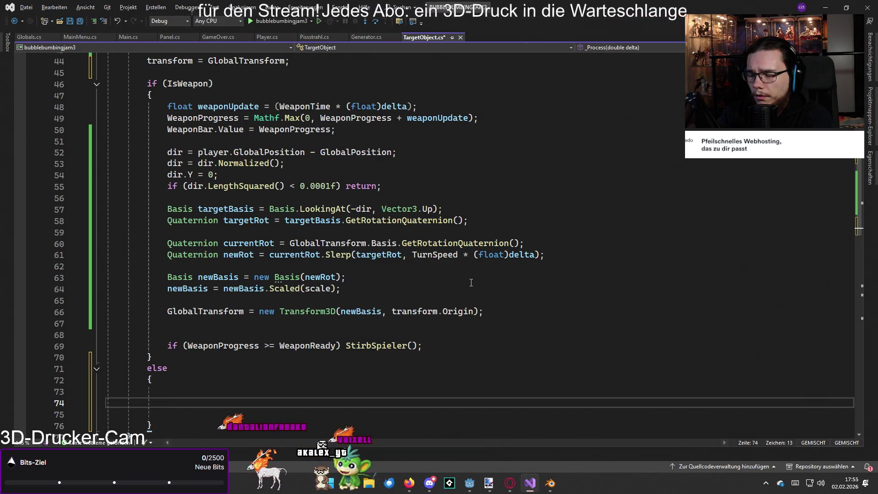
Begin a statement in the else branch, replacing a trial 'Basis = Basis' with 'new'
{"action": "type", "text": "Basis"}
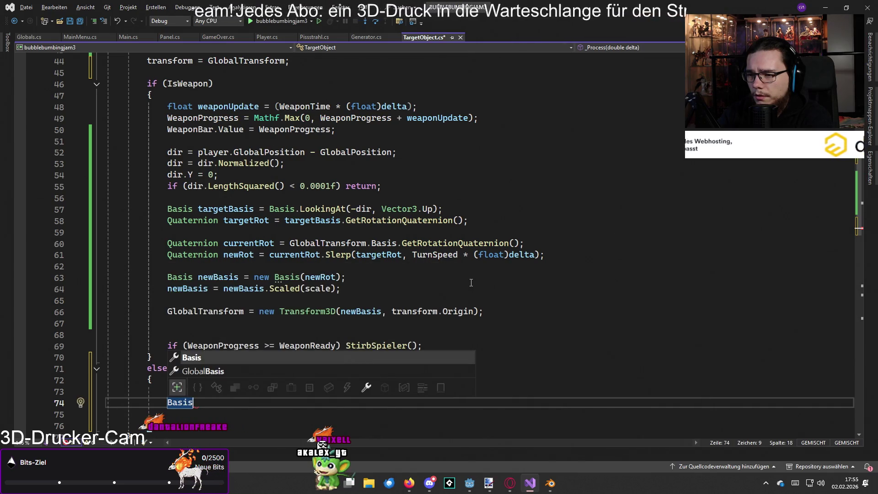
{"action": "type", "text": " ="}
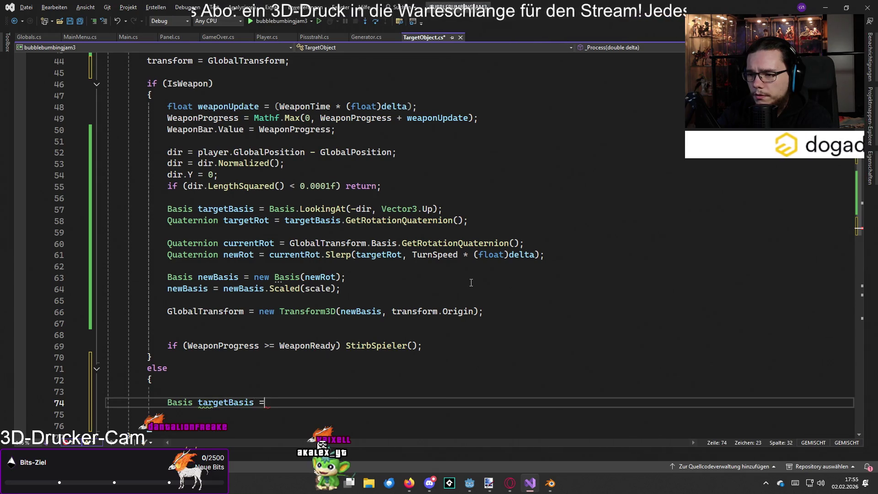
{"action": "type", "text": " Basis"}
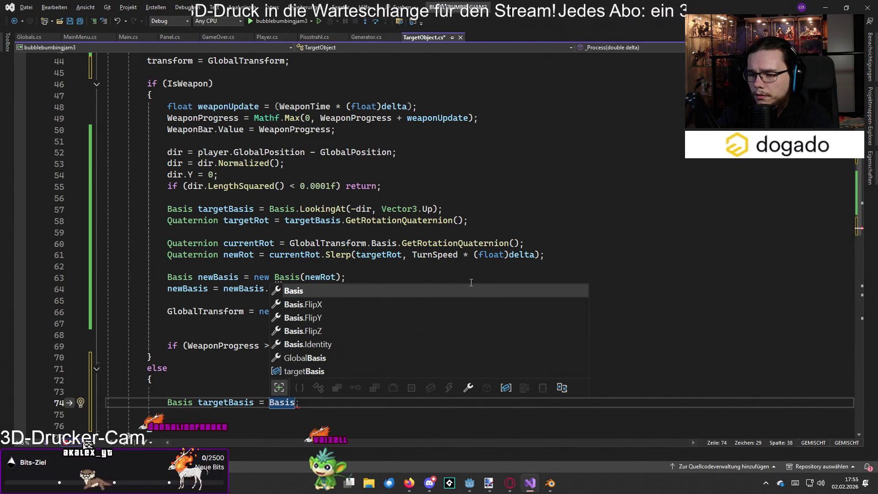
{"action": "key", "text": "BackSpace"}
{"action": "key", "text": "BackSpace"}
{"action": "key", "text": "BackSpace"}
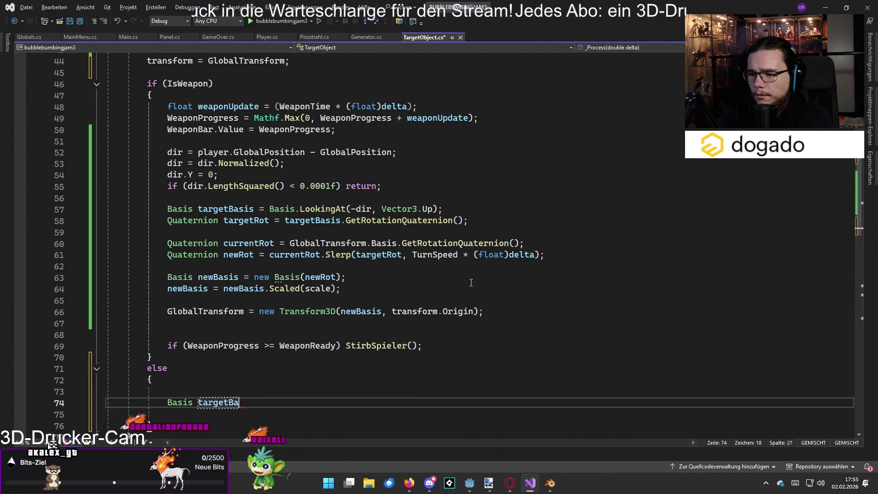
{"action": "key", "text": "BackSpace"}
{"action": "key", "text": "BackSpace"}
{"action": "key", "text": "BackSpace"}
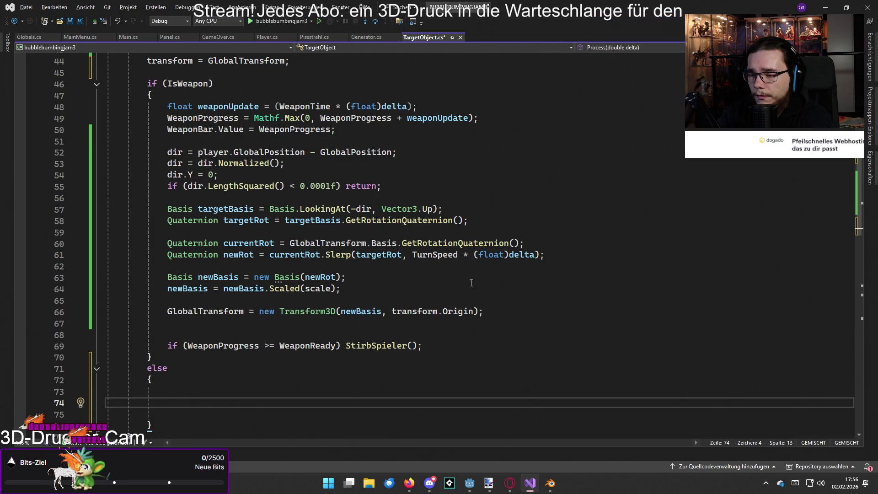
{"action": "type", "text": "new"}
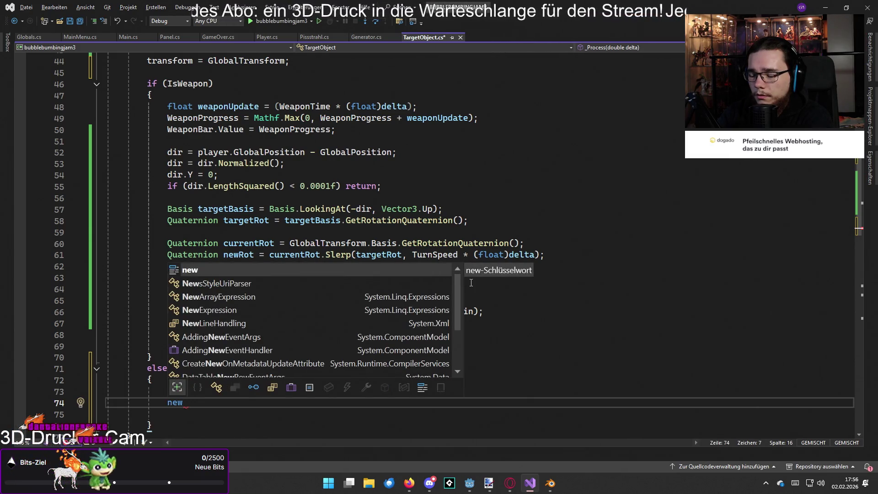
Write 'Vector3 newScale = ' in the else branch, replacing the Slerp call with Lerp
{"action": "key", "text": "BackSpace"}
{"action": "key", "text": "BackSpace"}
{"action": "key", "text": "BackSpace"}
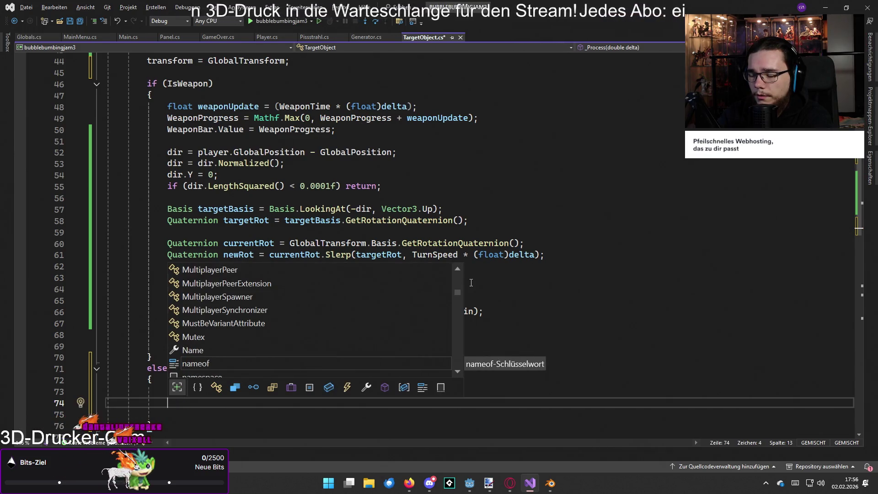
{"action": "type", "text": "Vector"}
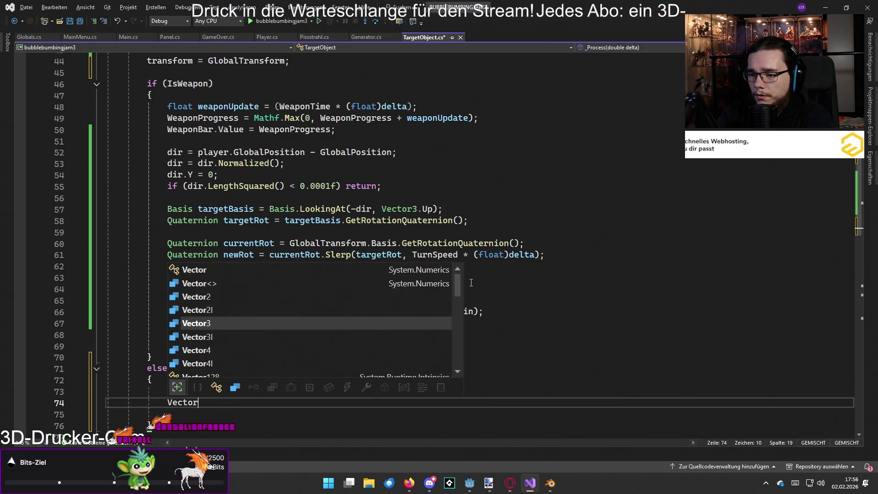
{"action": "type", "text": "3 new"}
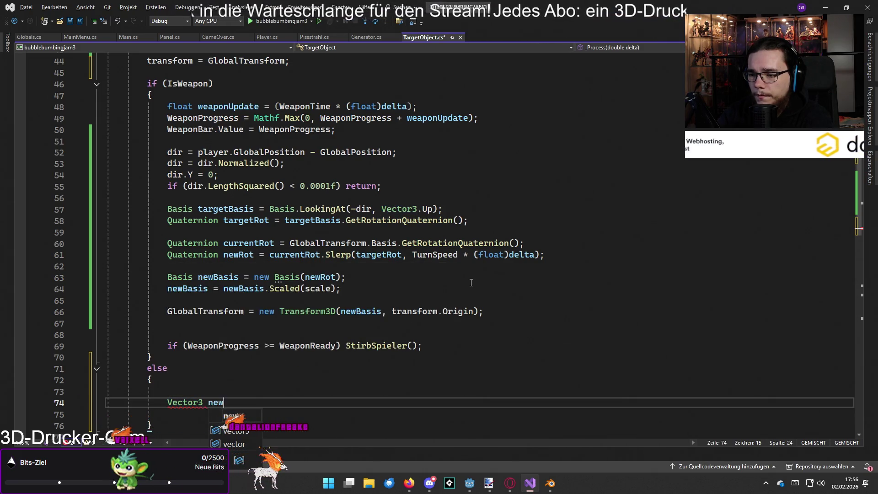
{"action": "type", "text": "Scale = "}
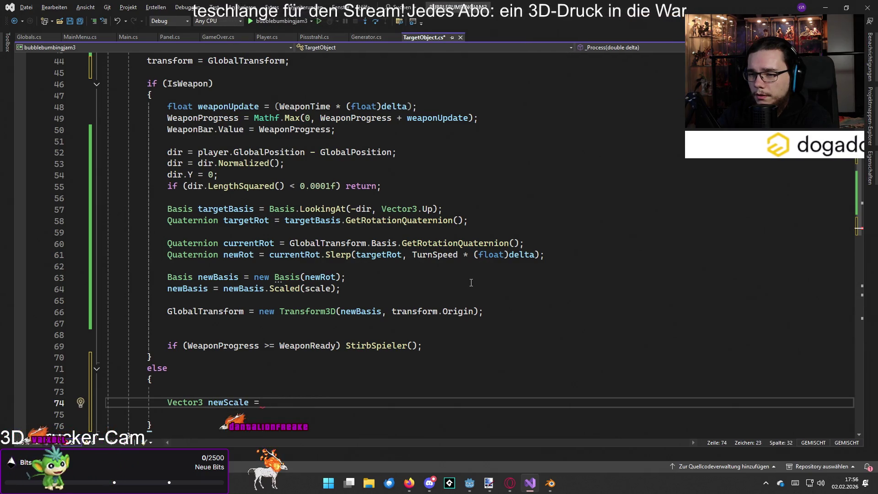
{"action": "type", "text": "S"}
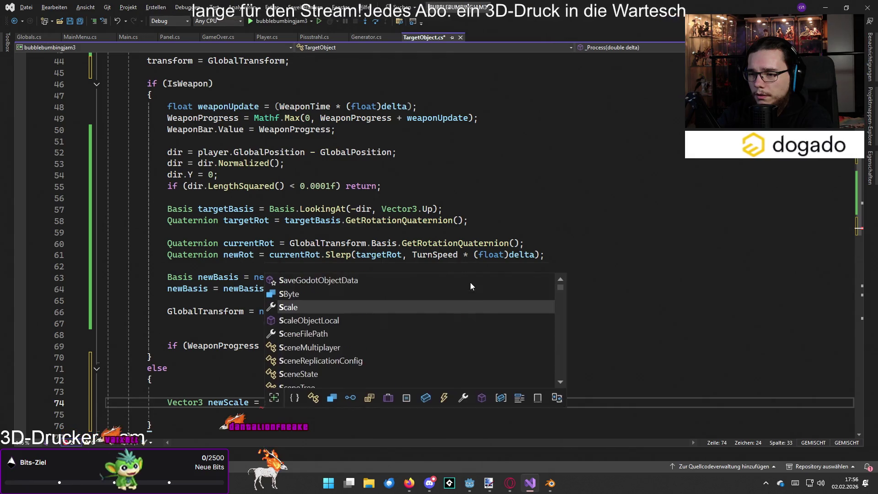
{"action": "type", "text": "l"}
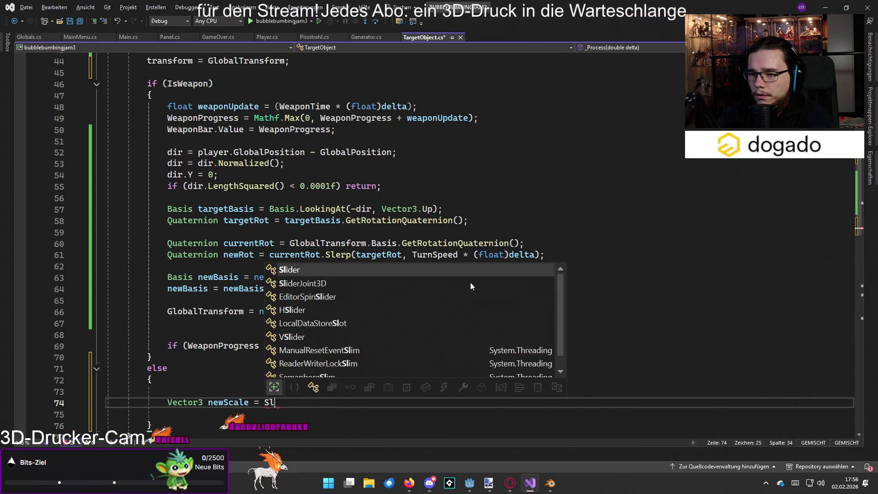
{"action": "type", "text": "erp("}
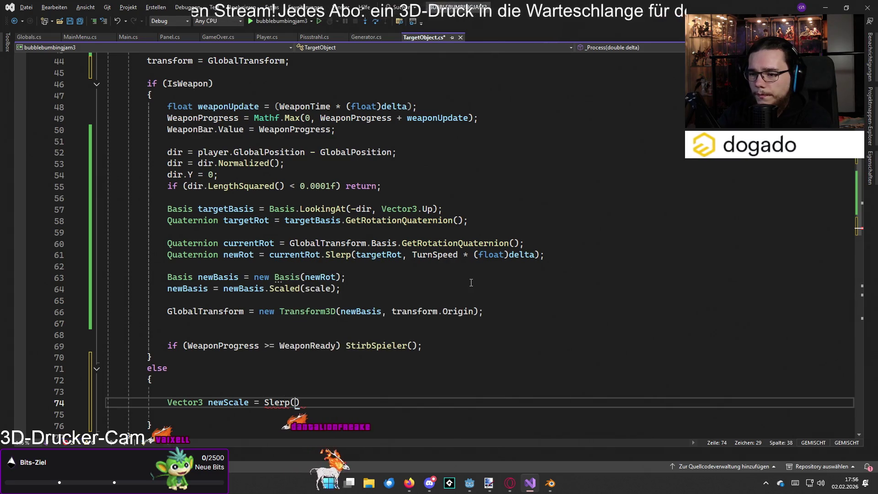
{"action": "left_click", "coordinate": [264, 402]}
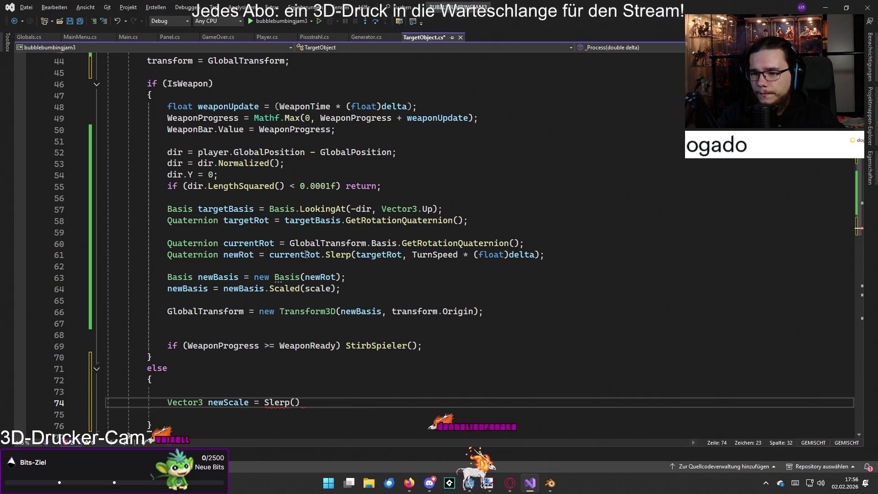
{"action": "mouse_move", "coordinate": [334, 255]}
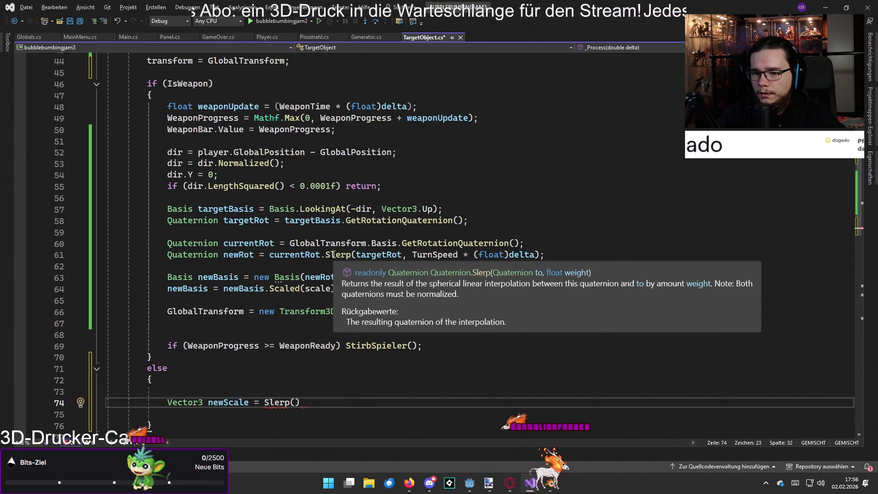
{"action": "left_click", "coordinate": [320, 403]}
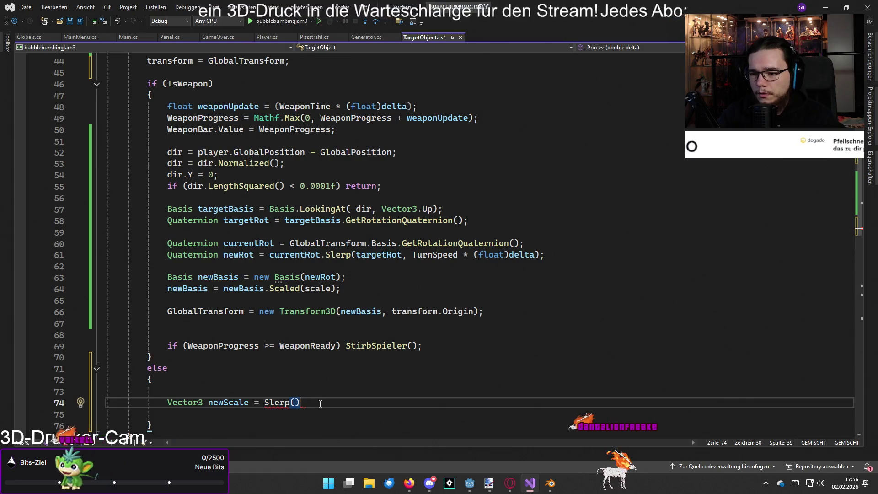
{"action": "key", "text": "BackSpace"}
{"action": "key", "text": "BackSpace"}
{"action": "key", "text": "BackSpace"}
{"action": "type", "text": "L"}
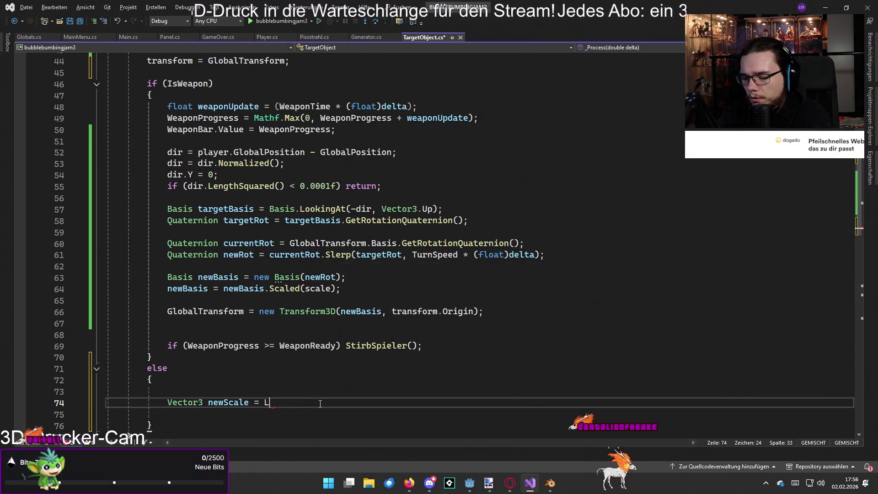
Change the call to Mathf.Lerp() with empty parentheses and bring up its argument hints
{"action": "key", "text": "BackSpace"}
{"action": "type", "text": "mat"}
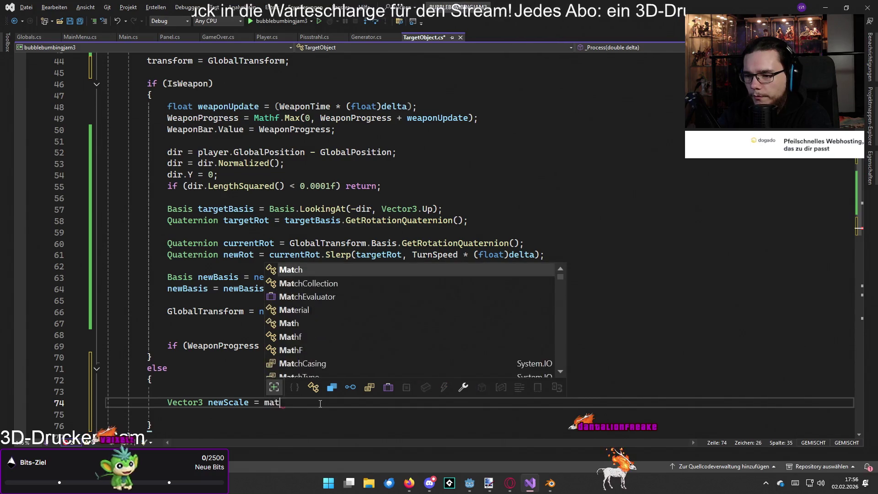
{"action": "type", "text": "hf"}
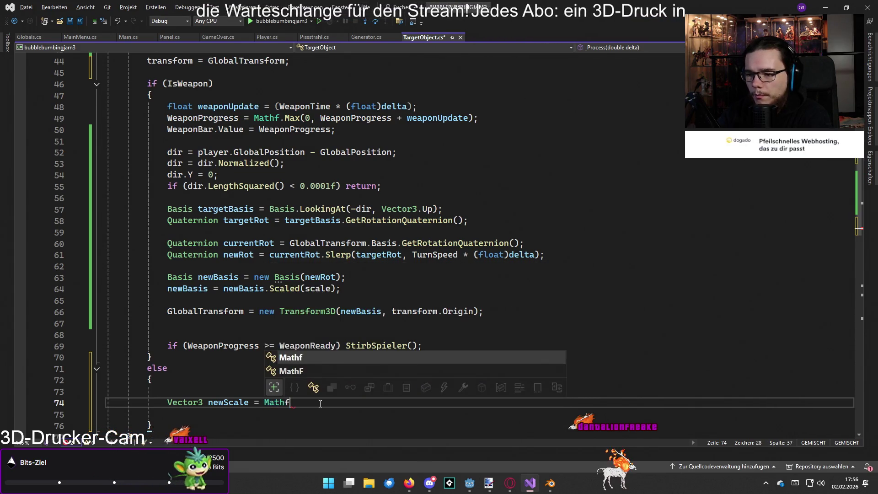
{"action": "type", "text": ".Lerp)()"}
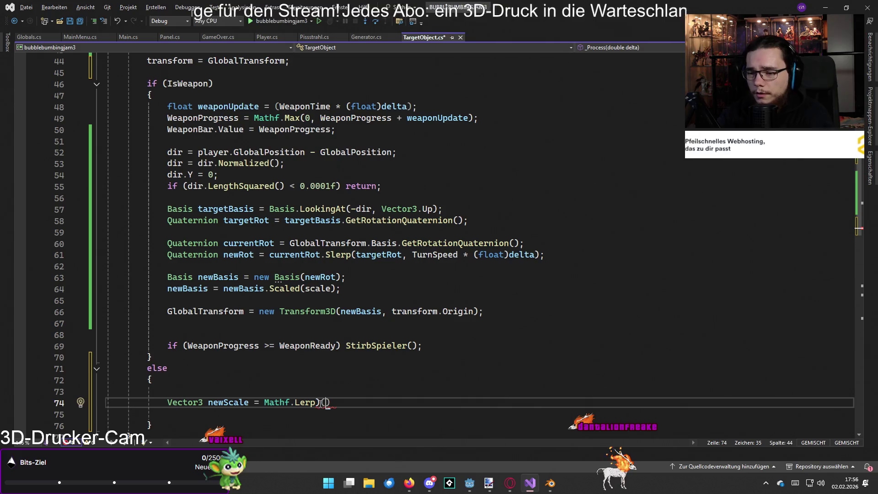
{"action": "key", "text": "BackSpace"}
{"action": "key", "text": "BackSpace"}
{"action": "type", "text": "("}
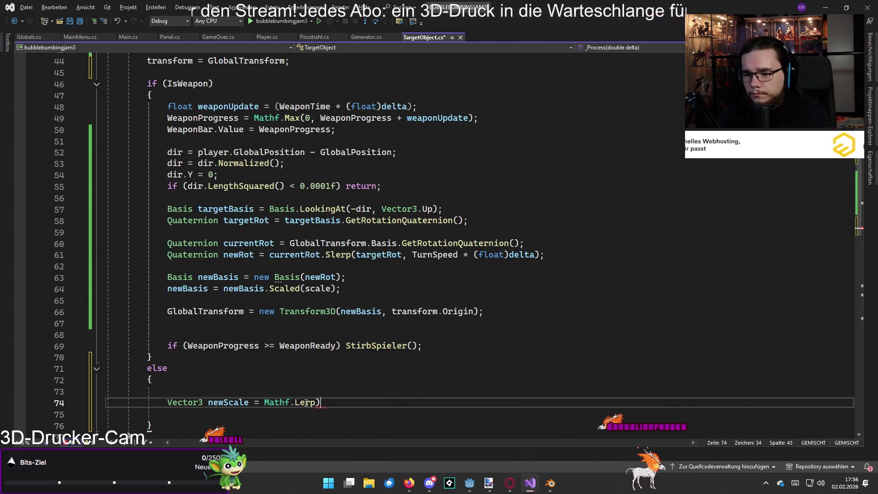
{"action": "key", "text": "ctrl+space"}
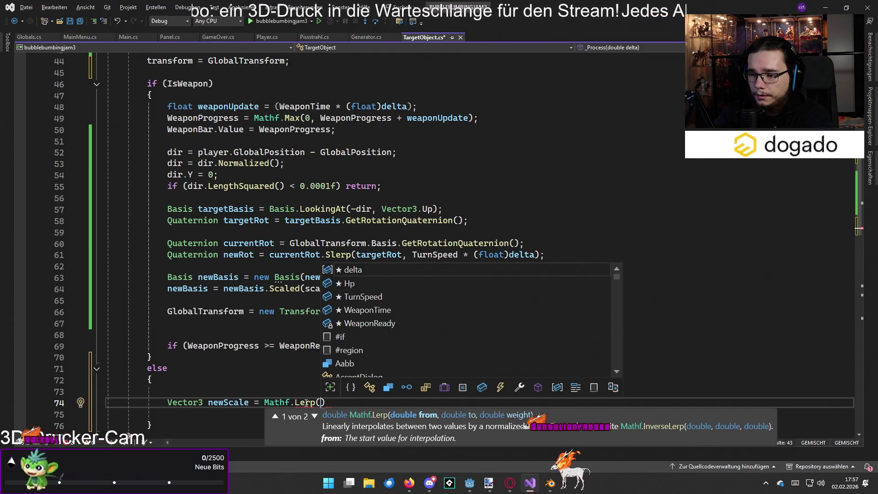
{"action": "left_click", "coordinate": [221, 390]}
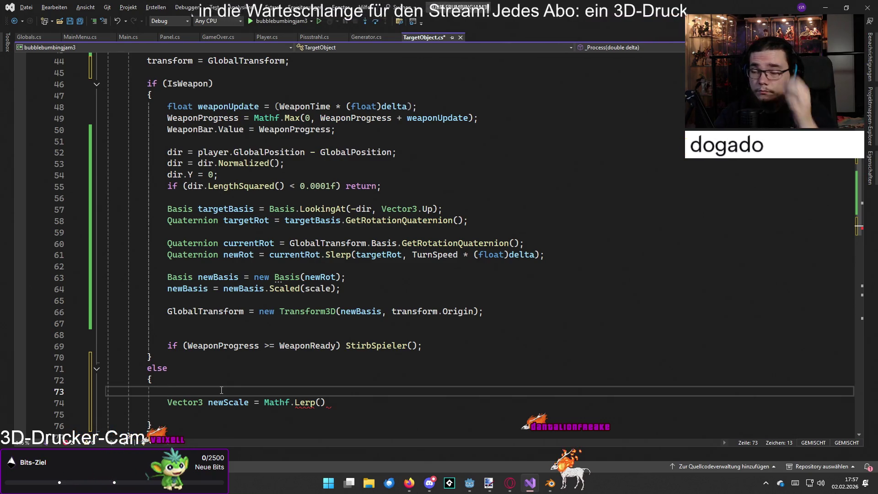
{"action": "scroll", "coordinate": [261, 366], "scroll_direction": "up", "scroll_amount": 4}
Write a trial GlobalTransform.Basis.Scale; statement on line 73
{"action": "scroll", "coordinate": [292, 233], "scroll_direction": "up", "scroll_amount": 1}
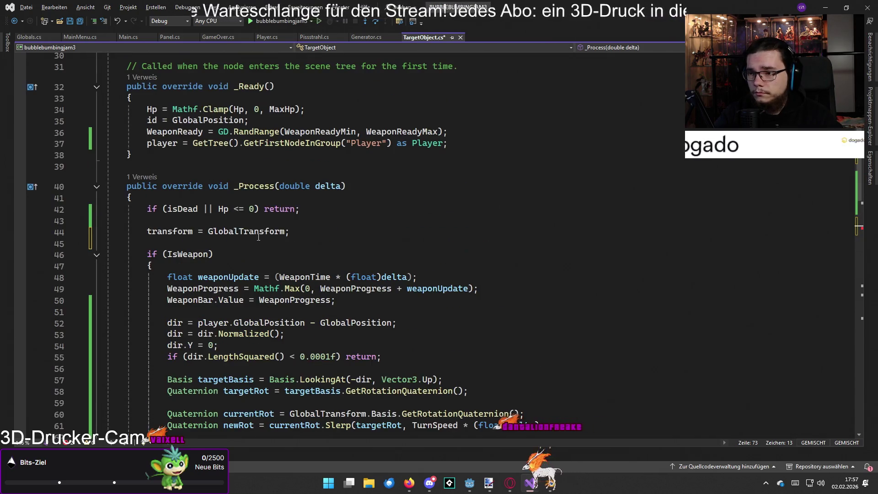
{"action": "scroll", "coordinate": [291, 232], "scroll_direction": "down", "scroll_amount": 1}
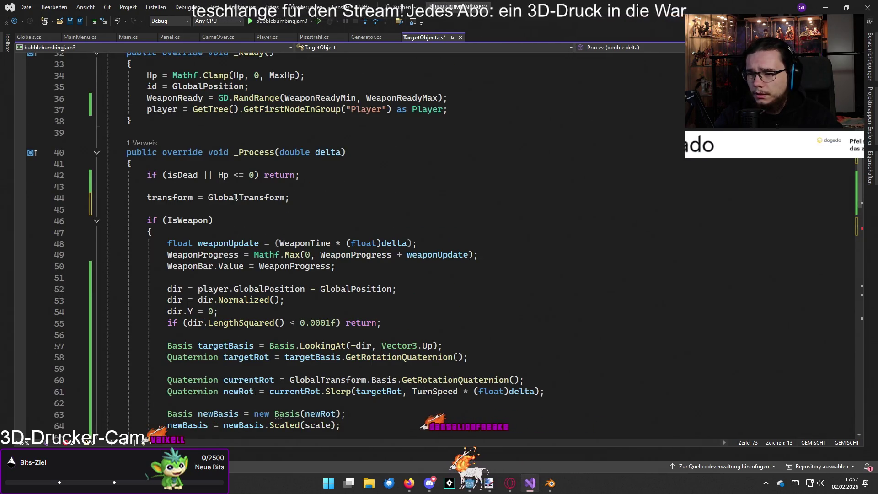
{"action": "scroll", "coordinate": [263, 220], "scroll_direction": "down", "scroll_amount": 4}
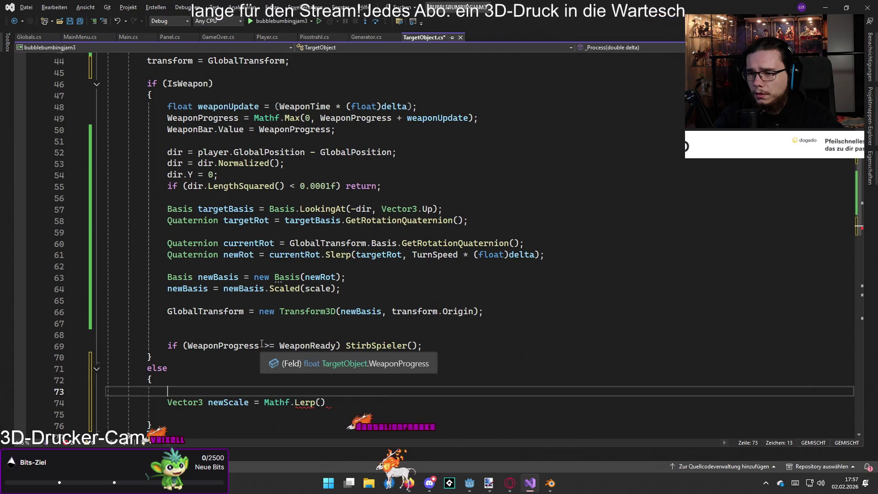
{"action": "scroll", "coordinate": [258, 362], "scroll_direction": "down", "scroll_amount": 1}
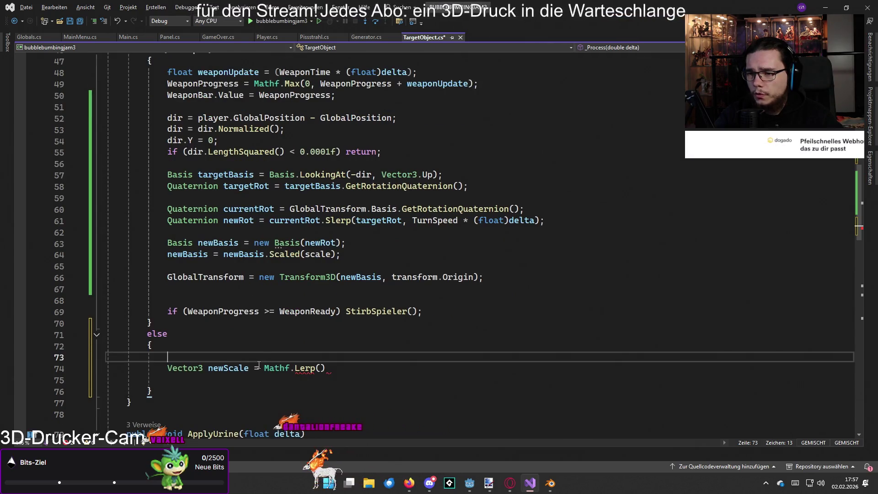
{"action": "type", "text": "transo"}
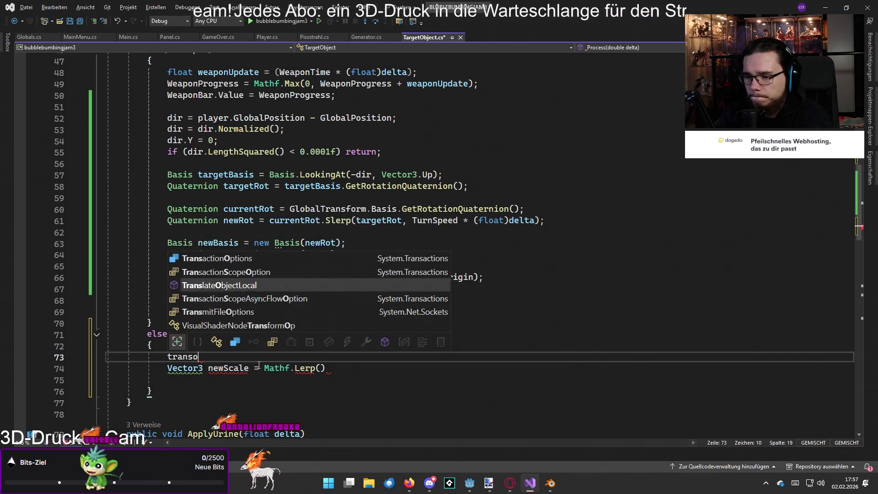
{"action": "key", "text": "BackSpace"}
{"action": "key", "text": "BackSpace"}
{"action": "key", "text": "BackSpace"}
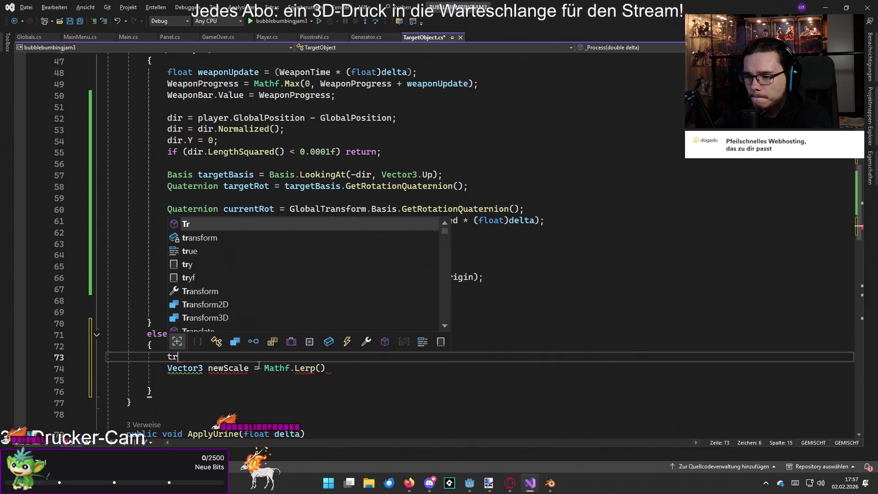
{"action": "type", "text": "Basis."}
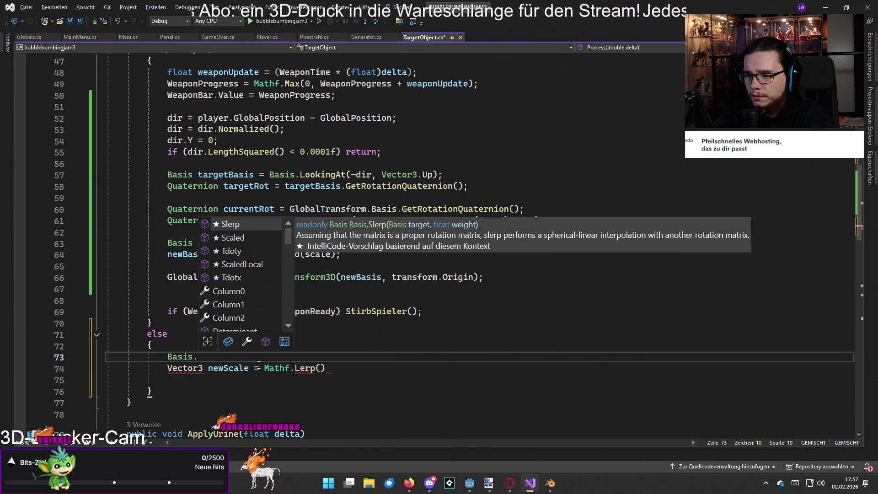
{"action": "key", "text": "Down"}
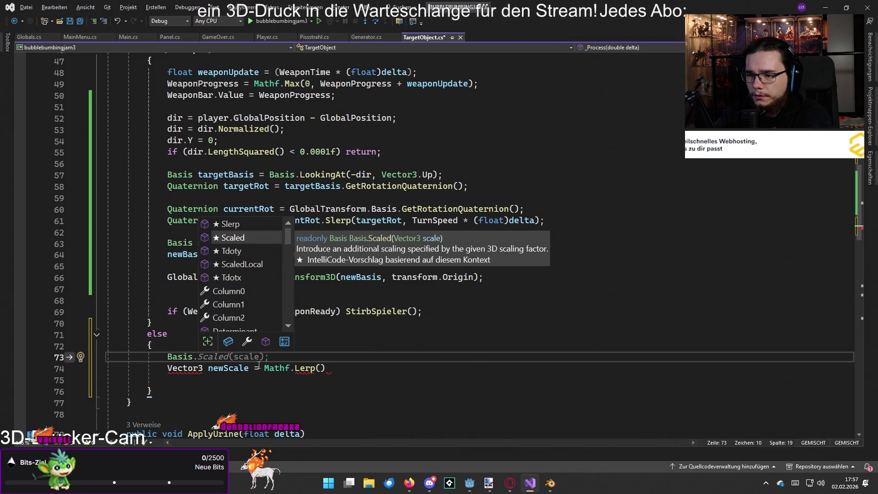
{"action": "key", "text": "BackSpace"}
{"action": "key", "text": "BackSpace"}
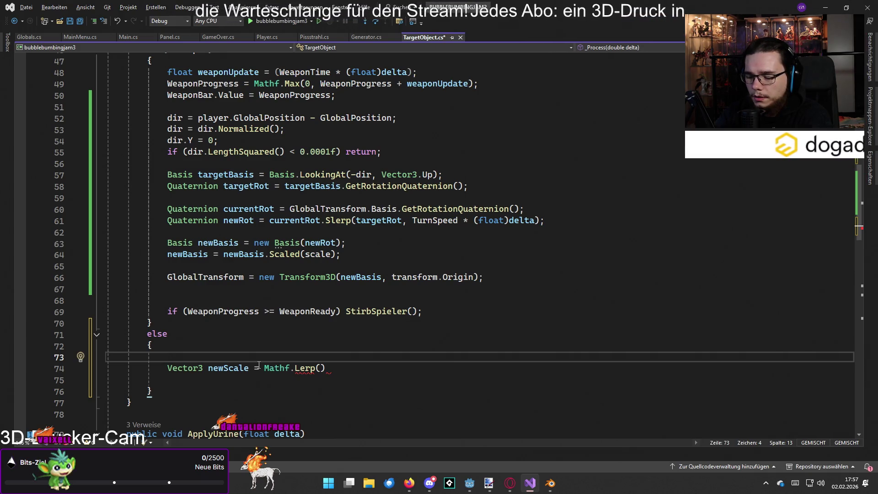
{"action": "type", "text": "GlobalTransf"}
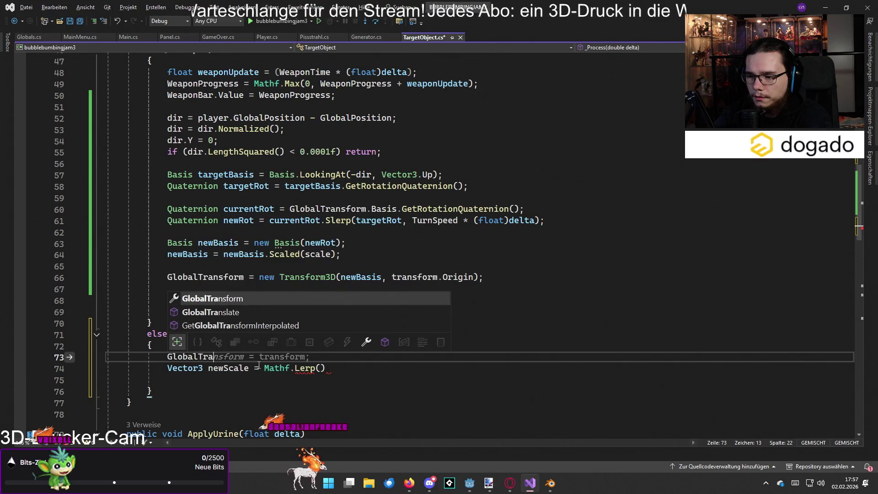
{"action": "key", "text": "Tab"}
{"action": "type", "text": ".Sca"}
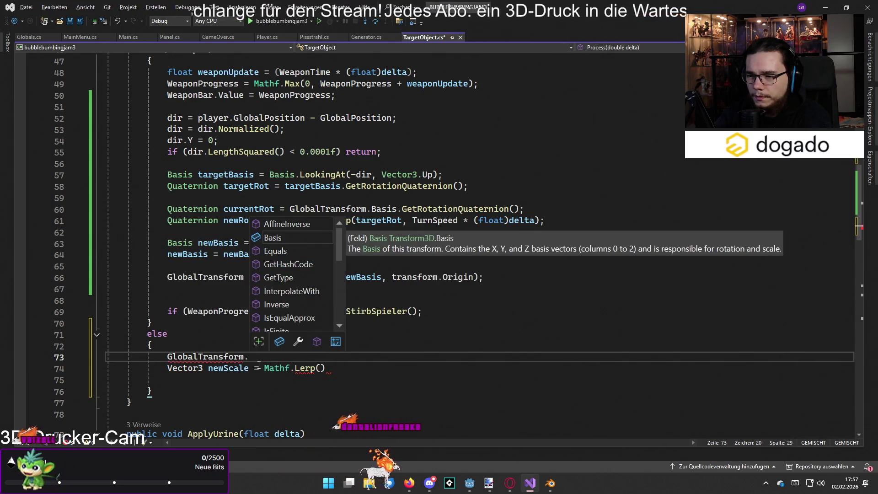
{"action": "key", "text": "BackSpace"}
{"action": "key", "text": "BackSpace"}
{"action": "key", "text": "BackSpace"}
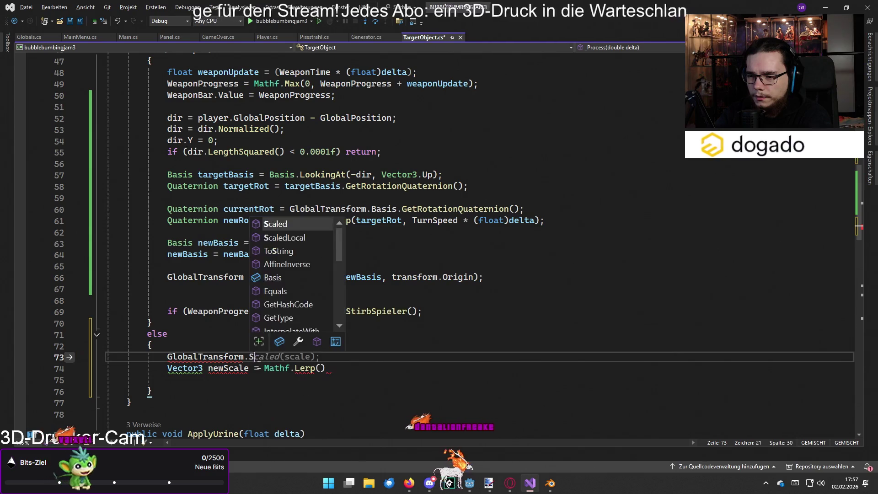
{"action": "key", "text": "BackSpace"}
{"action": "key", "text": "BackSpace"}
{"action": "key", "text": "BackSpace"}
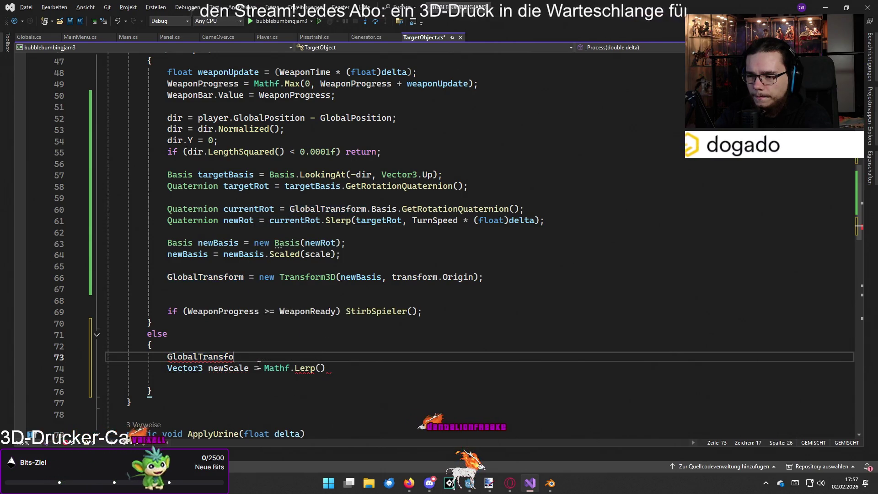
{"action": "type", "text": "rm.Basis"}
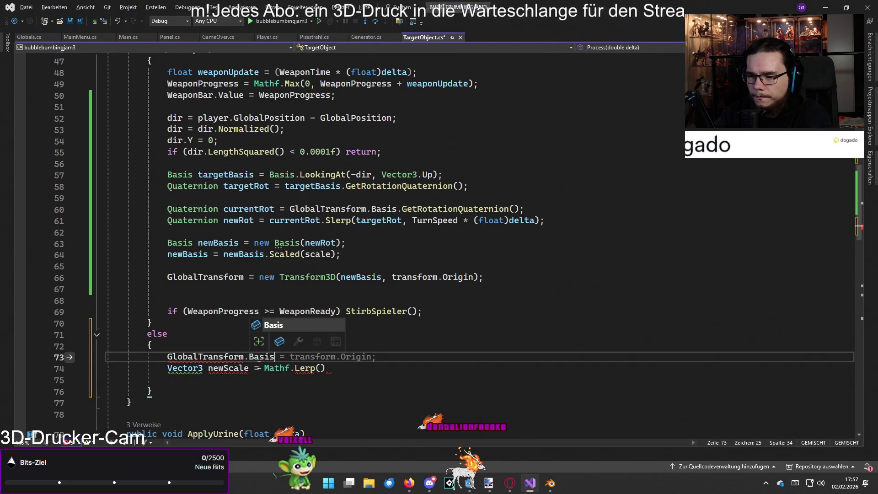
{"action": "type", "text": ".Scale"}
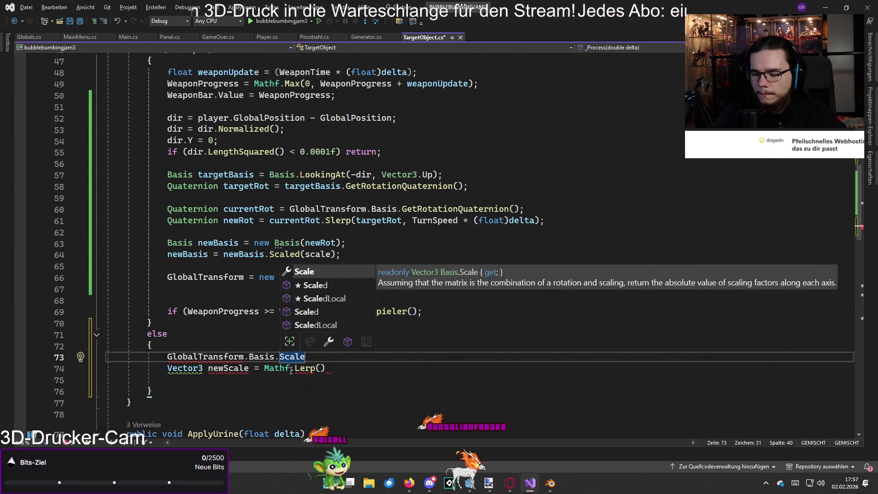
{"action": "type", "text": ";"}
Clear the trial GlobalTransform.Basis.Scale statement from line 73
{"action": "left_click", "coordinate": [169, 358]}
{"action": "left_click_drag", "start_coordinate": [169, 357], "coordinate": [304, 358]}
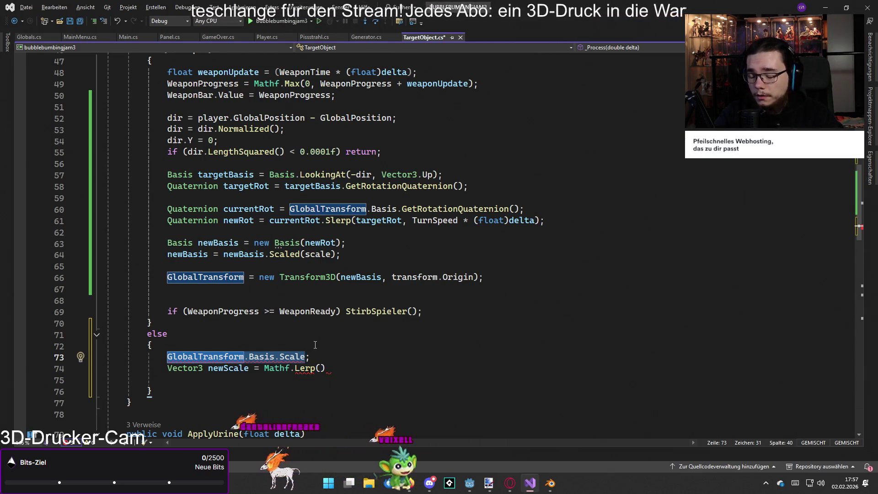
{"action": "key", "text": "Right"}
{"action": "key", "text": "BackSpace"}
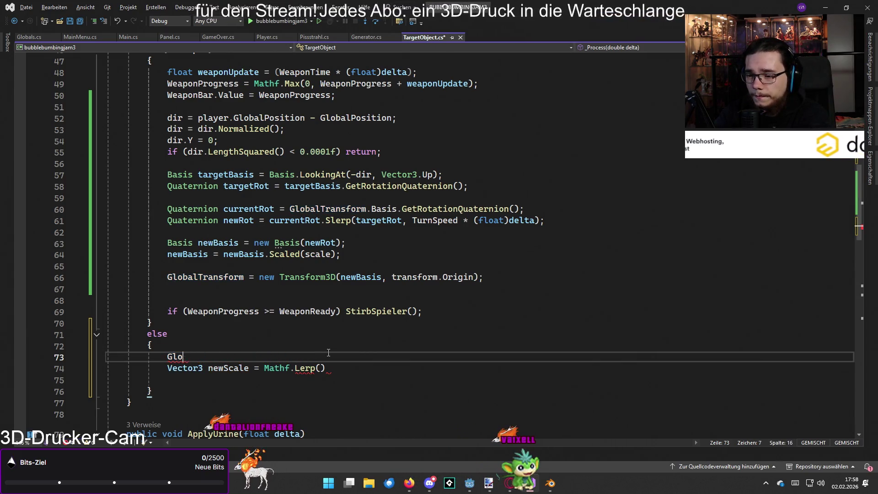
Fill Mathf.Lerp with transform.Basis.Scale and scale, and begin the weight argument
{"action": "left_click", "coordinate": [321, 368]}
{"action": "type", "text": "transfoirm"}
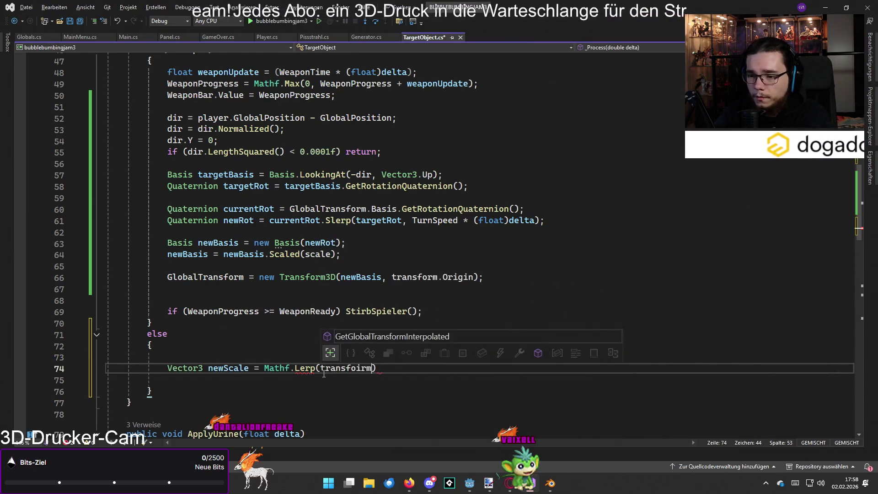
{"action": "key", "text": "Escape"}
{"action": "type", "text": "m.Ba"}
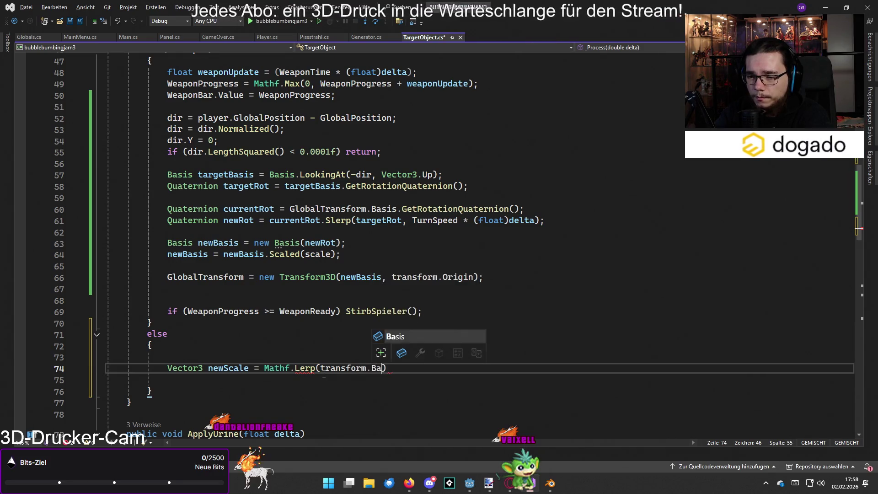
{"action": "key", "text": "BackSpace"}
{"action": "key", "text": "BackSpace"}
{"action": "type", "text": "sis."}
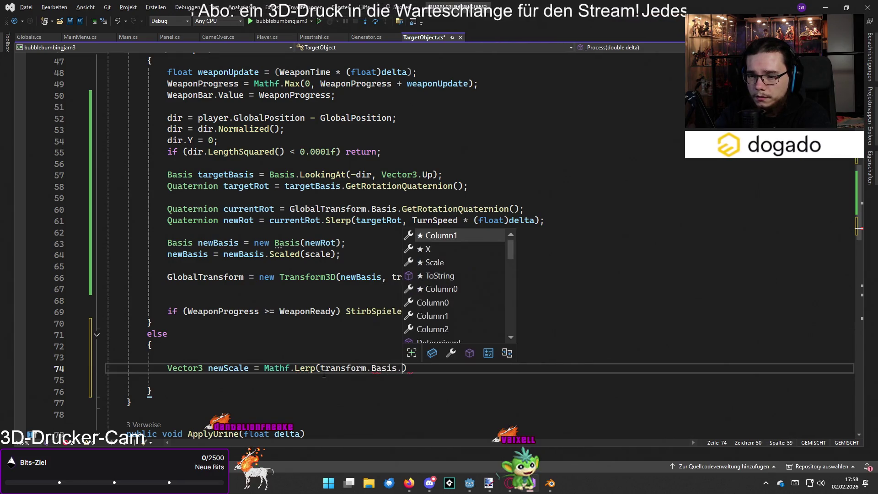
{"action": "type", "text": "Scale, "}
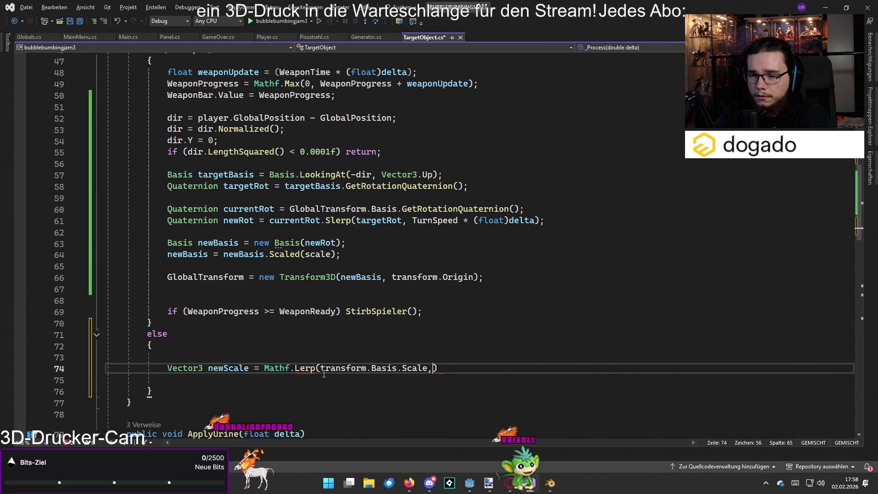
{"action": "type", "text": "scale"}
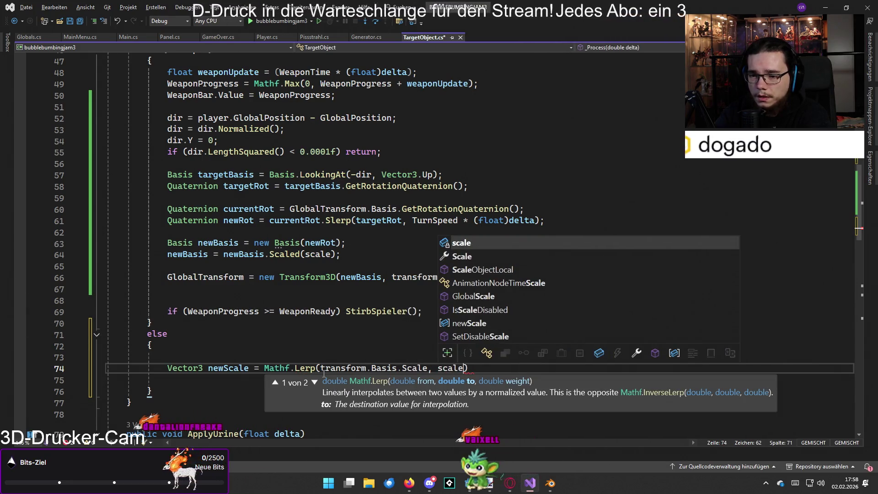
{"action": "mouse_move", "coordinate": [307, 367]}
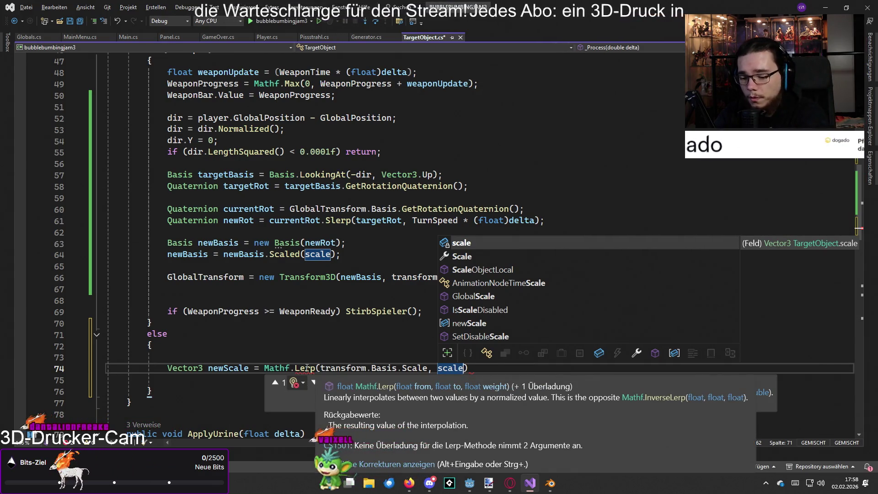
{"action": "type", "text": ", "}
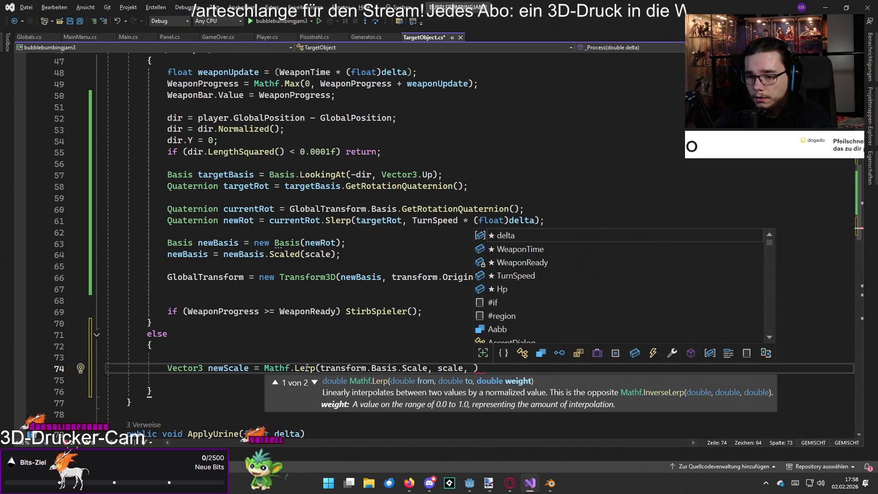
{"action": "type", "text": "."}
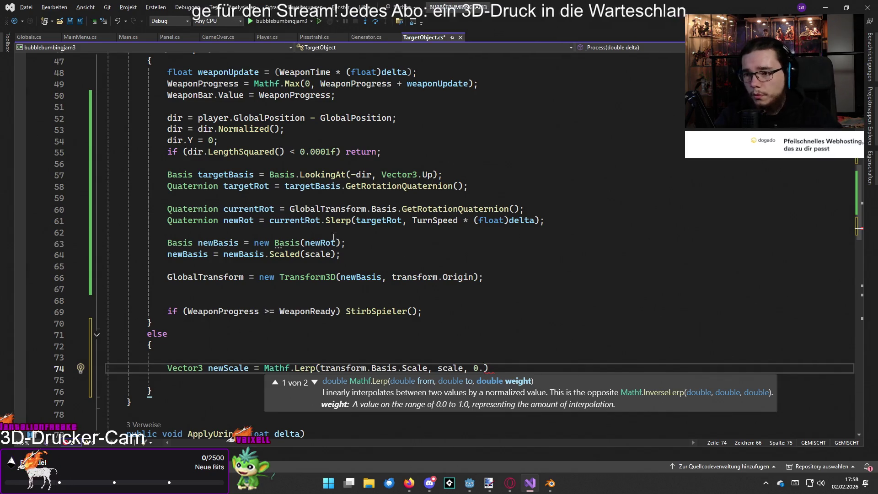
{"action": "scroll", "coordinate": [333, 237], "scroll_direction": "up", "scroll_amount": 12}
Add an exported float field ScaleSpeed = 1f below TurnSpeed
{"action": "left_click", "coordinate": [344, 158]}
{"action": "key", "text": "Return"}
{"action": "type", "text": "[E"}
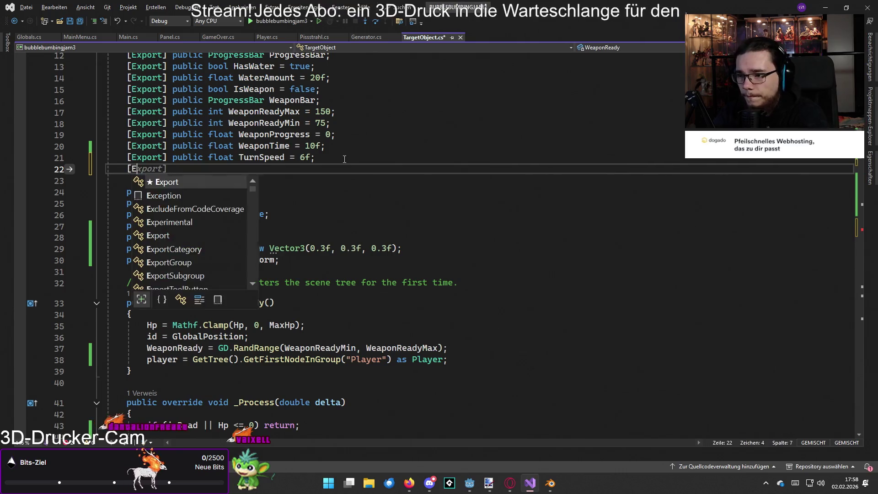
{"action": "type", "text": "xport] publoic"}
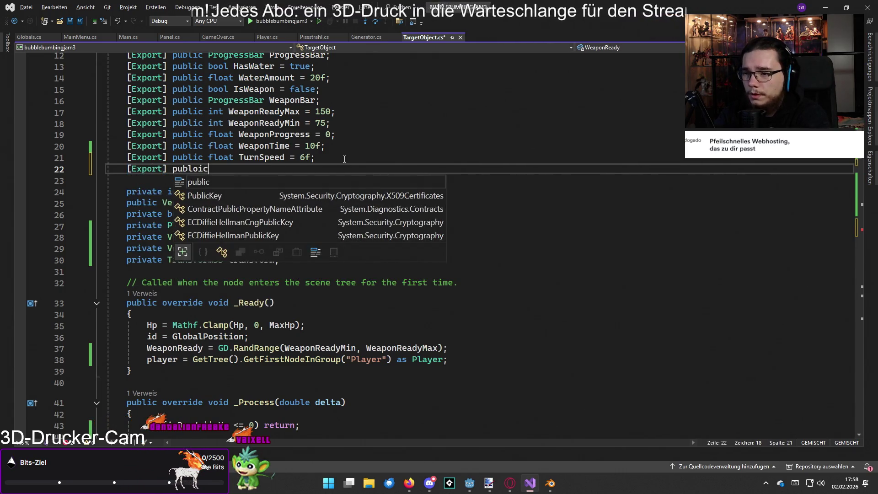
{"action": "type", "text": " f"}
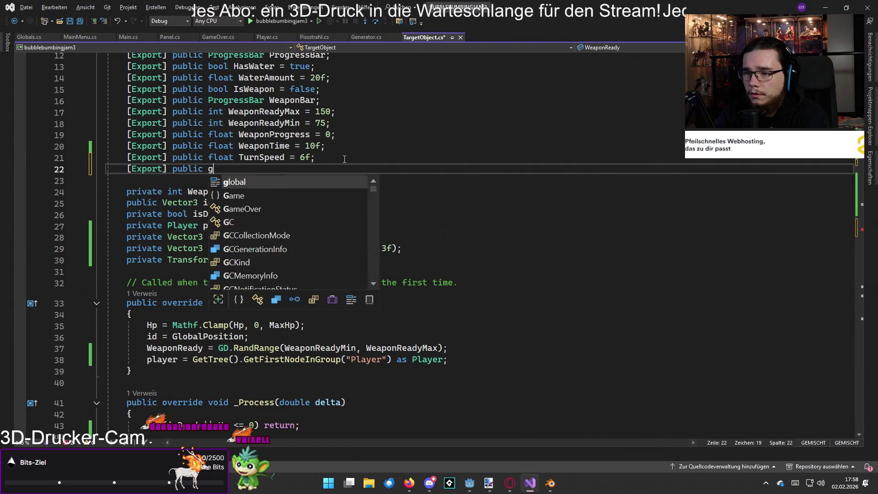
{"action": "type", "text": "loat "}
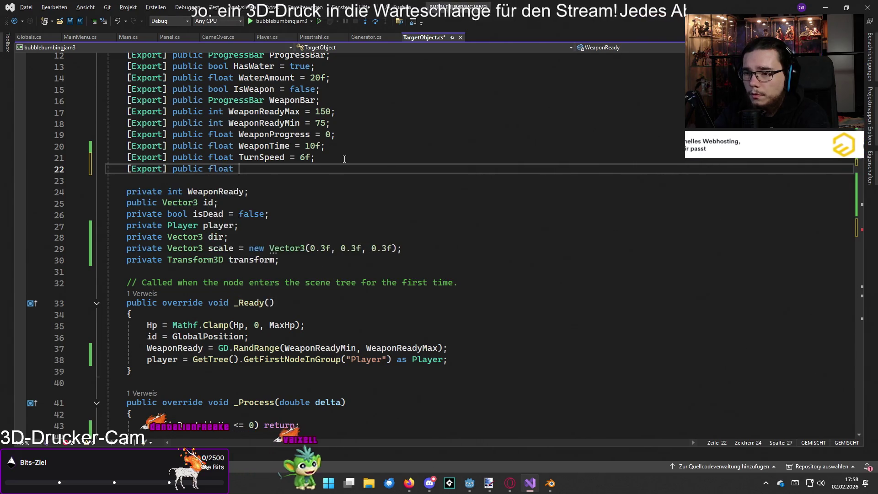
{"action": "type", "text": "Sca"}
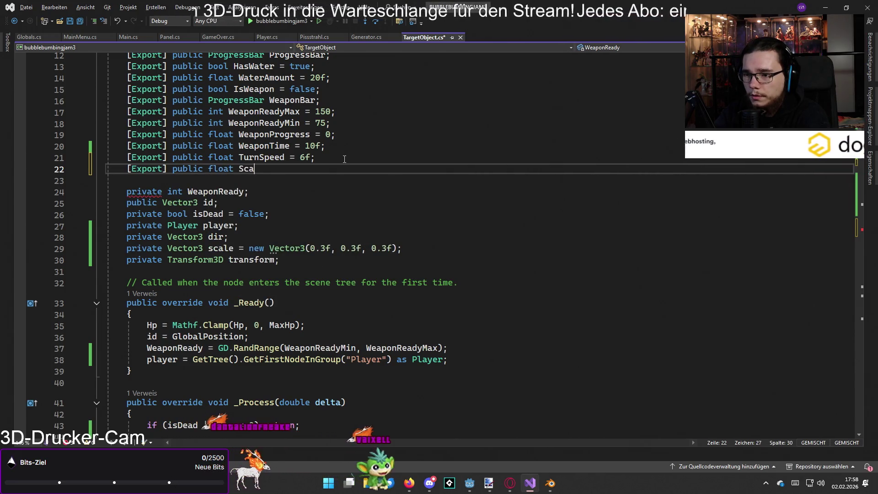
{"action": "type", "text": "leSpeed = "}
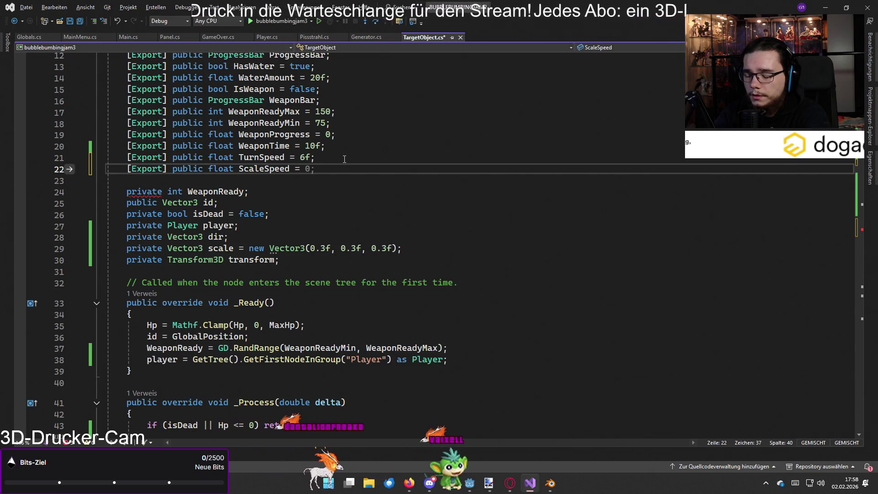
{"action": "type", "text": "1f;"}
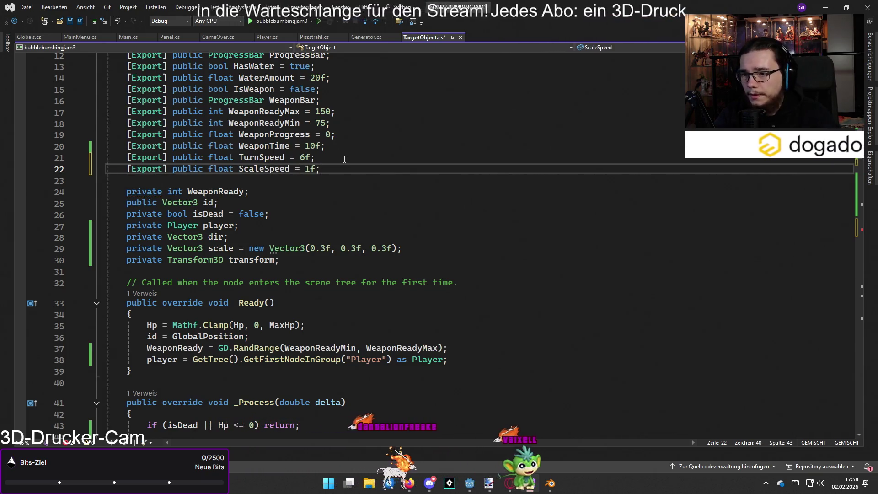
Use ScaleSpeed as the Lerp weight, close the statement, and check the CS1503 error on transform
{"action": "scroll", "coordinate": [345, 245], "scroll_direction": "down", "scroll_amount": 9}
{"action": "scroll", "coordinate": [345, 244], "scroll_direction": "down", "scroll_amount": 3}
{"action": "left_click", "coordinate": [481, 380]}
{"action": "type", "text": "."}
{"action": "key", "text": "BackSpace"}
{"action": "key", "text": "BackSpace"}
{"action": "type", "text": "ScaleSpee"}
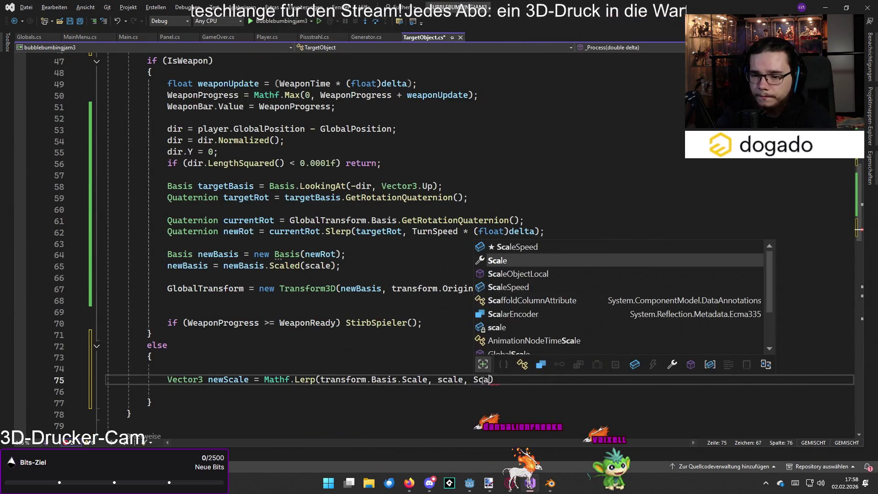
{"action": "type", "text": "d)"}
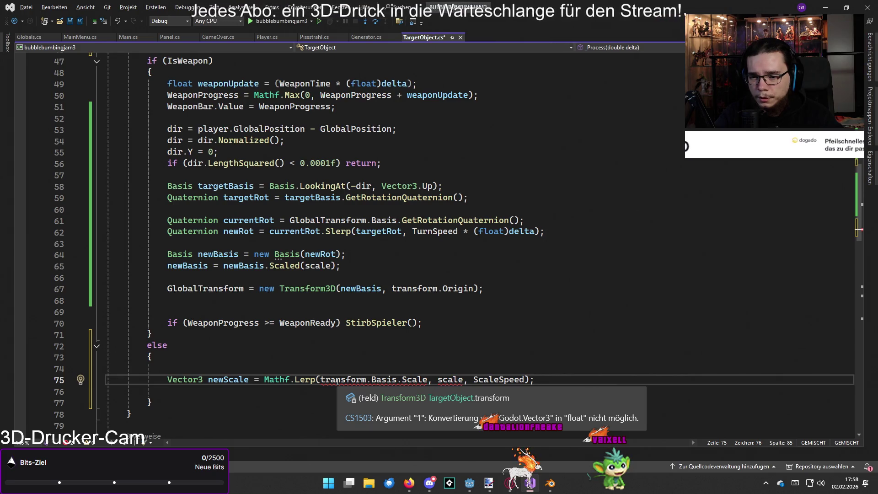
{"action": "left_click", "coordinate": [337, 369]}
{"action": "left_click", "coordinate": [321, 379]}
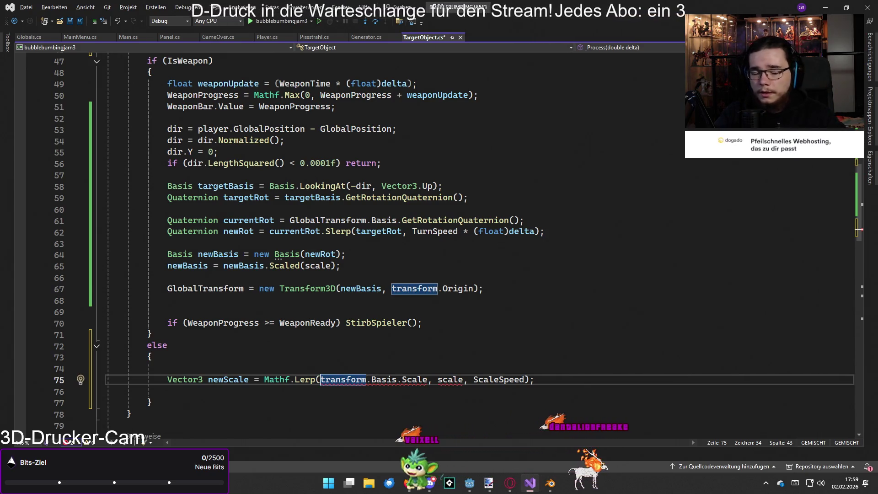
{"action": "key", "text": "alt+Tab"}
{"action": "key", "text": "alt+Tab"}
{"action": "key", "text": "alt+Tab"}
{"action": "key", "text": "alt+Tab"}
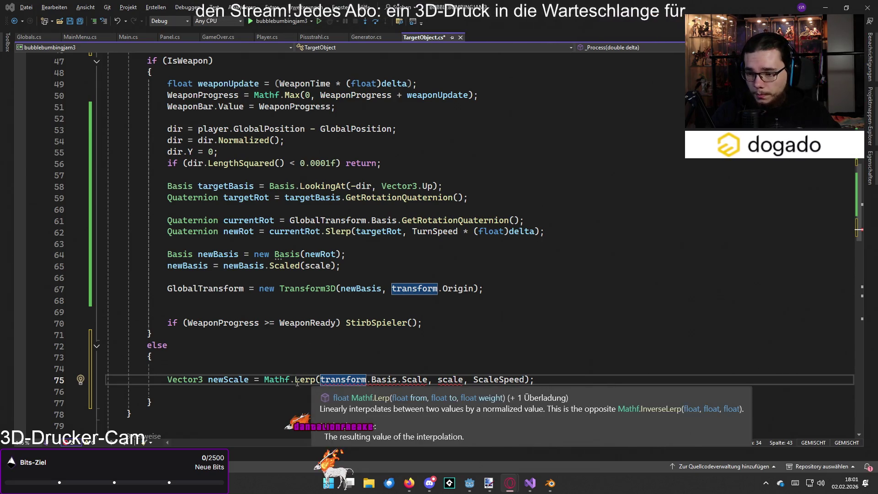
{"action": "double_click", "coordinate": [274, 380]}
Make the Lerp call start from transform.Basis.Scale instead of Mathf
{"action": "type", "text": "Vector3"}
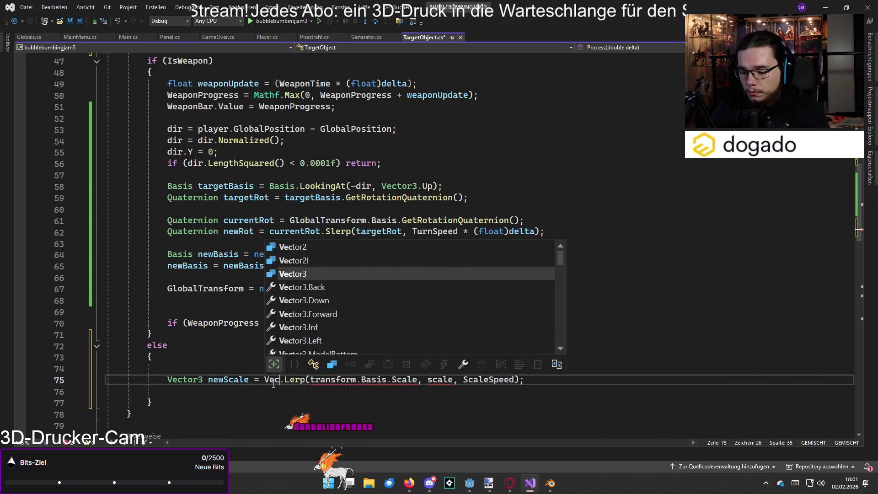
{"action": "left_click", "coordinate": [610, 392]}
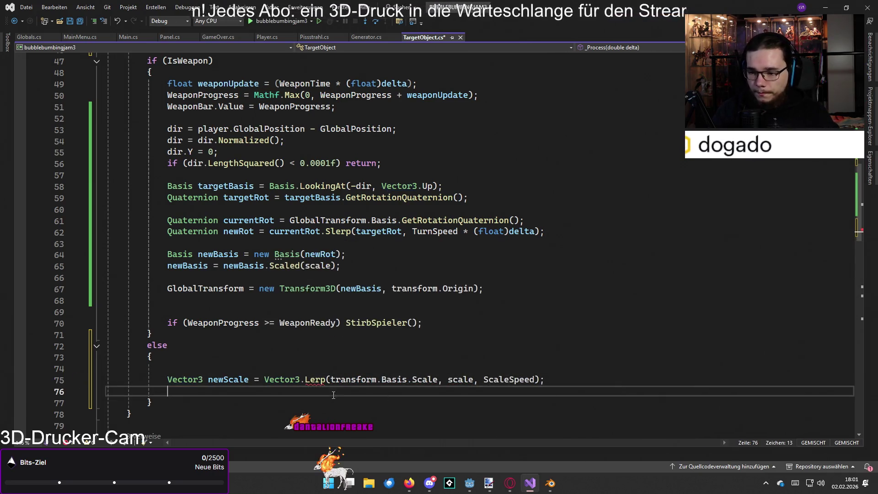
{"action": "mouse_move", "coordinate": [312, 384]}
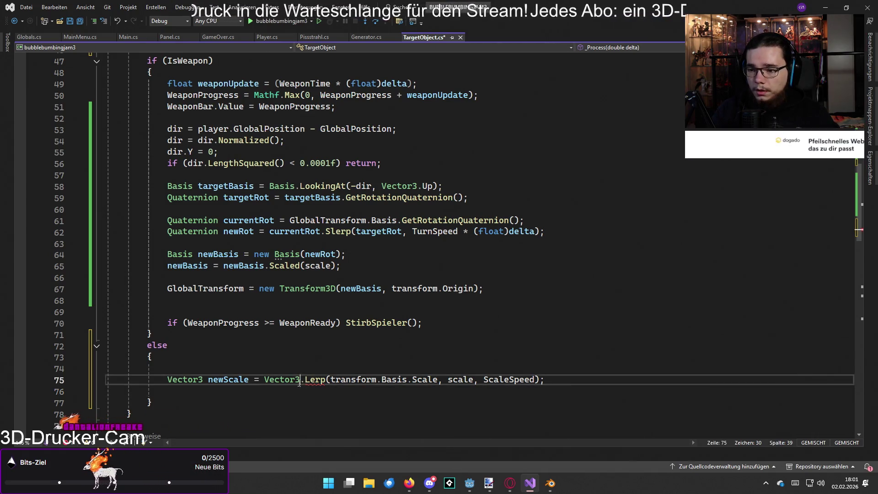
{"action": "double_click", "coordinate": [267, 381]}
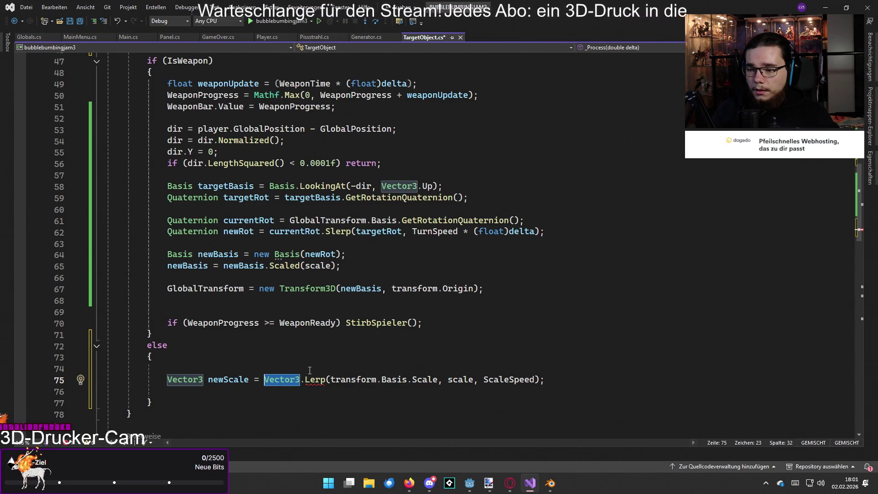
{"action": "type", "text": "tr"}
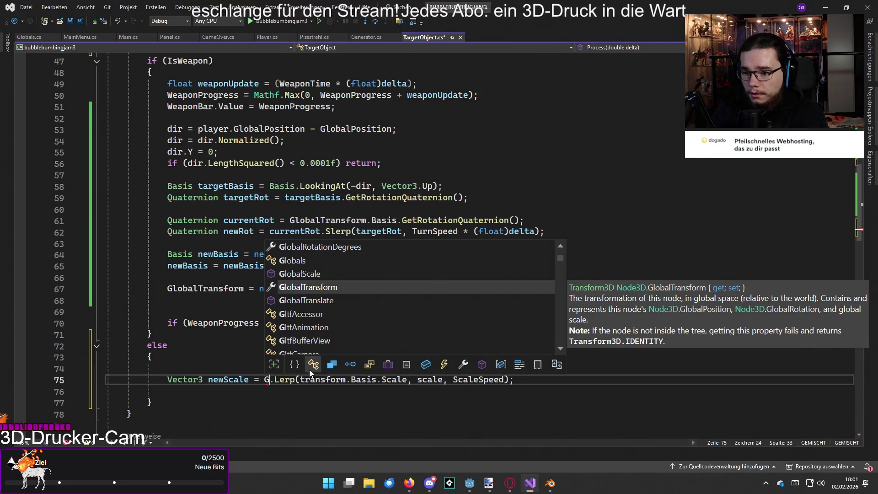
{"action": "type", "text": "ansform.Basis-"}
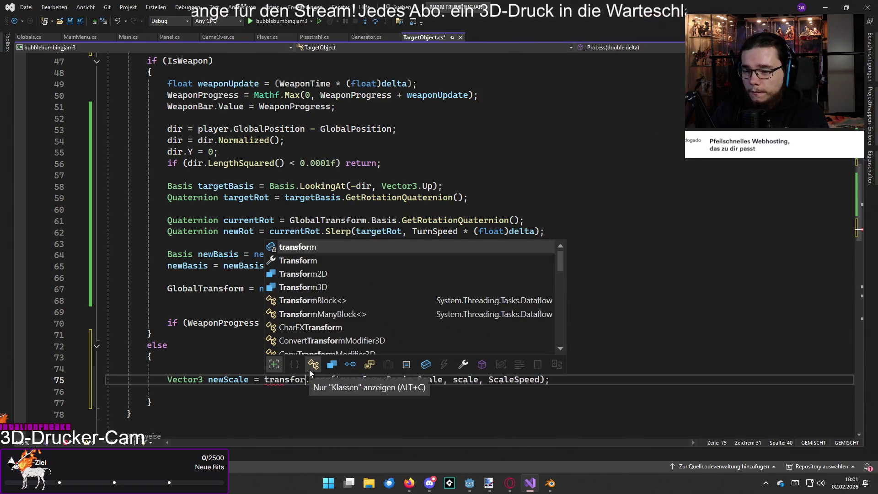
{"action": "key", "text": "BackSpace"}
{"action": "type", "text": ".S"}
{"action": "key", "text": "BackSpace"}
{"action": "key", "text": "BackSpace"}
{"action": "type", "text": "Sca"}
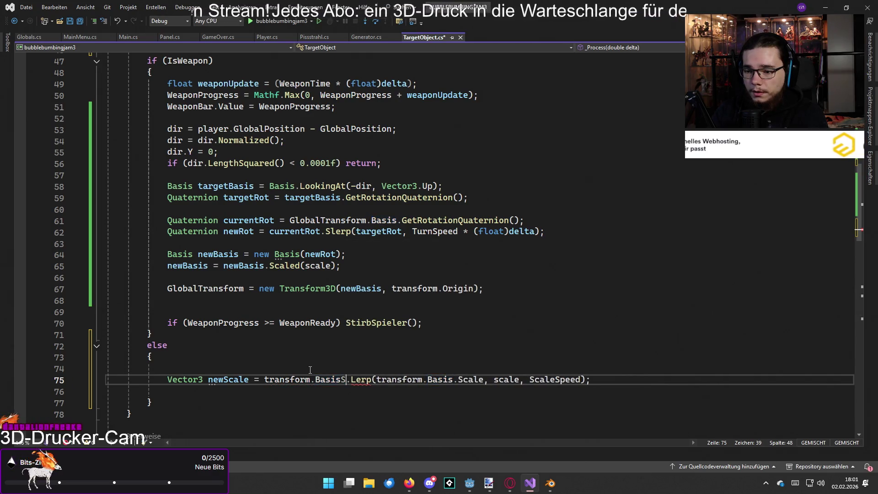
{"action": "key", "text": "Left"}
{"action": "key", "text": "Left"}
{"action": "key", "text": "Left"}
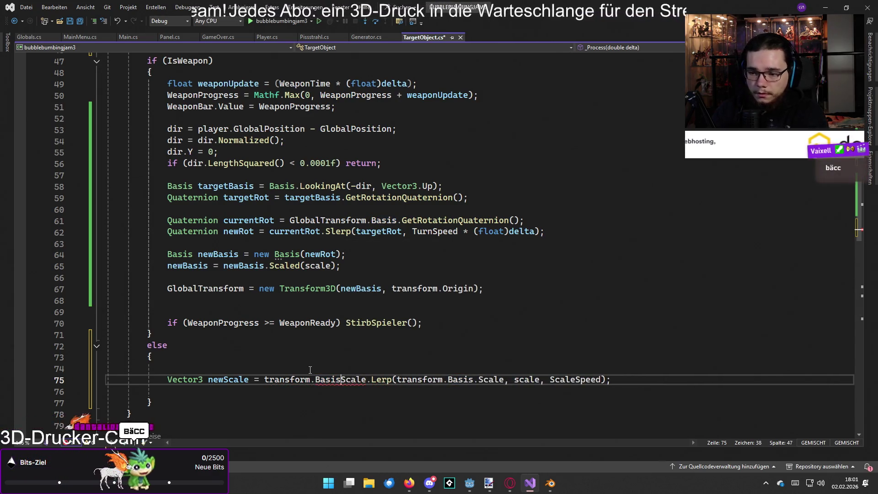
{"action": "type", "text": "."}
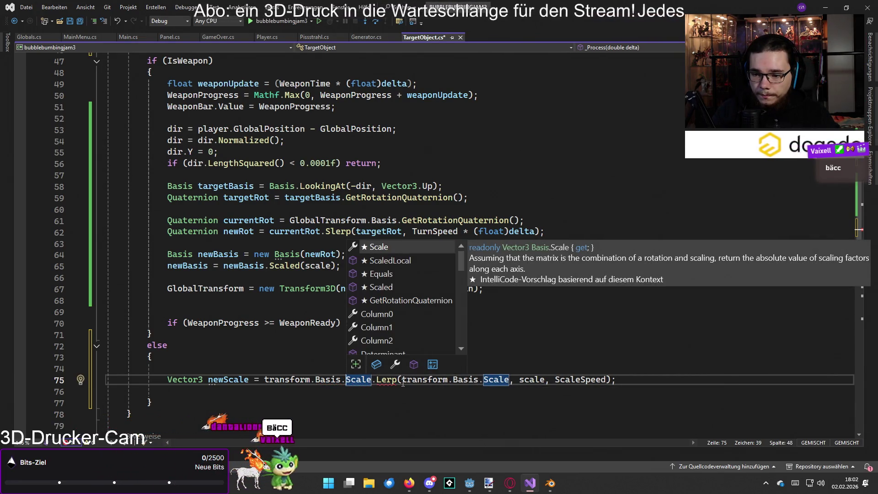
Remove the redundant first argument, leaving transform.Basis.Scale.Lerp(scale, ScaleSpeed)
{"action": "double_click", "coordinate": [419, 383]}
{"action": "left_click_drag", "start_coordinate": [419, 384], "coordinate": [516, 380]}
{"action": "key", "text": "BackSpace"}
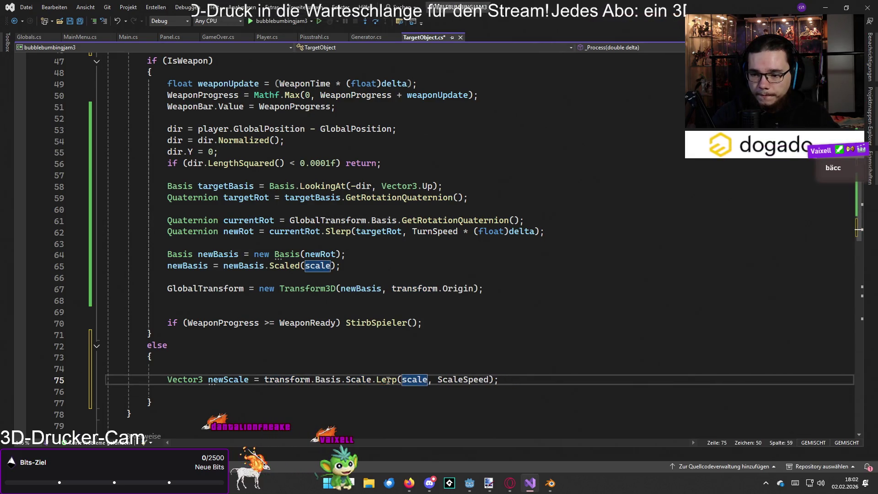
{"action": "key", "text": "Down"}
{"action": "key", "text": "Down"}
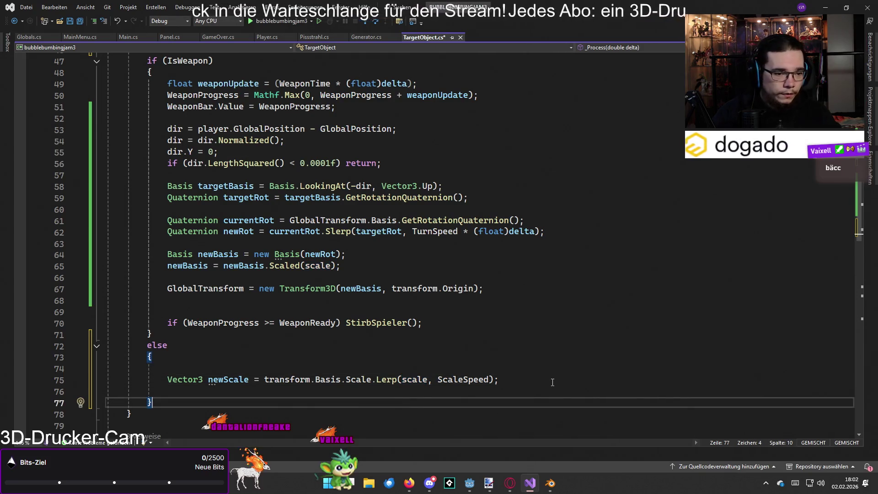
Try a GlobalTransform.Basis statement below newScale, then delete it and its empty line
{"action": "left_click", "coordinate": [544, 383]}
{"action": "left_click", "coordinate": [531, 389]}
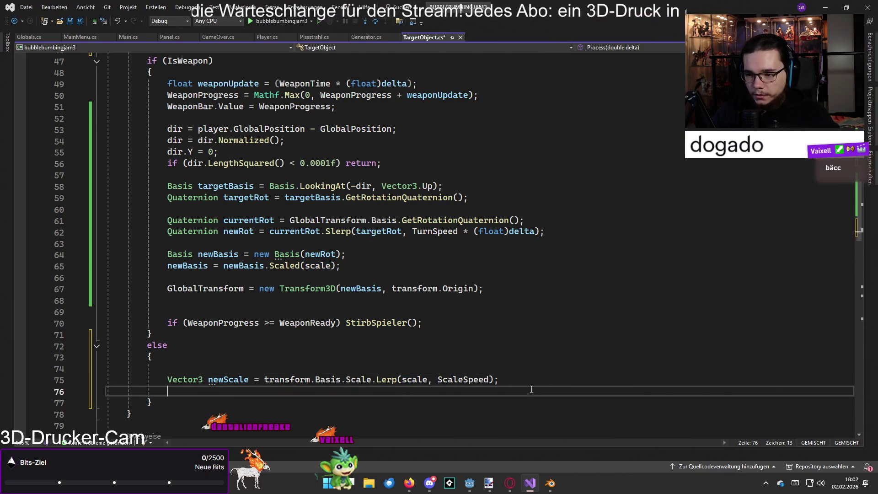
{"action": "type", "text": "G"}
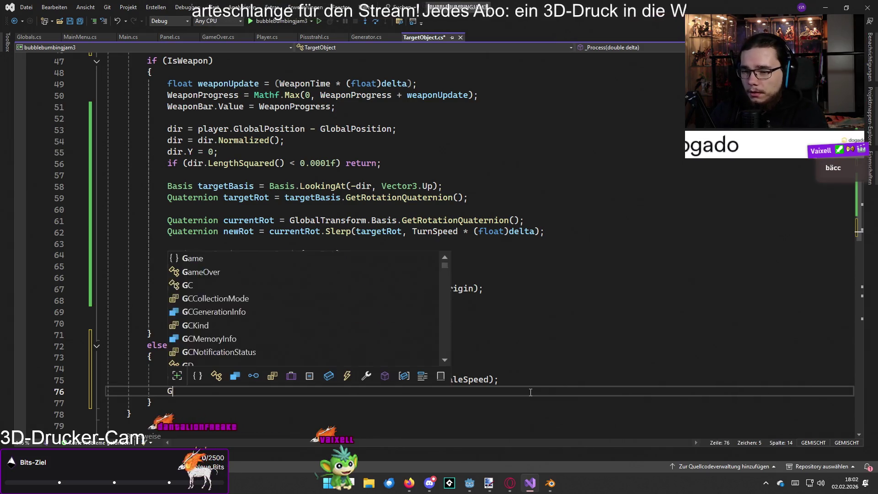
{"action": "type", "text": "lobal"}
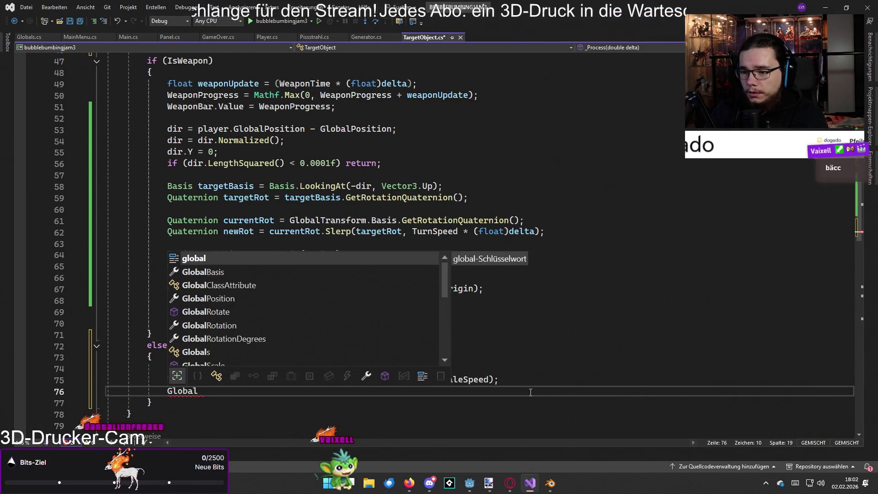
{"action": "type", "text": "Transform."}
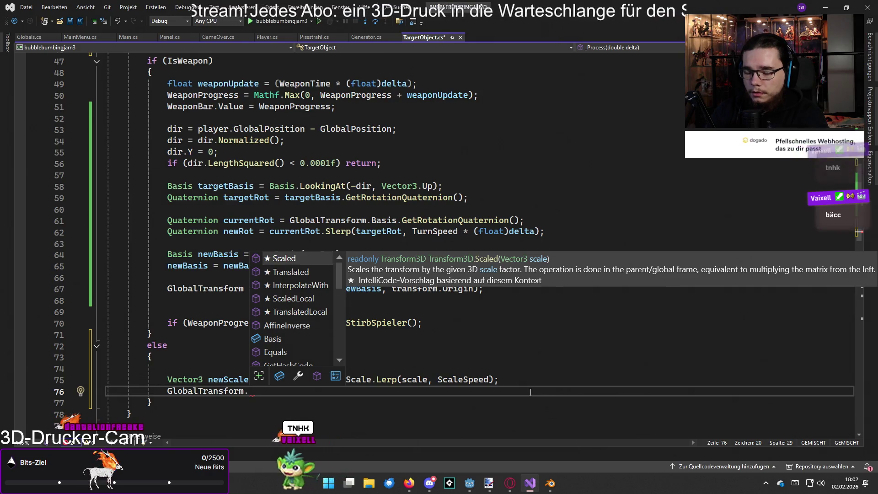
{"action": "left_click", "coordinate": [450, 408]}
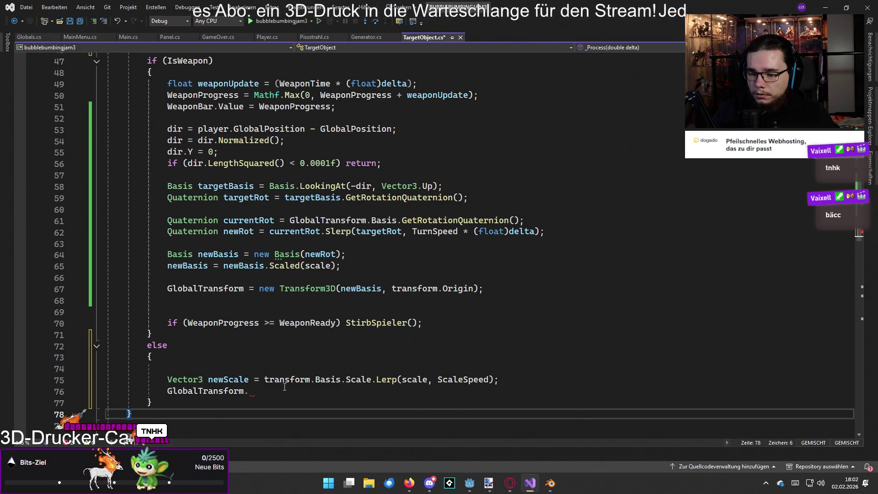
{"action": "left_click", "coordinate": [265, 393]}
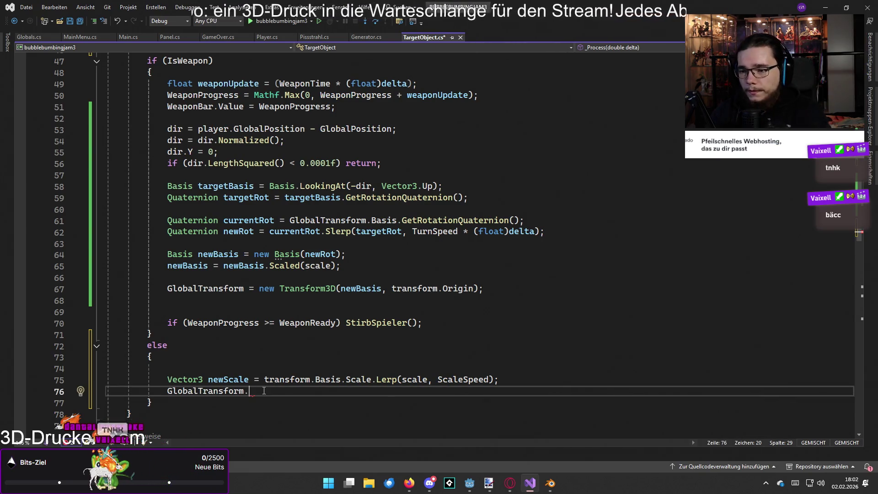
{"action": "type", "text": "Sc"}
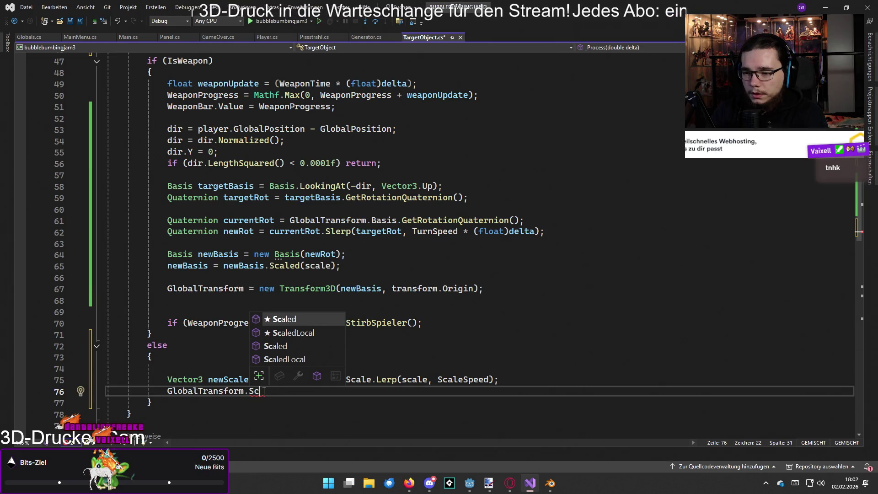
{"action": "key", "text": "BackSpace"}
{"action": "key", "text": "BackSpace"}
{"action": "type", "text": "Bas"}
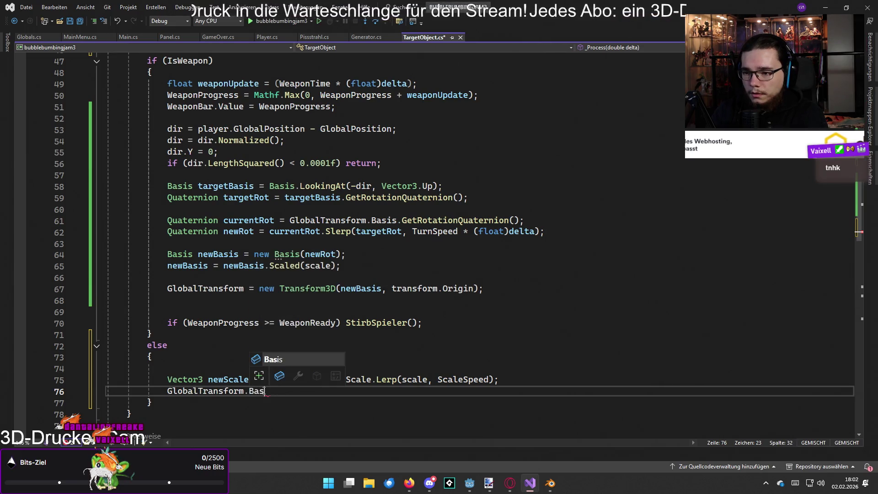
{"action": "key", "text": "Escape"}
{"action": "key", "text": "Down"}
{"action": "key", "text": "Down"}
{"action": "key", "text": "Down"}
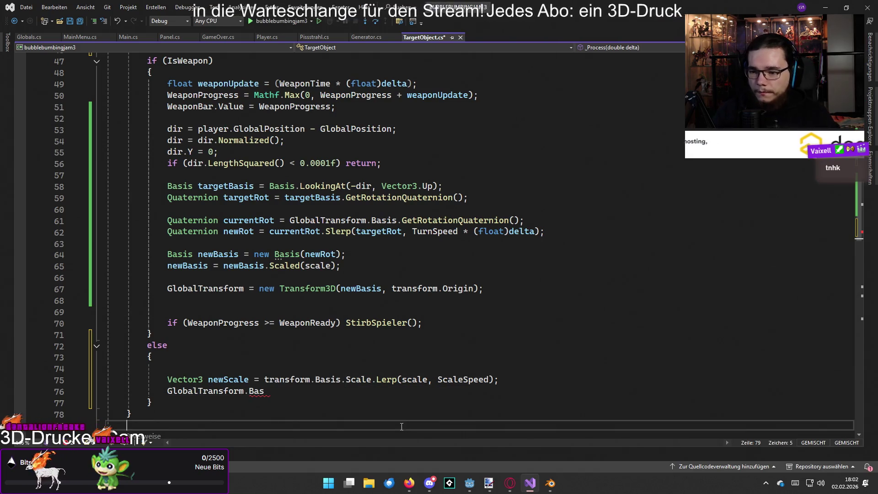
{"action": "left_click_drag", "start_coordinate": [275, 391], "coordinate": [166, 392]}
{"action": "key", "text": "BackSpace"}
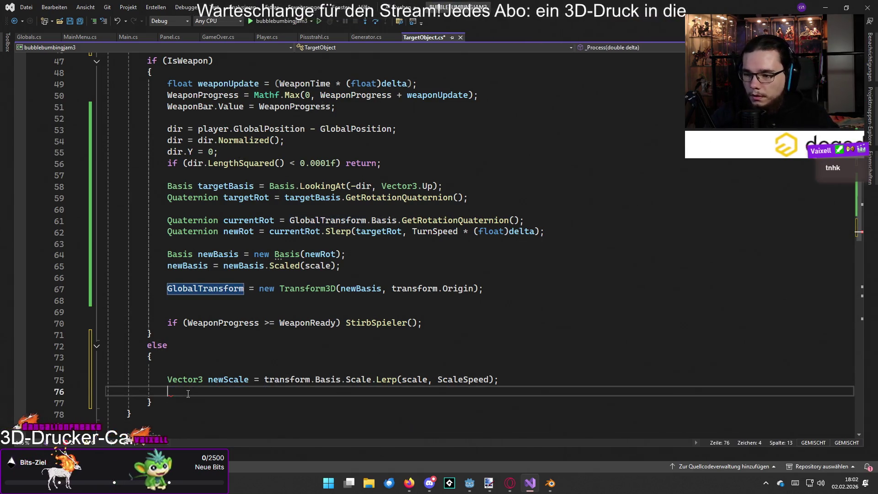
{"action": "key", "text": "BackSpace"}
{"action": "key", "text": "BackSpace"}
Keep the Vector3 newScale declaration, drop the blank line above, and add 'Basis newBasis = new Basis();' below
{"action": "left_click", "coordinate": [217, 368]}
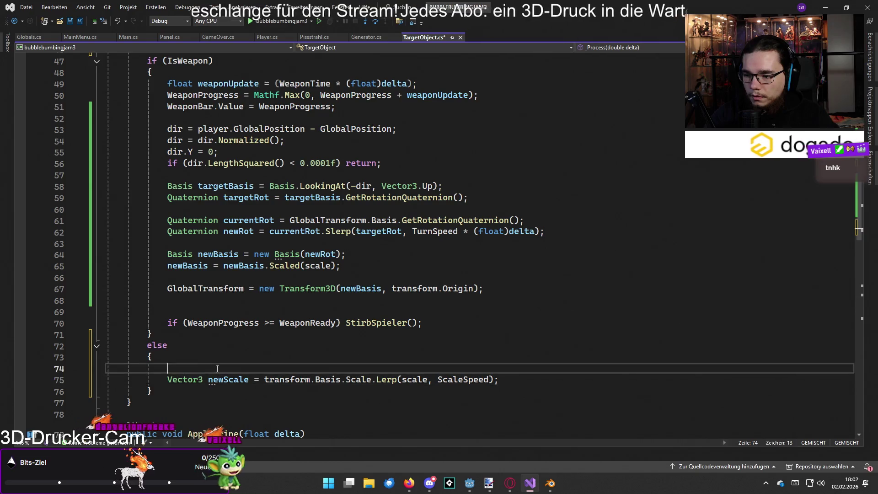
{"action": "key", "text": "BackSpace"}
{"action": "left_click_drag", "start_coordinate": [251, 369], "coordinate": [167, 369]}
{"action": "type", "text": "transform"}
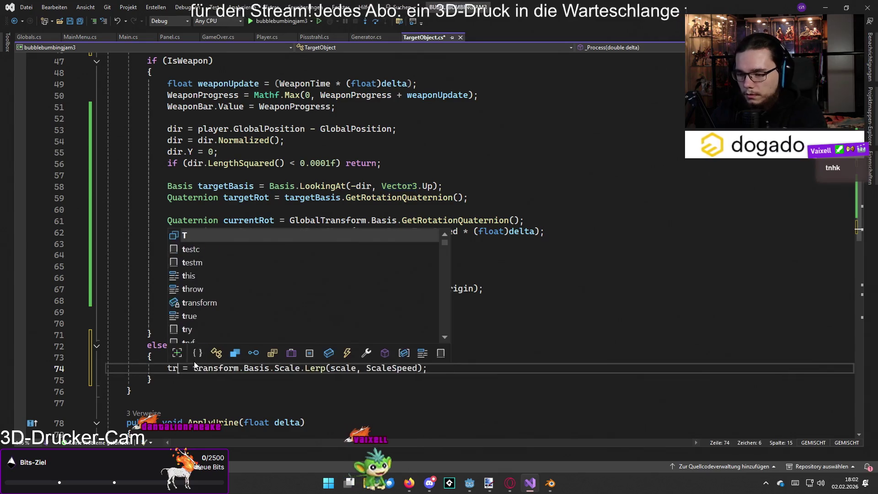
{"action": "type", "text": ".Ba"}
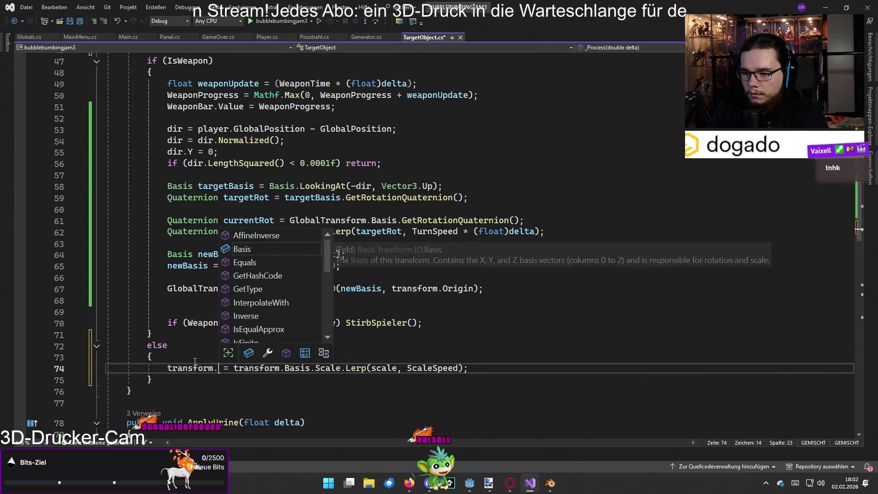
{"action": "type", "text": "sis.Sc"}
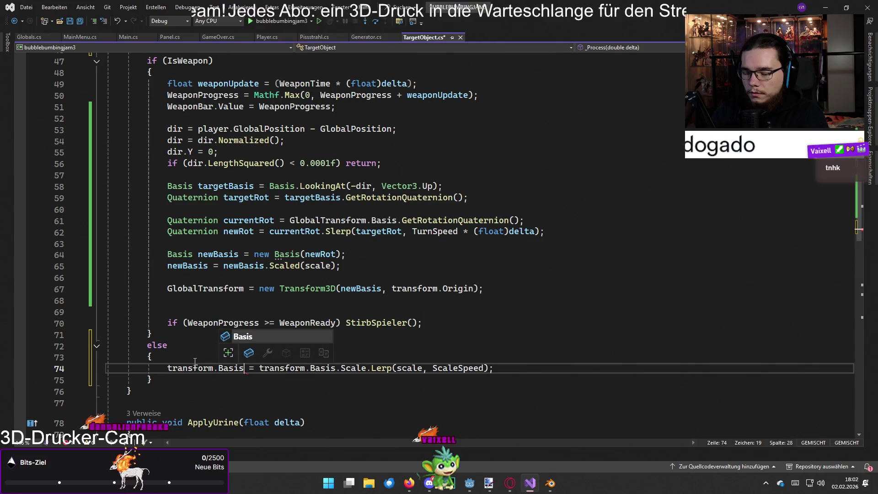
{"action": "type", "text": "ale"}
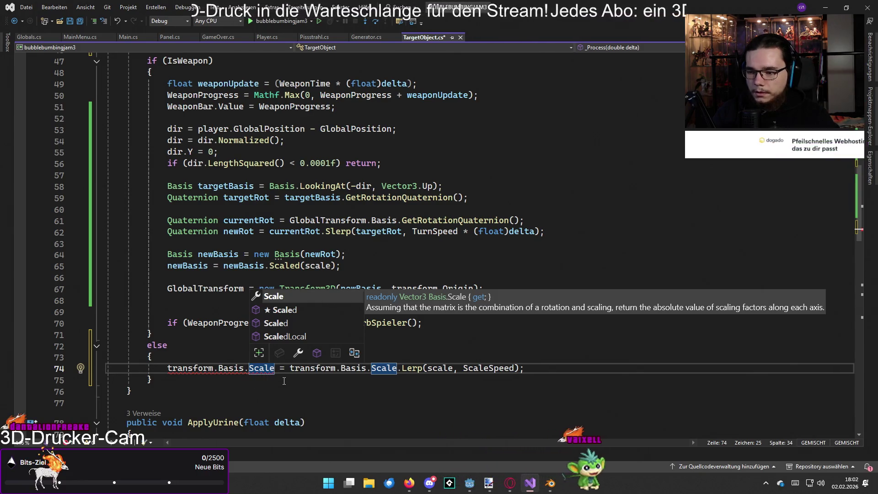
{"action": "key", "text": "BackSpace"}
{"action": "key", "text": "BackSpace"}
{"action": "key", "text": "BackSpace"}
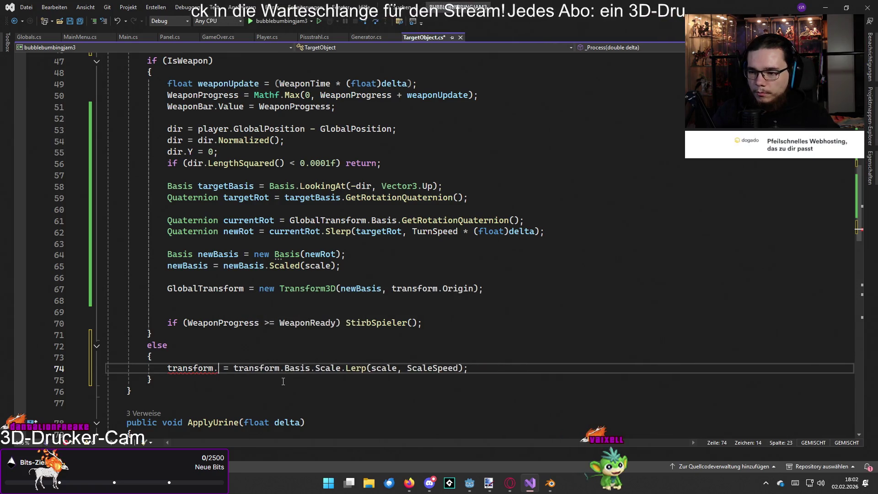
{"action": "key", "text": "ctrl+z"}
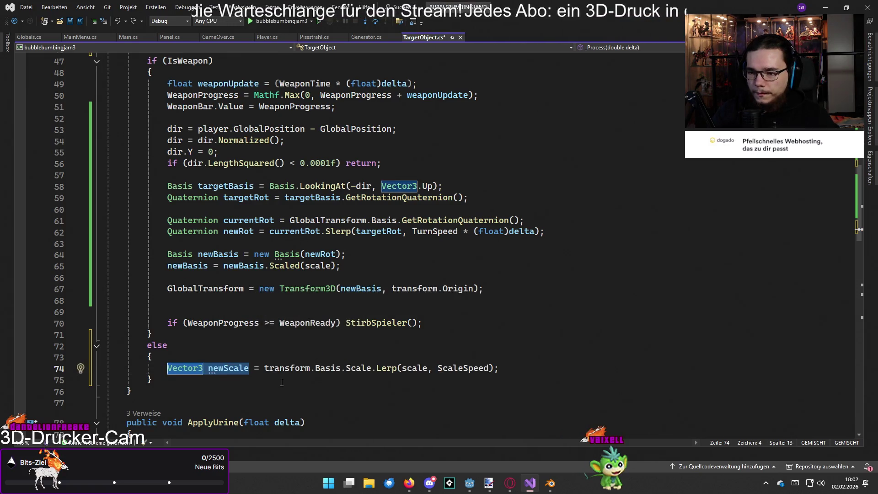
{"action": "left_click", "coordinate": [528, 370]}
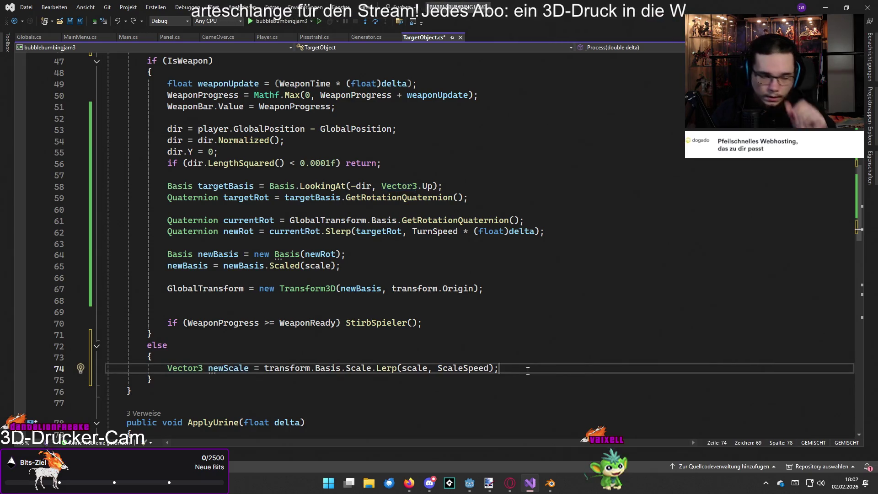
{"action": "key", "text": "Return"}
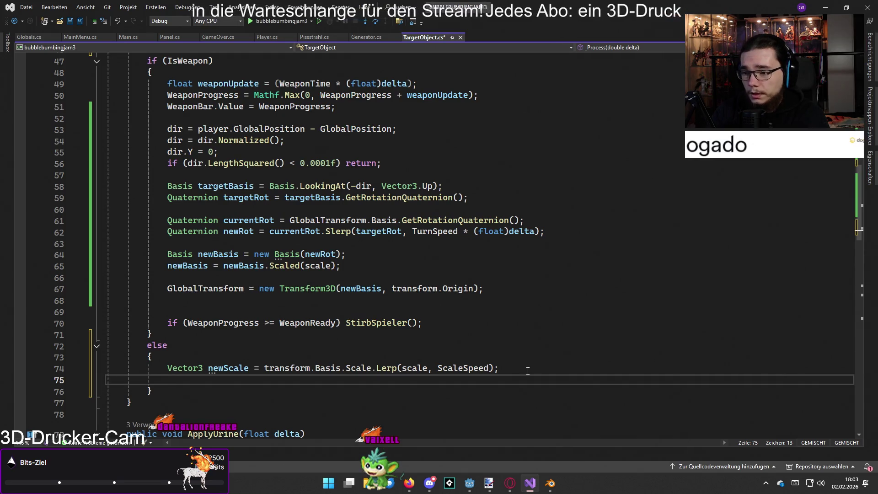
{"action": "type", "text": "Basis n"}
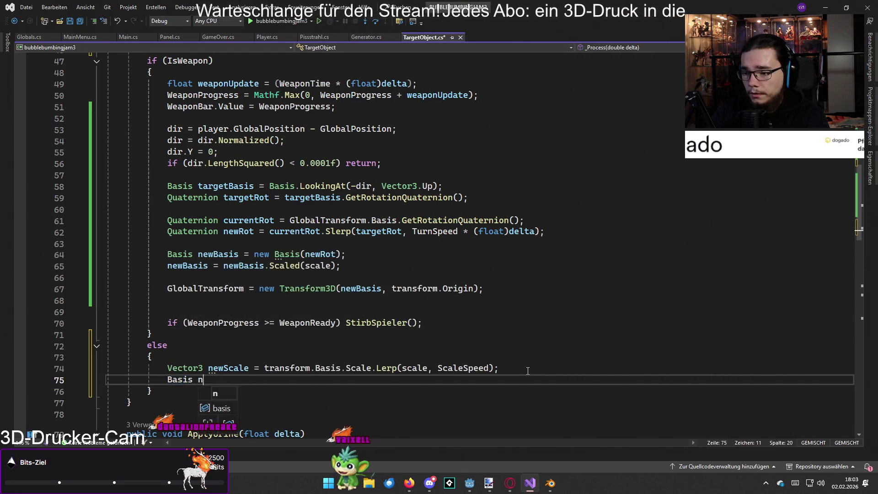
{"action": "type", "text": "ewBasis"}
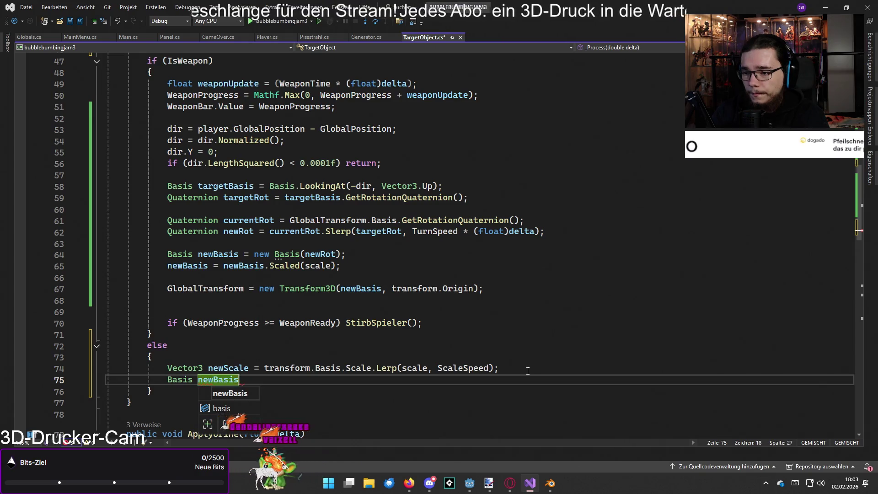
{"action": "type", "text": " = new"}
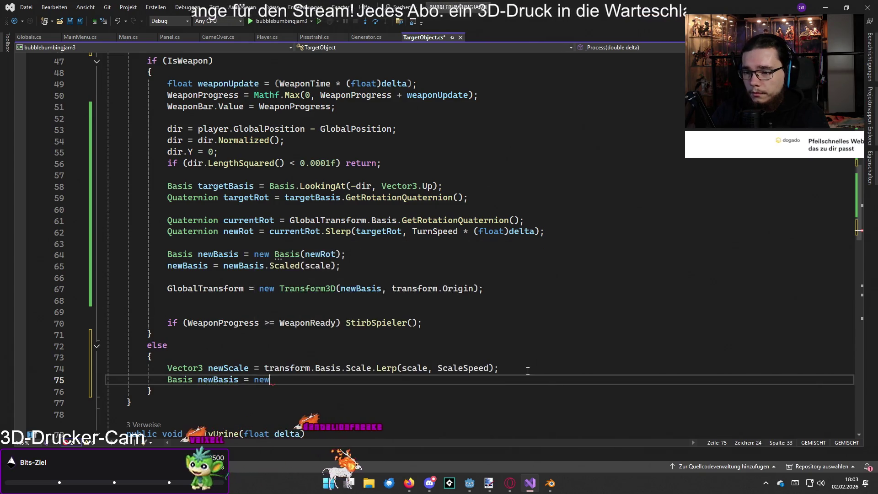
{"action": "type", "text": " Basis"}
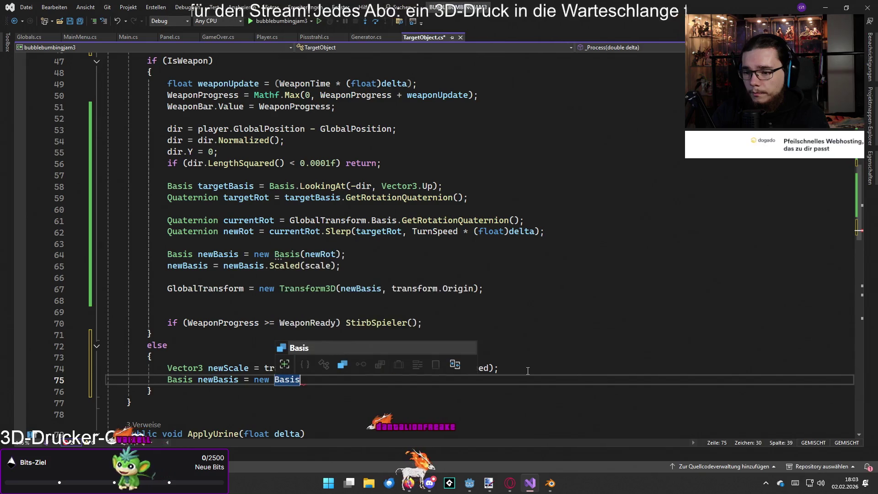
{"action": "type", "text": "();"}
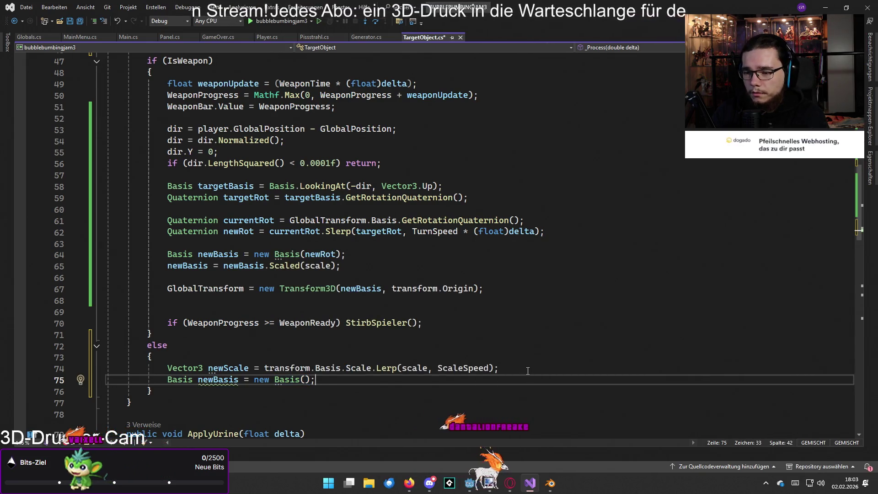
Add a newBasis assignment line that scales the new Basis by scale
{"action": "key", "text": "Return"}
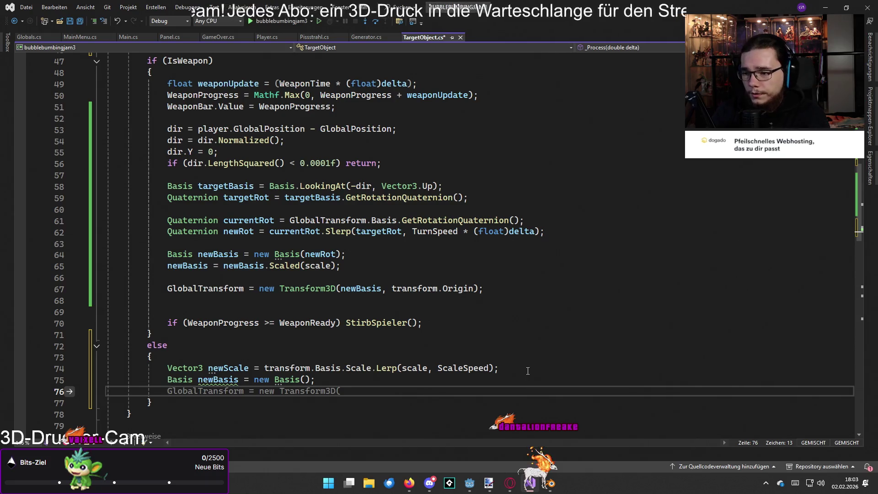
{"action": "type", "text": "newBasis."}
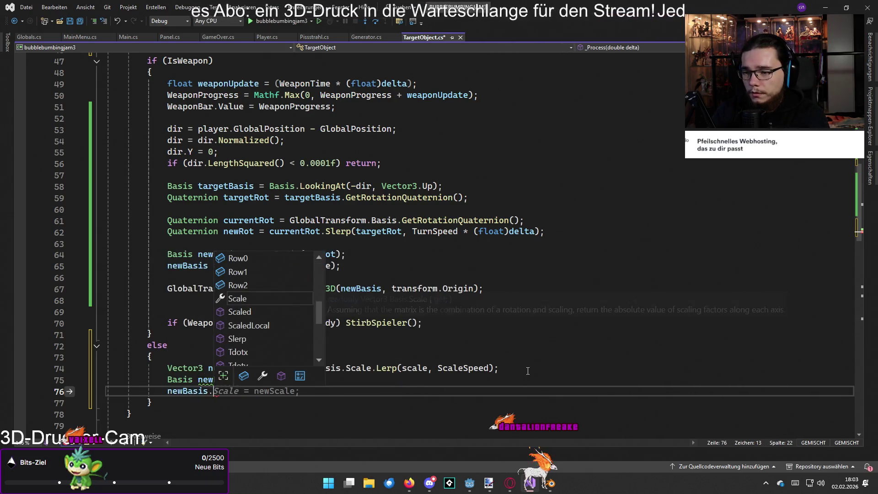
{"action": "key", "text": "Escape"}
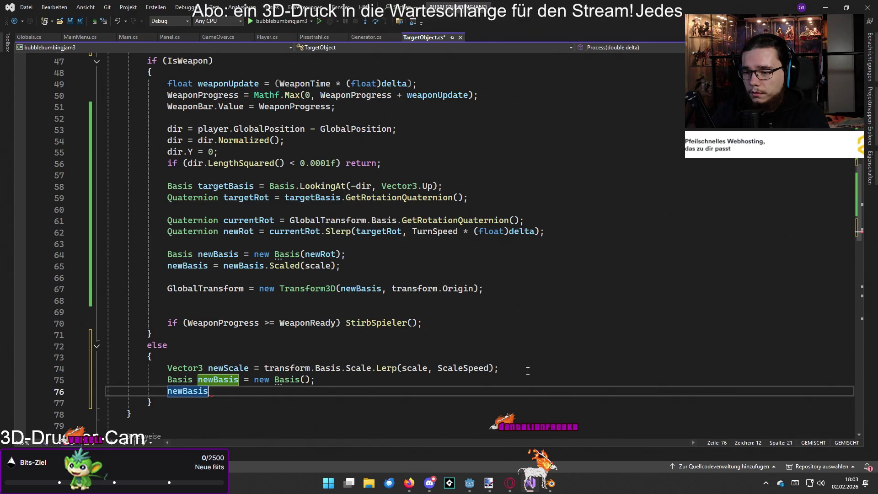
{"action": "type", "text": " = newBasis.Scaled(scale);"}
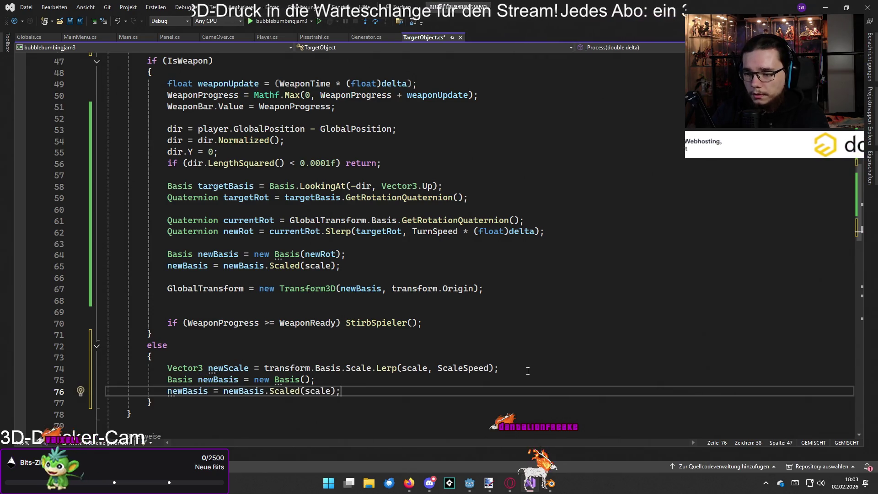
Assign GlobalTransform = new Transform3D(newBasis, transform.Origin)
{"action": "key", "text": "Return"}
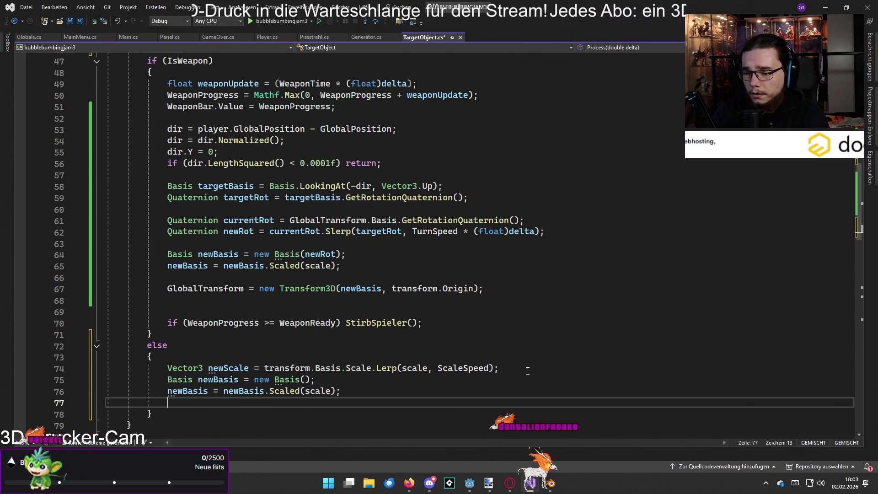
{"action": "key", "text": "Tab"}
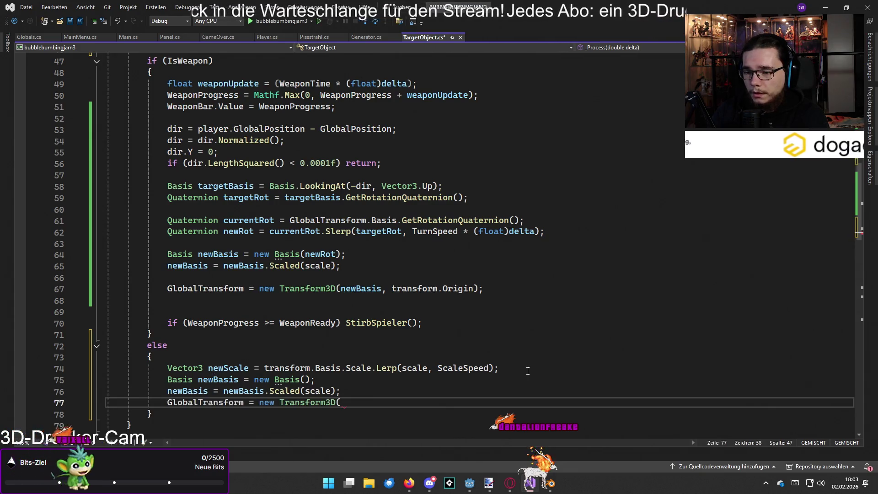
{"action": "type", "text": "newBasis"}
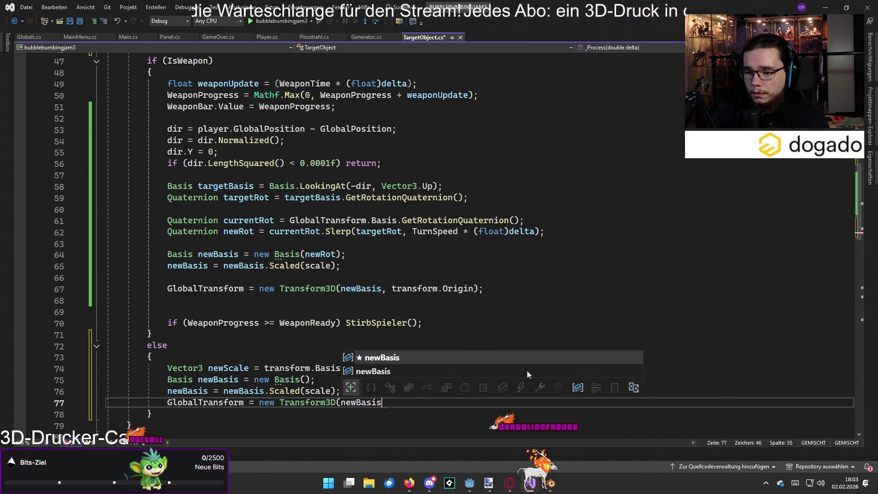
{"action": "type", "text": ");"}
{"action": "key", "text": "Left"}
{"action": "key", "text": "Left"}
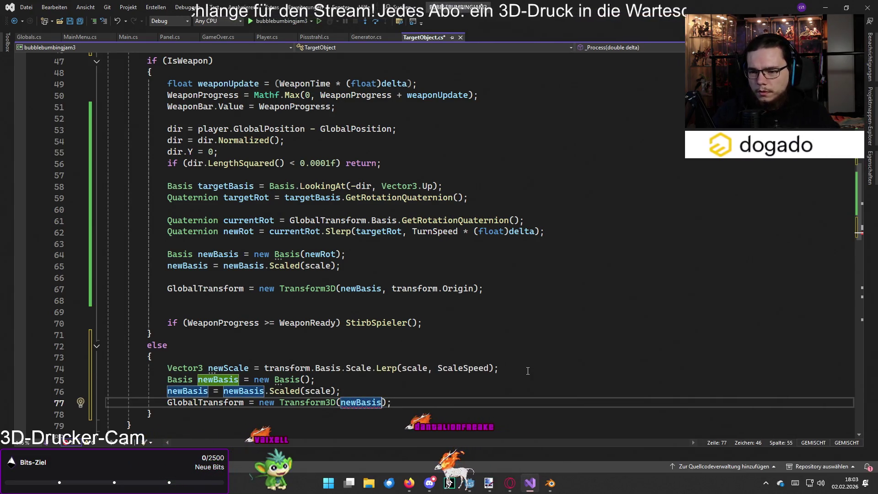
{"action": "type", "text": "transform"}
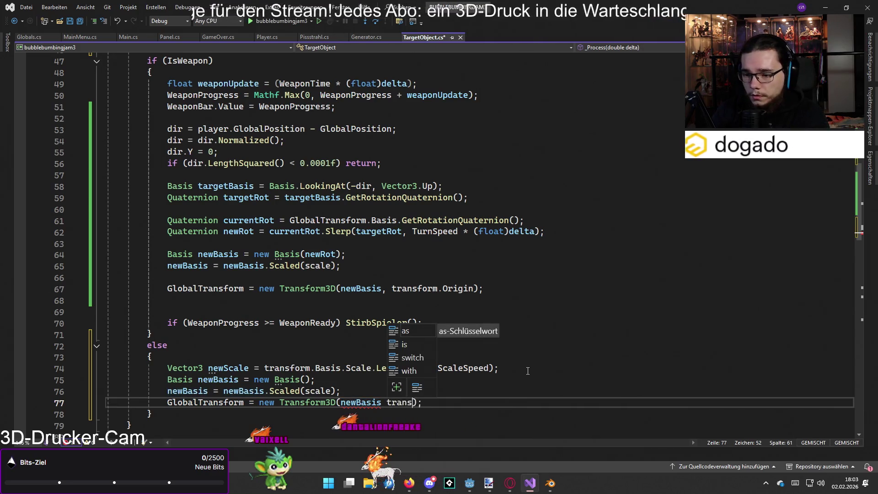
{"action": "type", "text": ".Origin"}
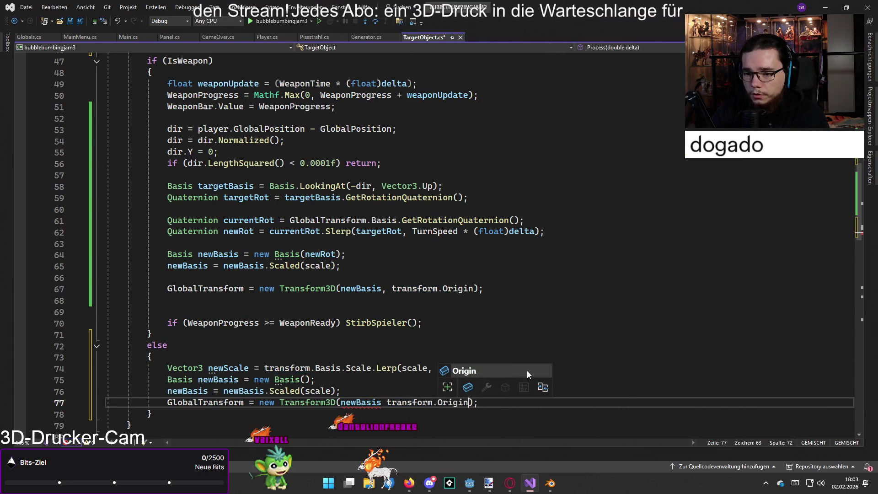
{"action": "key", "text": "End"}
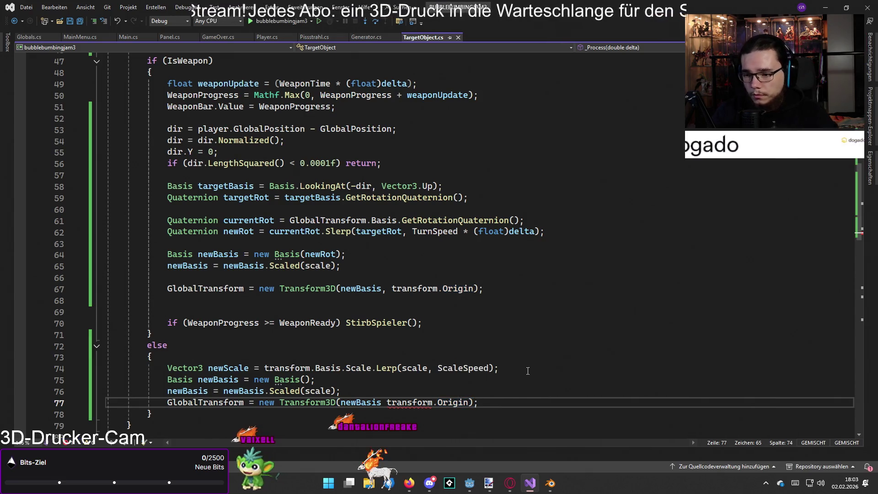
{"action": "scroll", "coordinate": [528, 370], "scroll_direction": "down", "scroll_amount": 1}
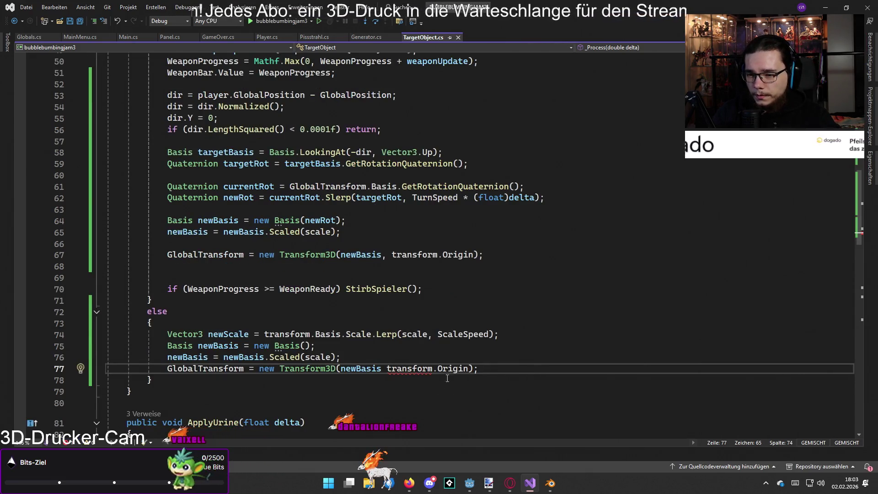
{"action": "mouse_move", "coordinate": [421, 373]}
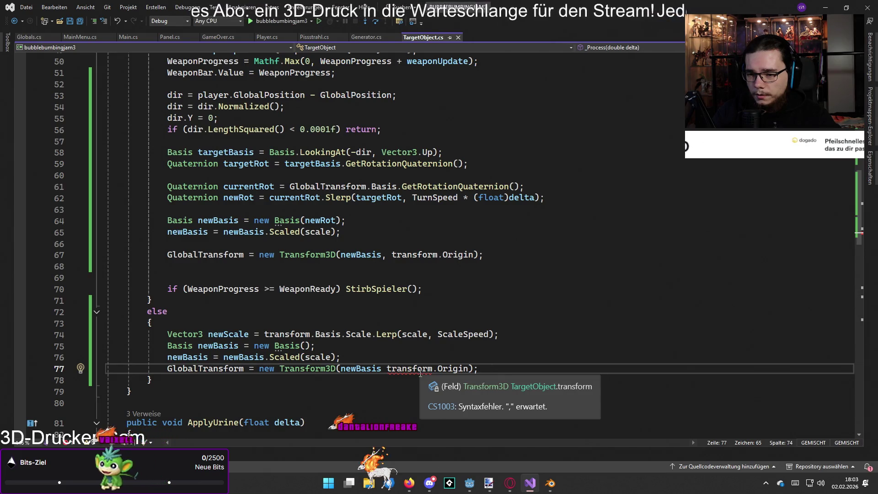
{"action": "mouse_move", "coordinate": [379, 372]}
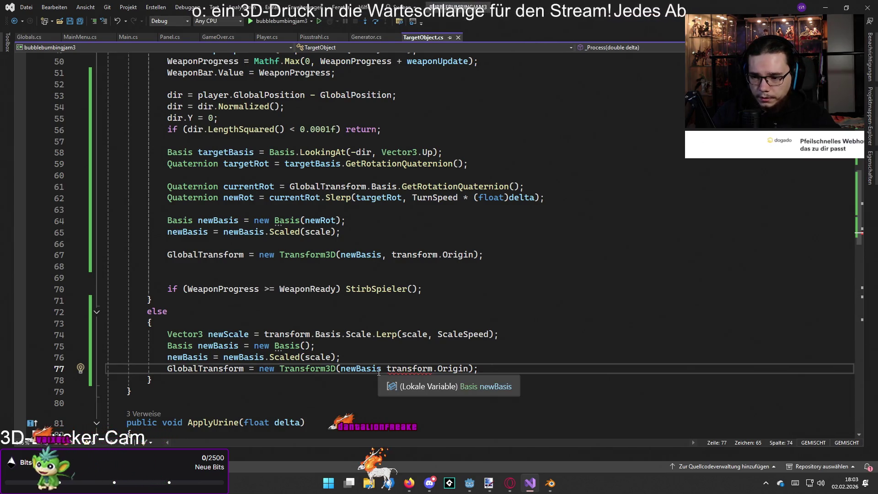
{"action": "type", "text": "."}
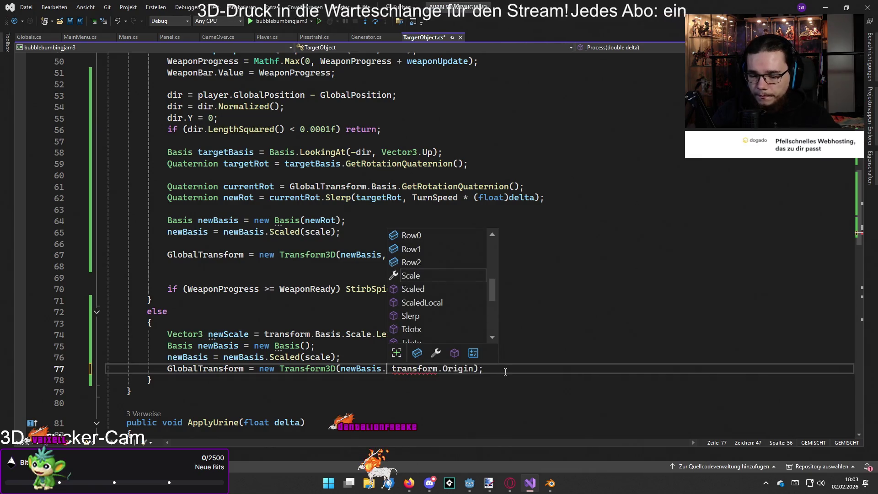
{"action": "key", "text": "BackSpace"}
{"action": "type", "text": ","}
{"action": "left_click", "coordinate": [578, 362]}
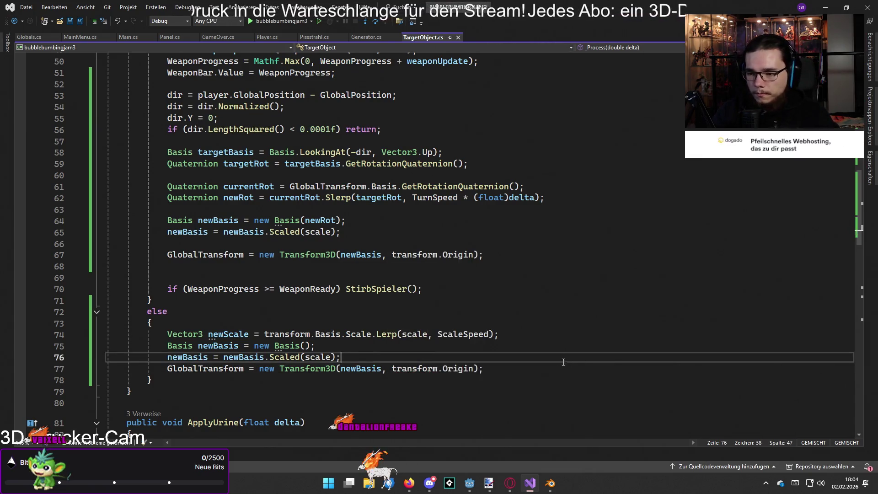
{"action": "scroll", "coordinate": [563, 362], "scroll_direction": "down", "scroll_amount": 1}
{"action": "key", "text": "alt+Tab"}
{"action": "key", "text": "alt+Tab"}
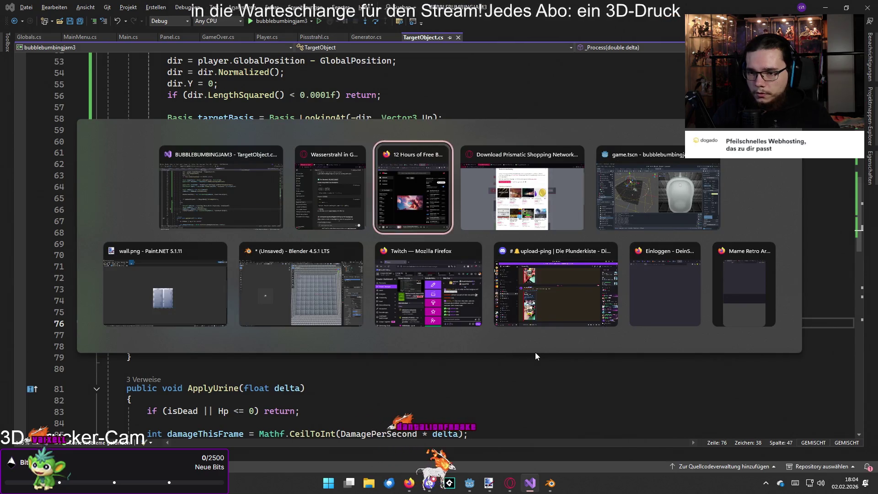
Build and start the game in Godot with F5, then return to TargetObject.cs
{"action": "key", "text": "alt+Tab"}
{"action": "key", "text": "alt+Tab"}
{"action": "key", "text": "alt+Tab"}
{"action": "key", "text": "alt+Tab"}
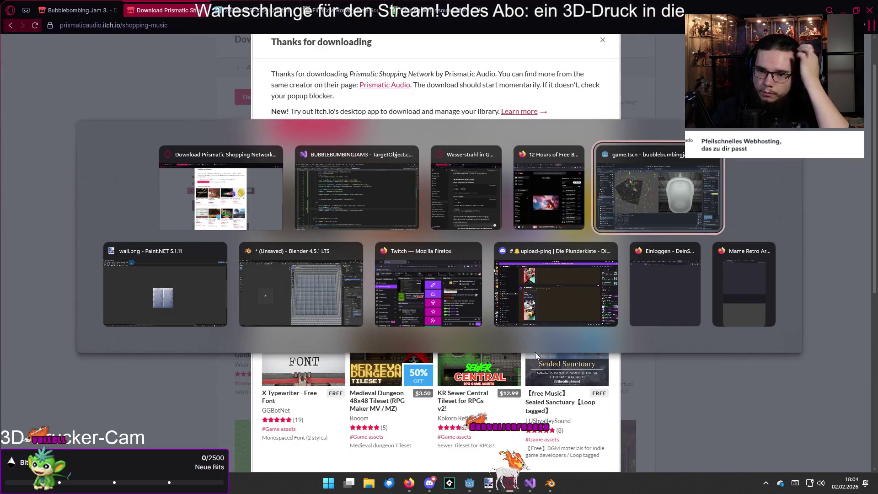
{"action": "key", "text": "F5"}
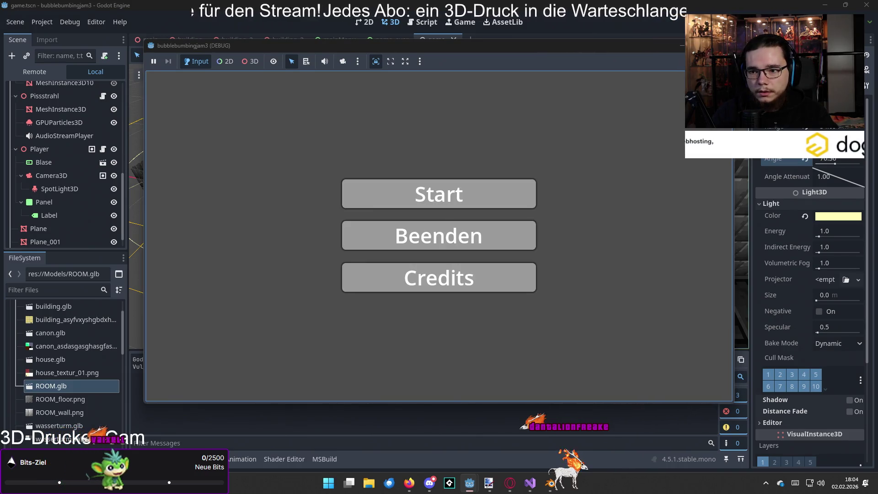
{"action": "left_click", "coordinate": [439, 194]}
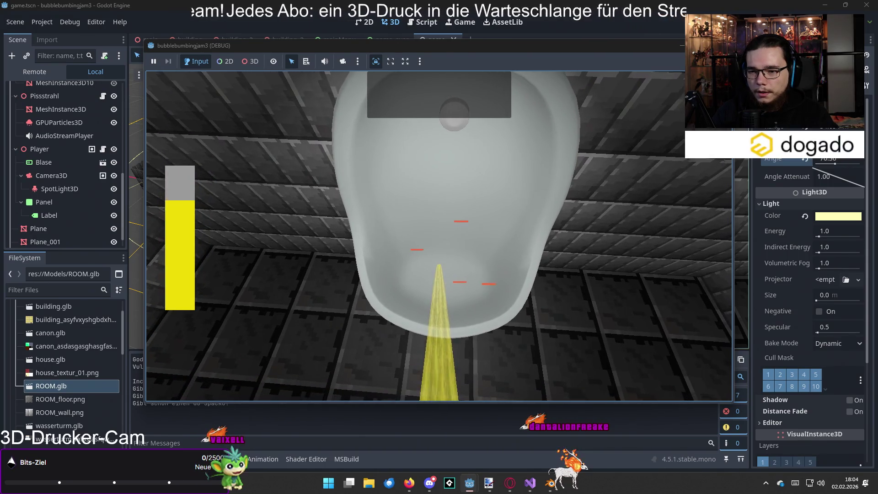
{"action": "key", "text": "alt+Tab"}
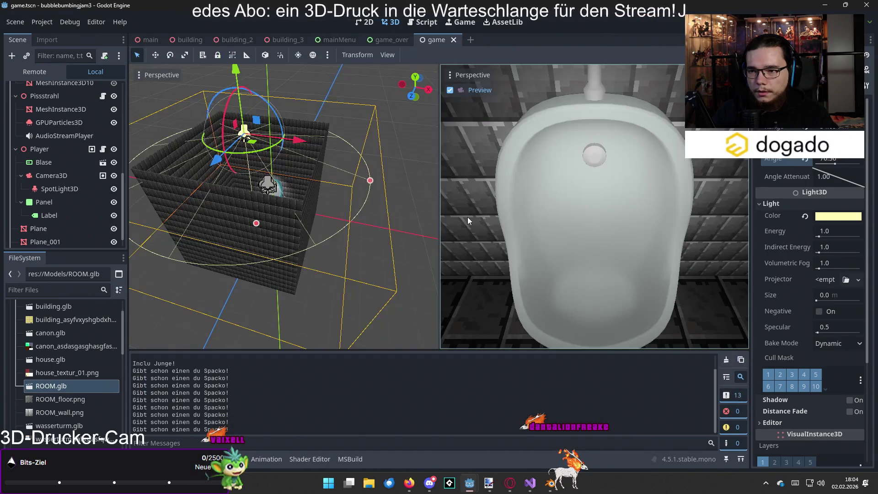
{"action": "key", "text": "alt+Tab"}
{"action": "key", "text": "Tab"}
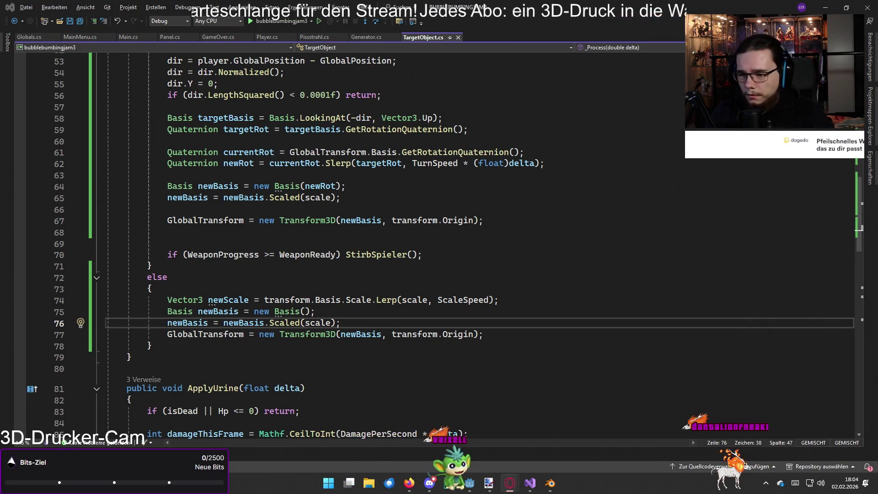
{"action": "scroll", "coordinate": [565, 271], "scroll_direction": "up", "scroll_amount": 1}
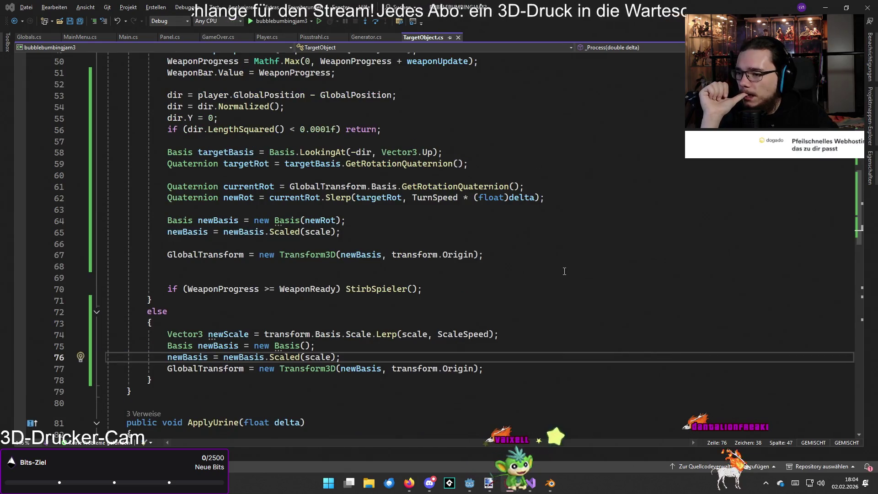
{"action": "scroll", "coordinate": [564, 271], "scroll_direction": "down", "scroll_amount": 1}
{"action": "scroll", "coordinate": [562, 271], "scroll_direction": "up", "scroll_amount": 1}
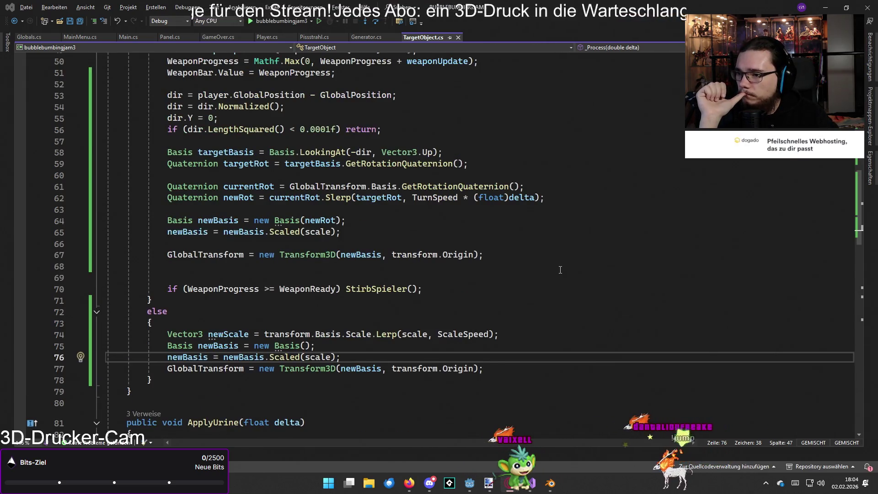
{"action": "scroll", "coordinate": [560, 270], "scroll_direction": "up", "scroll_amount": 1}
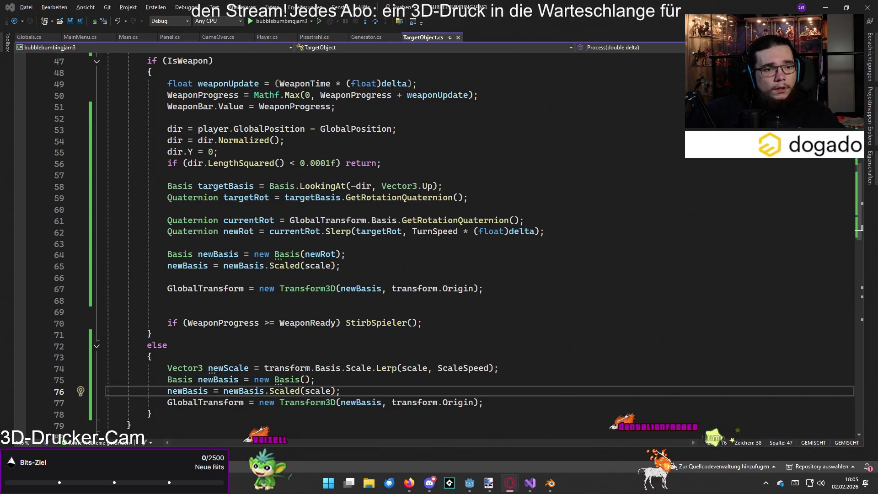
{"action": "scroll", "coordinate": [378, 266], "scroll_direction": "down", "scroll_amount": 1}
{"action": "scroll", "coordinate": [378, 266], "scroll_direction": "up", "scroll_amount": 1}
Place the caret at the end of line 64 in TargetObject.cs
{"action": "left_click", "coordinate": [364, 254]}
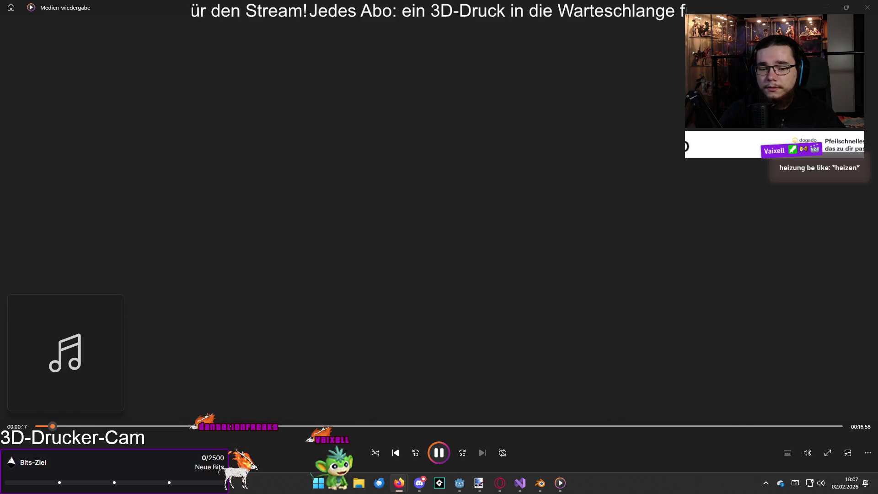
Minimize the media player so TargetObject.cs is back in view
{"action": "left_click", "coordinate": [826, 8]}
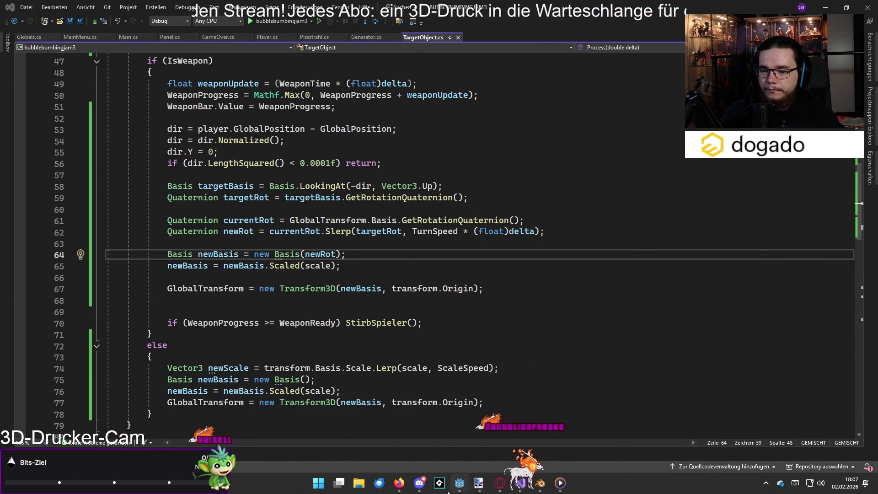
Skip the music track ahead to near its end, then close the media player
{"action": "key", "text": "alt+Tab"}
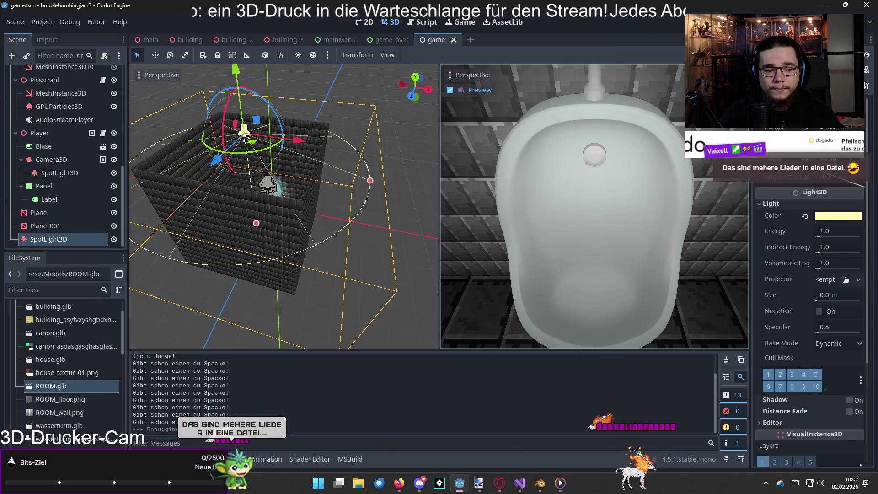
{"action": "key", "text": "alt+Tab"}
{"action": "left_click_drag", "start_coordinate": [203, 423], "coordinate": [137, 424]}
{"action": "mouse_move", "coordinate": [190, 426]}
{"action": "left_mouse_down"}
{"action": "mouse_move", "coordinate": [836, 428]}
{"action": "mouse_move", "coordinate": [813, 426]}
{"action": "left_mouse_up"}
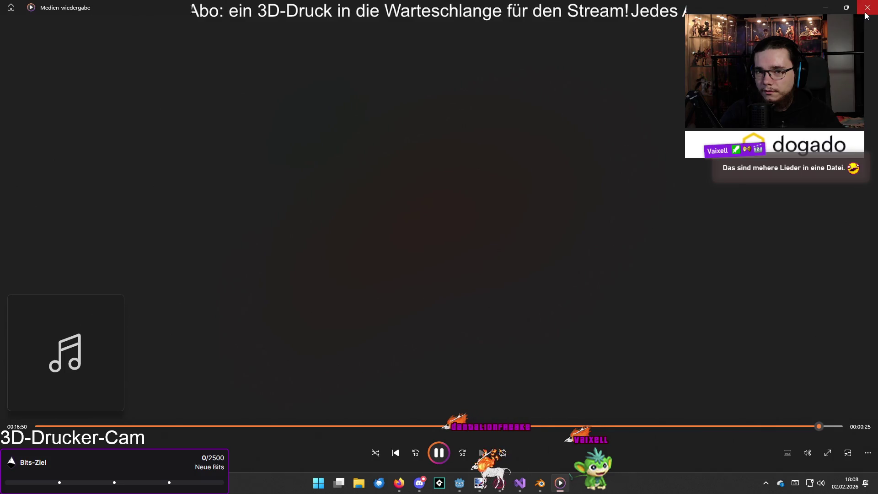
{"action": "key", "text": "alt+F4"}
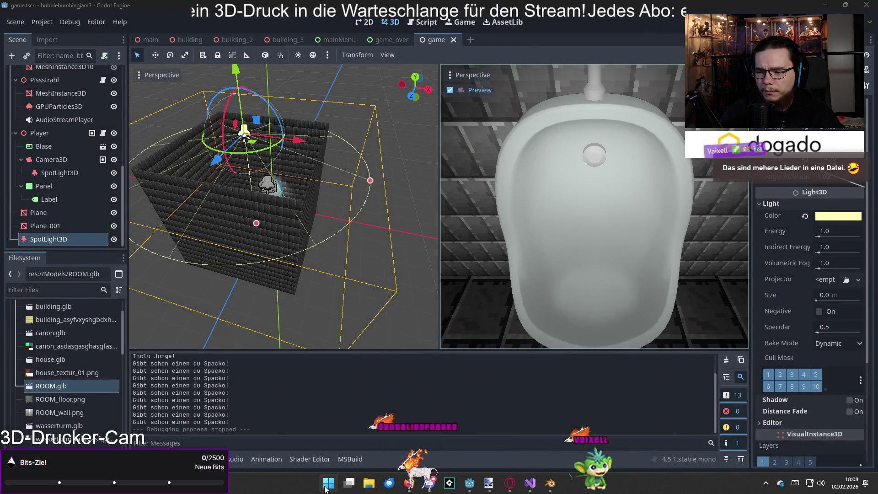
Launch Audacity, skip the update, open Prismatic Shopping Network.wav and maximize the window
{"action": "left_click", "coordinate": [327, 485]}
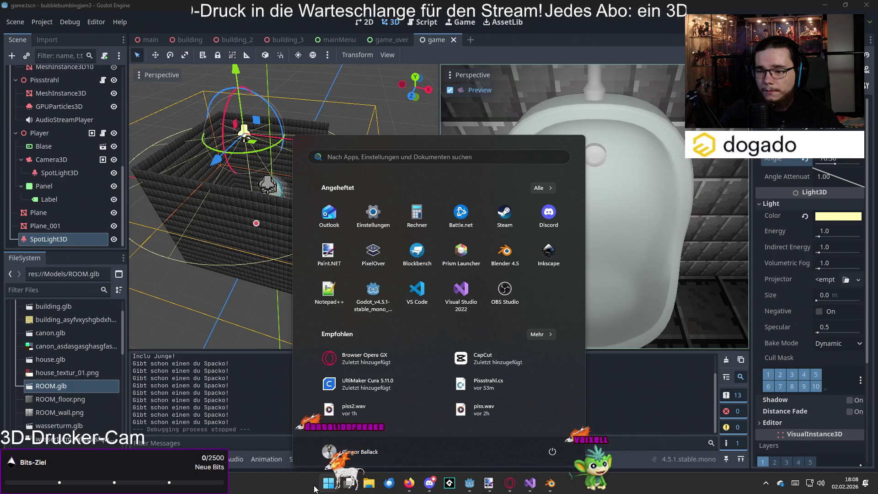
{"action": "key", "text": "Escape"}
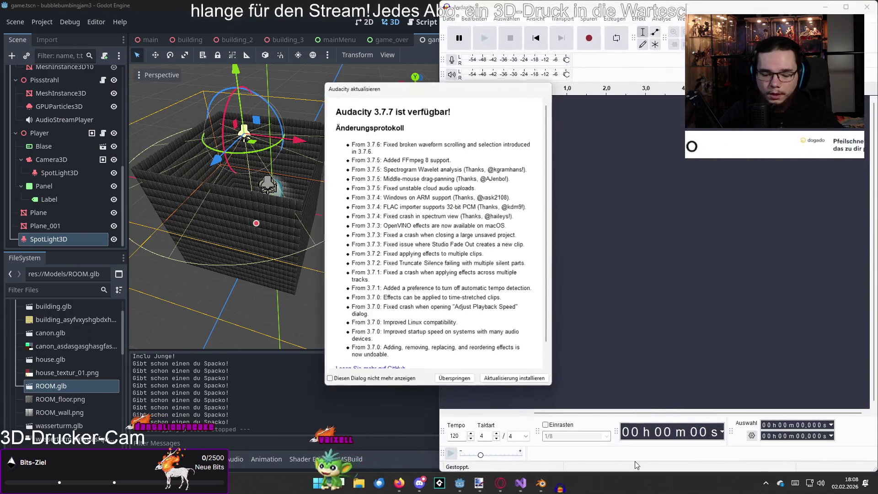
{"action": "left_click", "coordinate": [457, 382]}
{"action": "left_click", "coordinate": [448, 19]}
{"action": "left_click", "coordinate": [462, 38]}
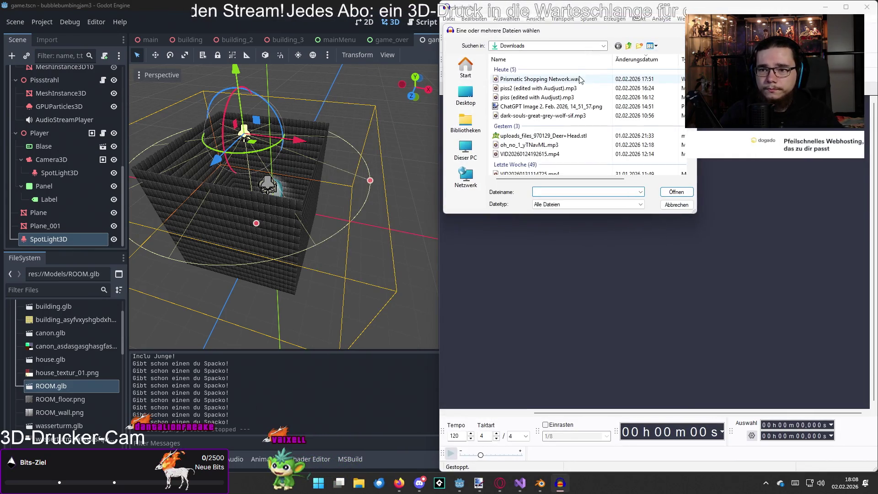
{"action": "double_click", "coordinate": [526, 80]}
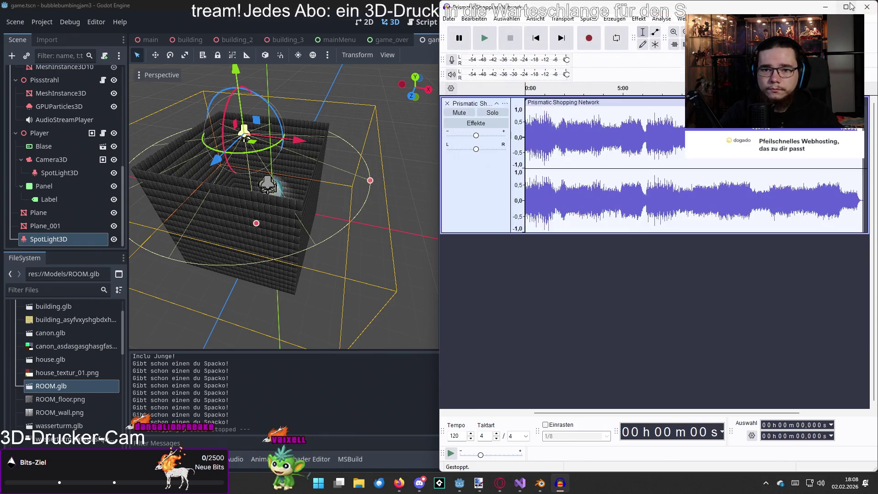
{"action": "left_click", "coordinate": [846, 7]}
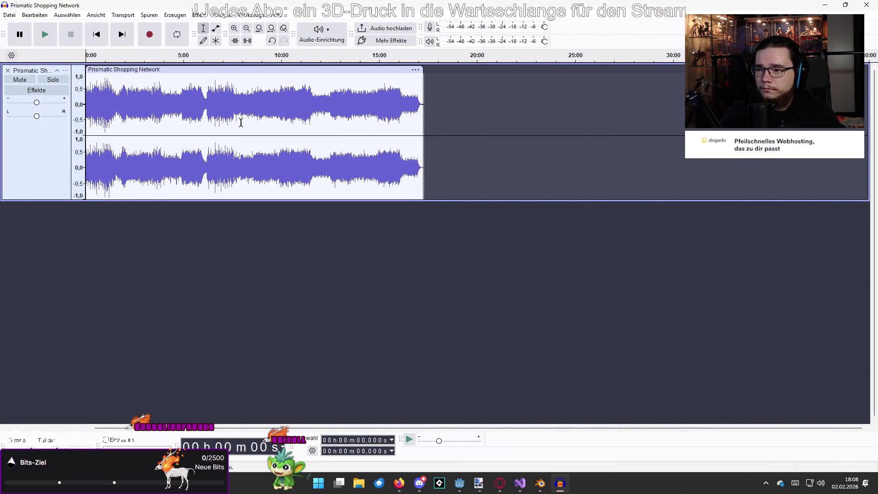
Play the track's ending from about 16:54 to hear where it fades out
{"action": "scroll", "coordinate": [403, 91], "scroll_direction": "up", "scroll_amount": 7}
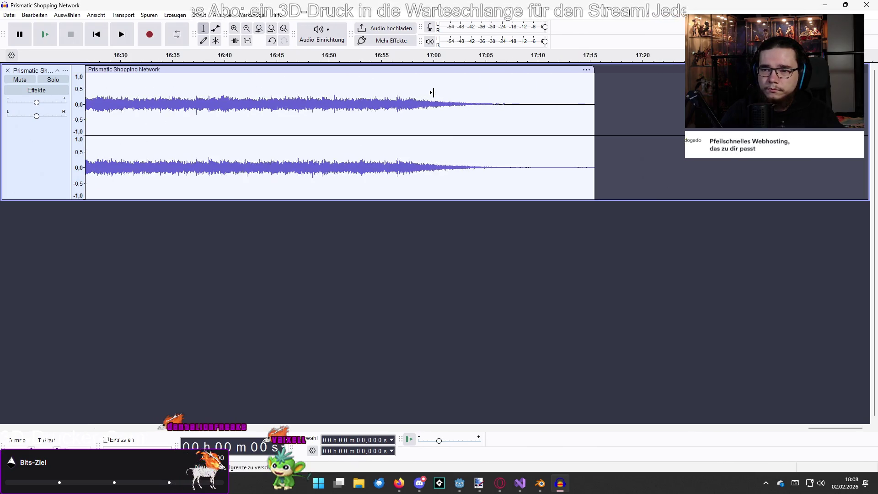
{"action": "left_click_drag", "start_coordinate": [509, 82], "coordinate": [630, 90]}
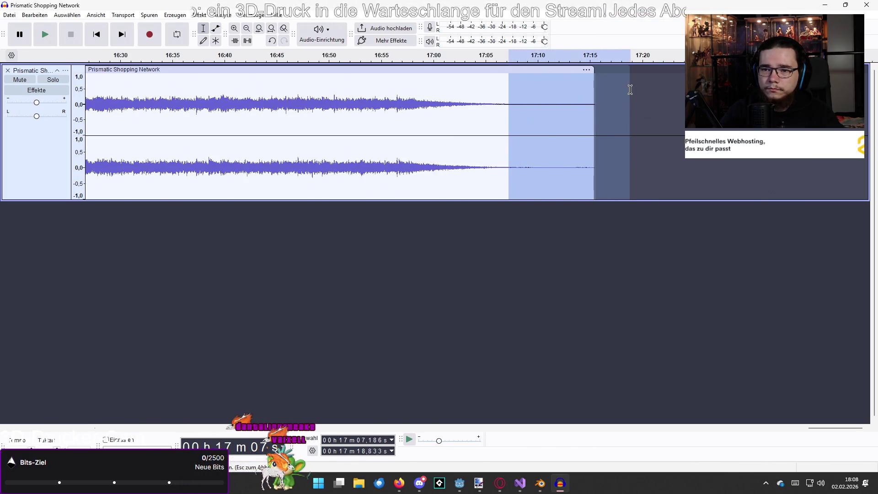
{"action": "left_click", "coordinate": [375, 92]}
{"action": "key", "text": "space"}
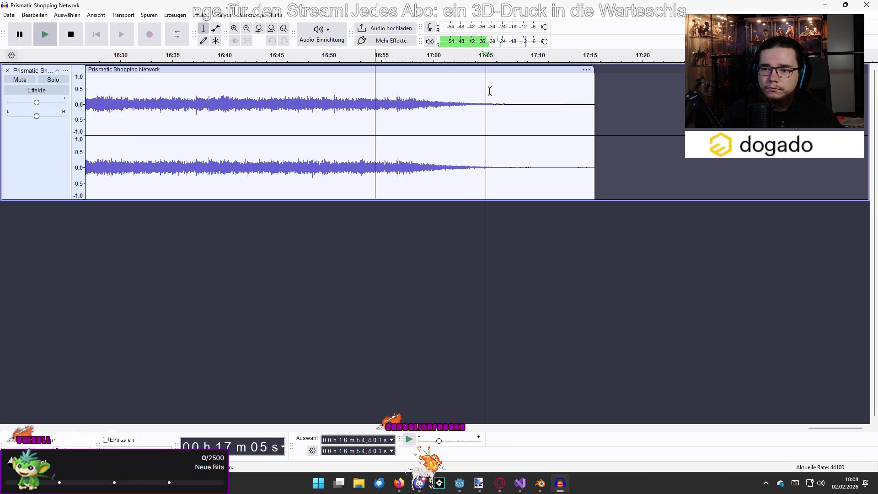
{"action": "key", "text": "space"}
Split the clip at 17:06.6 and delete the faded trailing piece
{"action": "left_click", "coordinate": [503, 91]}
{"action": "right_click", "coordinate": [502, 91]}
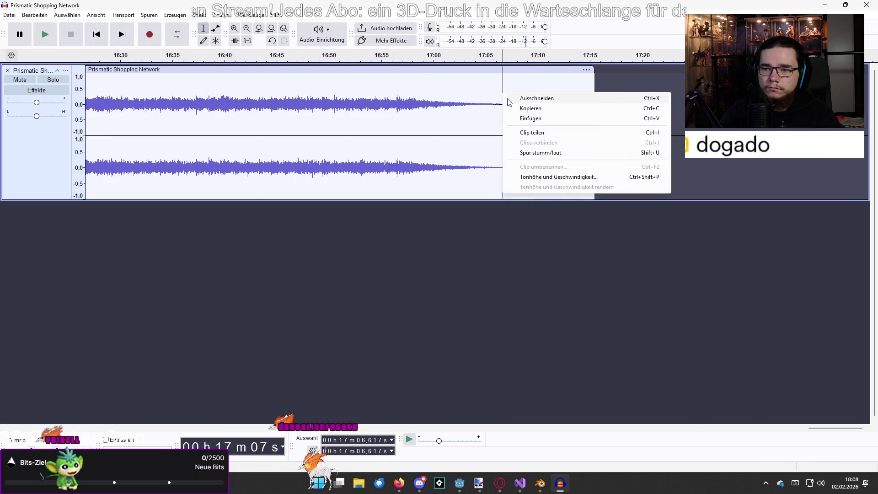
{"action": "left_click", "coordinate": [535, 132]}
{"action": "left_click", "coordinate": [543, 91]}
{"action": "left_click", "coordinate": [545, 70]}
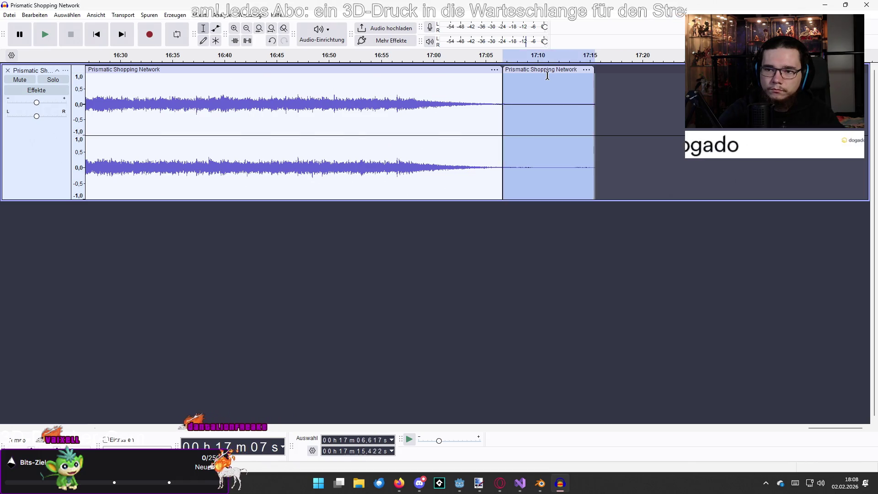
{"action": "key", "text": "Delete"}
{"action": "scroll", "coordinate": [310, 106], "scroll_direction": "down", "scroll_amount": 1, "text": "ctrl"}
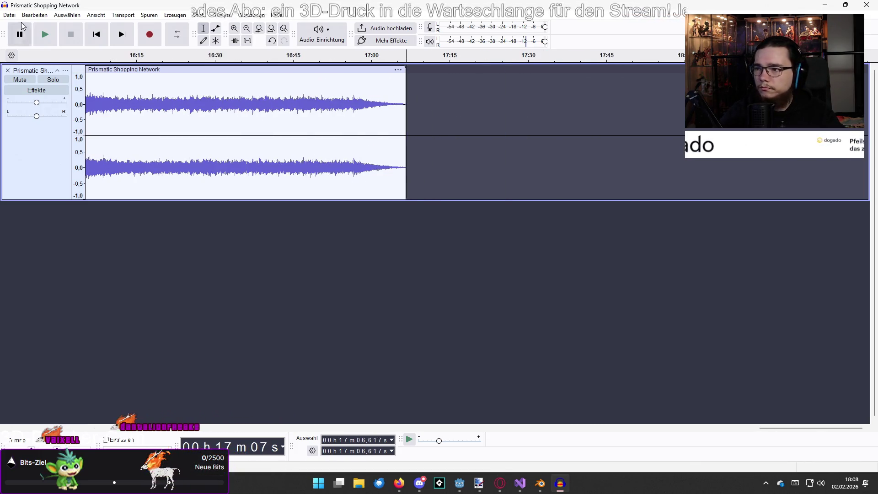
Export the trimmed track as Prismatic Shopping Network.wav and close Audacity without saving
{"action": "left_click", "coordinate": [17, 15]}
{"action": "left_click", "coordinate": [17, 15]}
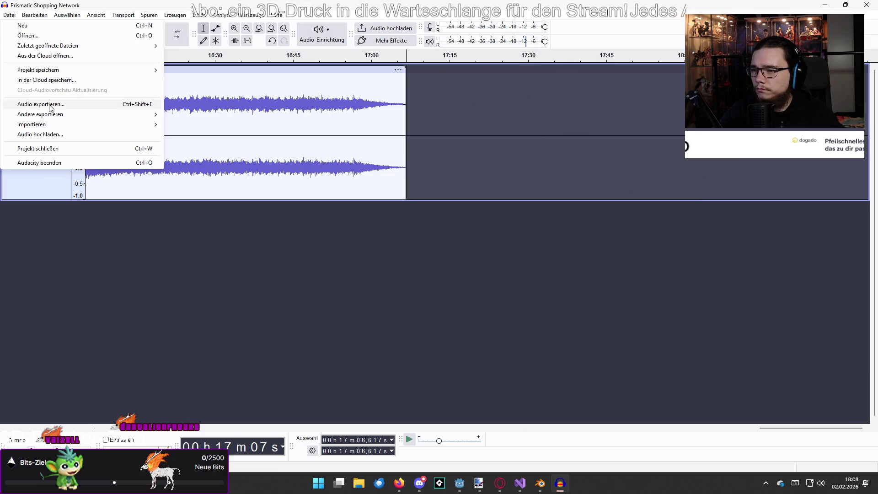
{"action": "left_click", "coordinate": [51, 108]}
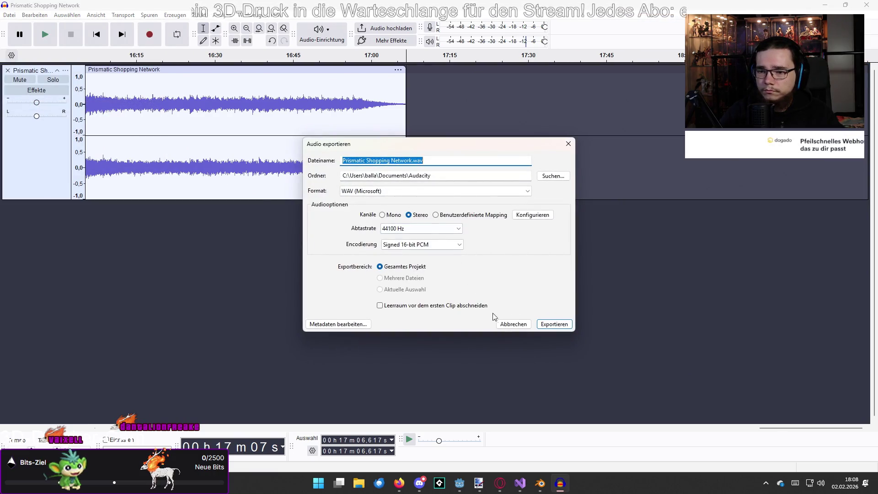
{"action": "left_click", "coordinate": [555, 324]}
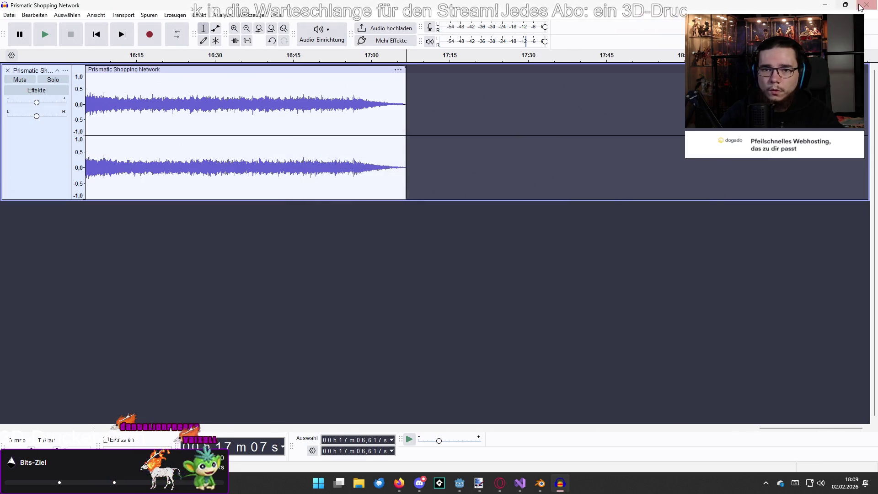
{"action": "key", "text": "ctrl+w"}
{"action": "left_click", "coordinate": [462, 237]}
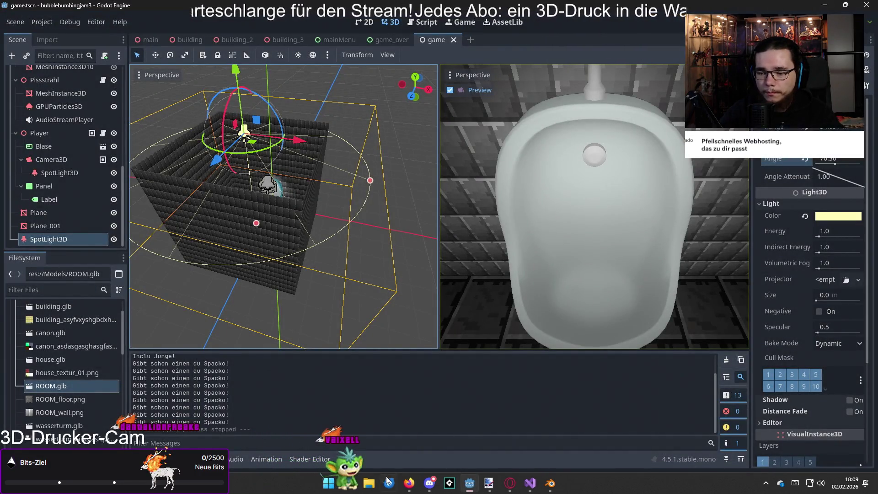
Inspect the 0:00:03:815 and 0:00:04:315 basis invert errors, including basis.cpp:47
{"action": "left_click", "coordinate": [202, 459]}
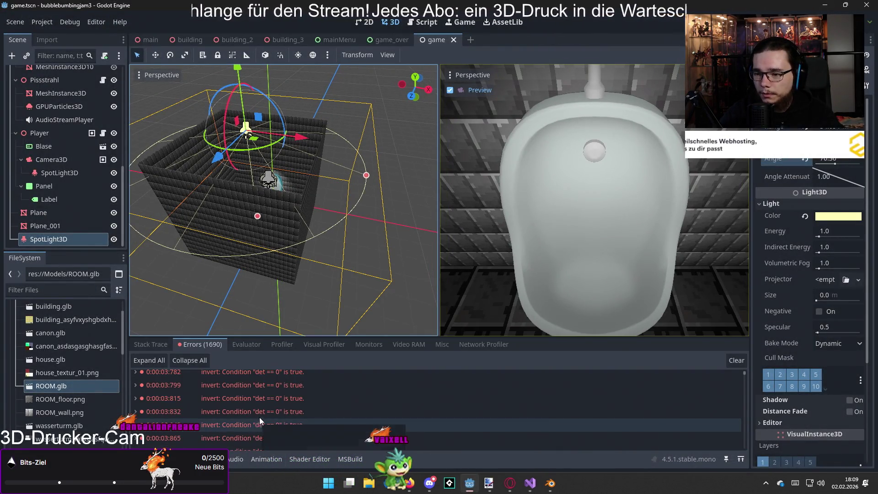
{"action": "left_click", "coordinate": [268, 400]}
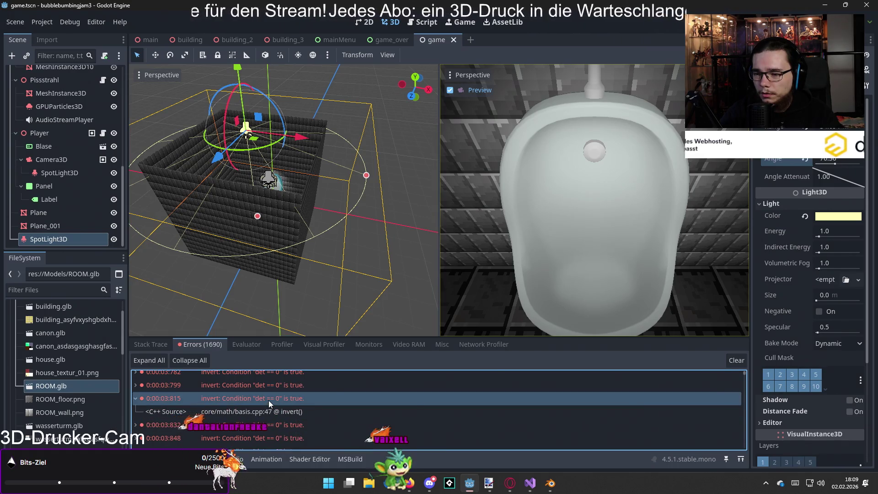
{"action": "double_click", "coordinate": [268, 400]}
{"action": "left_click", "coordinate": [264, 413]}
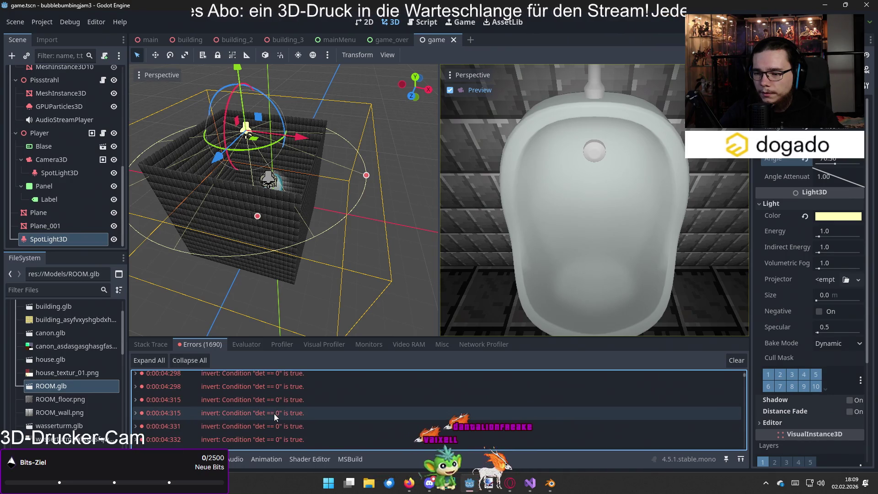
{"action": "left_click", "coordinate": [274, 414]}
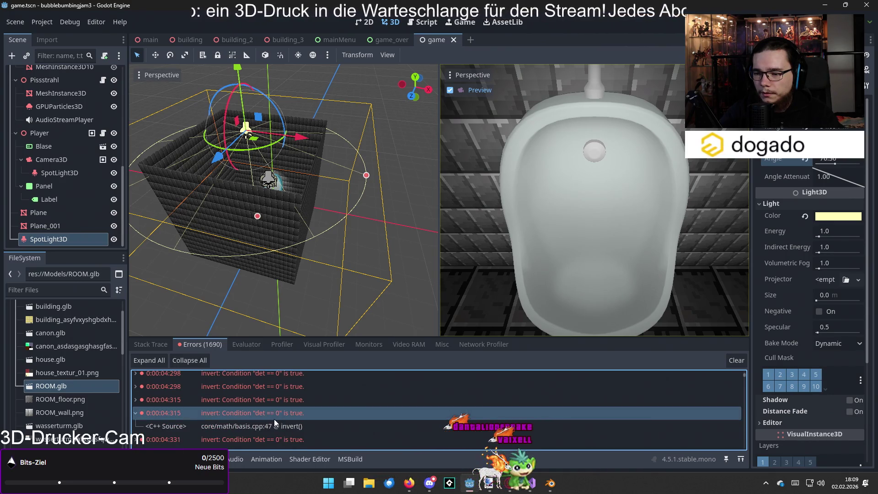
{"action": "left_click", "coordinate": [273, 419]}
{"action": "right_click", "coordinate": [273, 421]}
{"action": "left_click", "coordinate": [265, 425]}
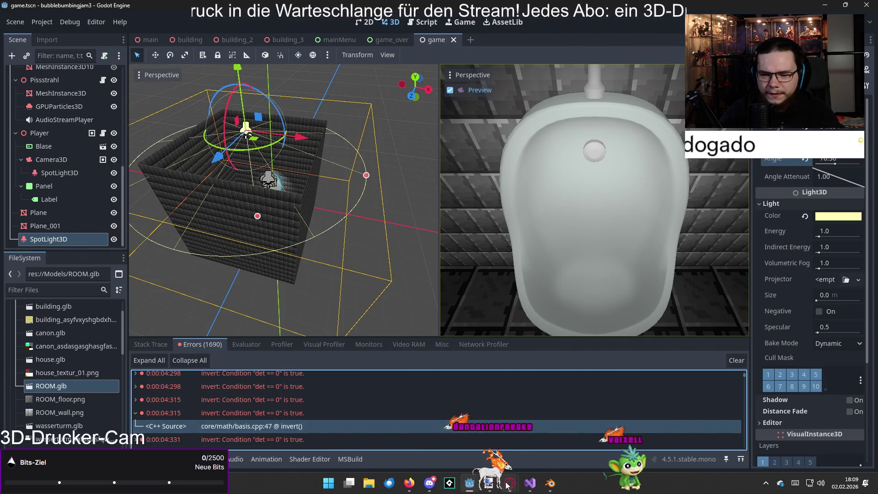
Select the Player node, then view the Pissstrahl node's properties in the Inspector
{"action": "mouse_move", "coordinate": [531, 484]}
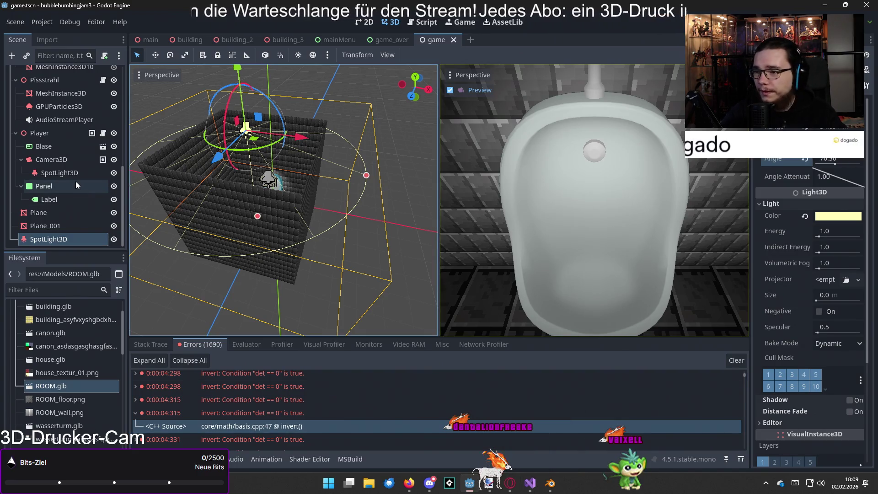
{"action": "scroll", "coordinate": [70, 182], "scroll_direction": "up", "scroll_amount": 1}
{"action": "left_click", "coordinate": [62, 155]}
{"action": "scroll", "coordinate": [62, 157], "scroll_direction": "up", "scroll_amount": 2}
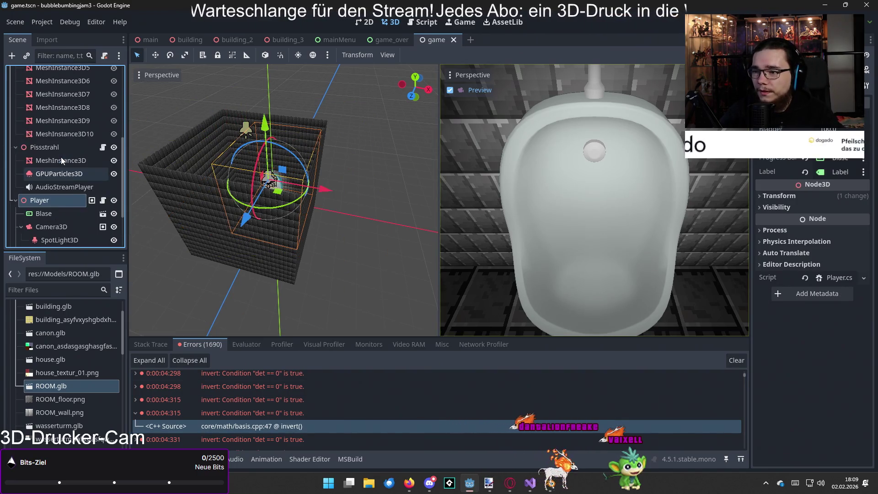
{"action": "left_click", "coordinate": [64, 146]}
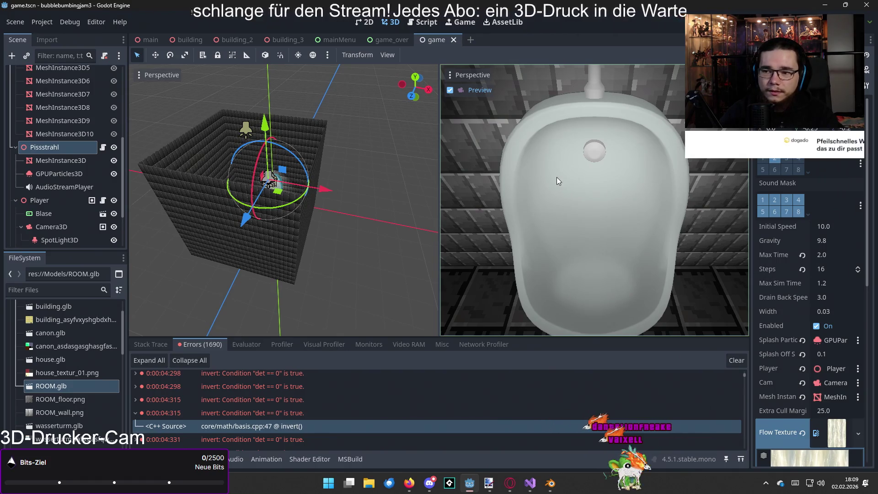
{"action": "left_click", "coordinate": [189, 40]}
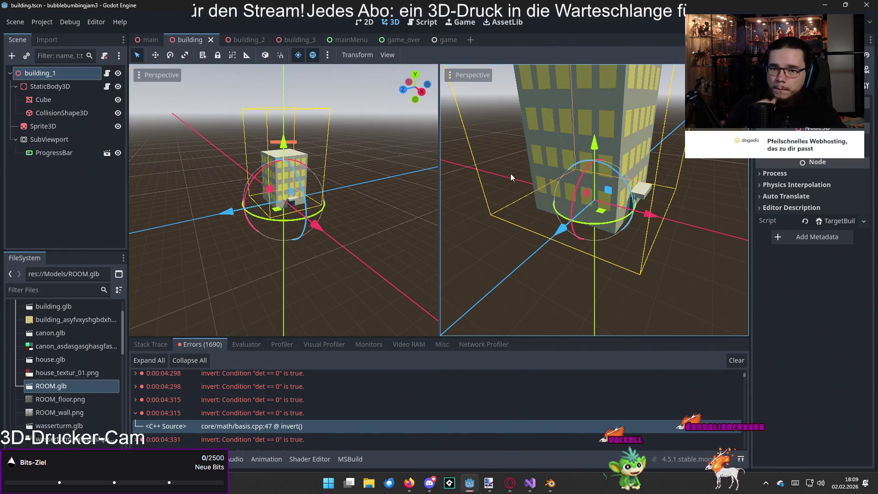
Check the building StaticBody3D's Scale Speed 1.0 and Turn Speed 6.0, then return to Visual Studio
{"action": "scroll", "coordinate": [570, 179], "scroll_direction": "up", "scroll_amount": 3}
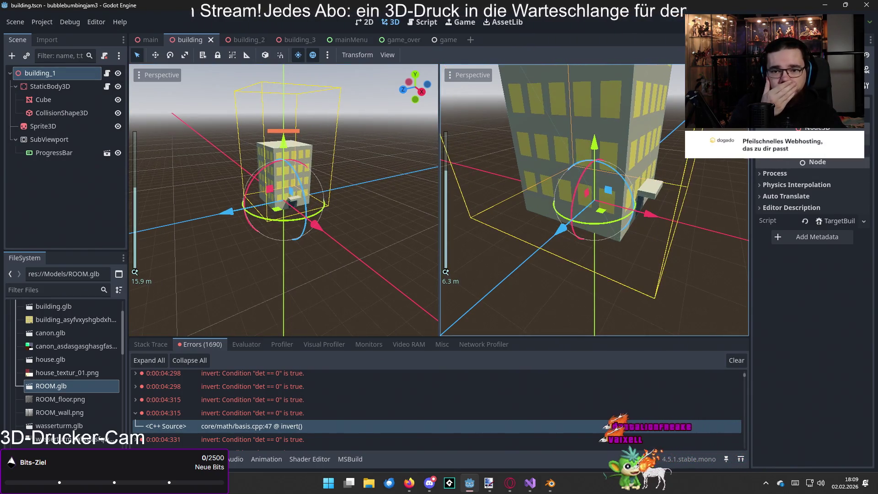
{"action": "scroll", "coordinate": [570, 192], "scroll_direction": "up", "scroll_amount": 2}
{"action": "scroll", "coordinate": [283, 197], "scroll_direction": "down", "scroll_amount": 3}
{"action": "left_click", "coordinate": [64, 90]}
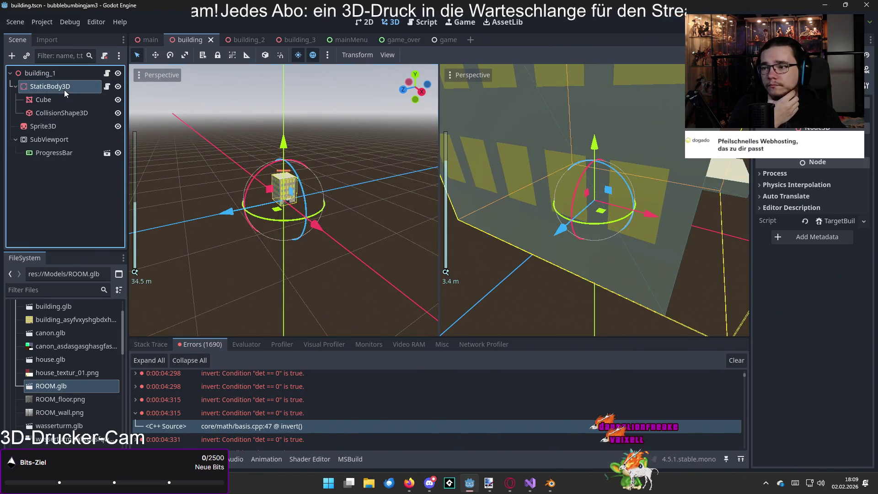
{"action": "left_click", "coordinate": [68, 85]}
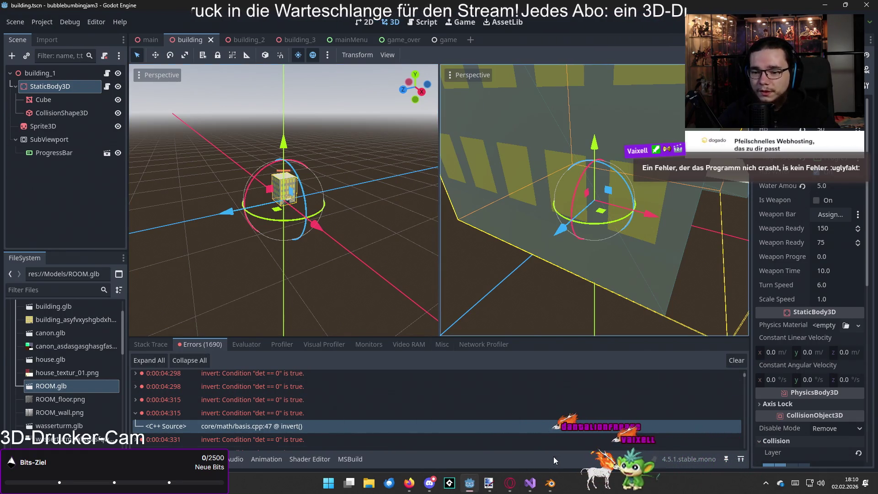
{"action": "left_click", "coordinate": [530, 483]}
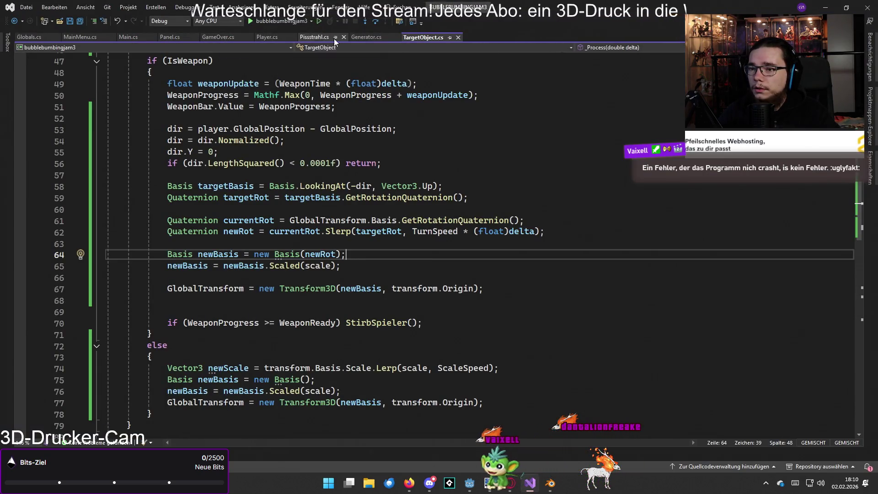
Replace new Vector3(0.3f, 0.3f, 0.3f) on Generator.cs line 80 with Vector3.Zero and save
{"action": "left_click", "coordinate": [368, 37]}
{"action": "scroll", "coordinate": [290, 247], "scroll_direction": "down", "scroll_amount": 7}
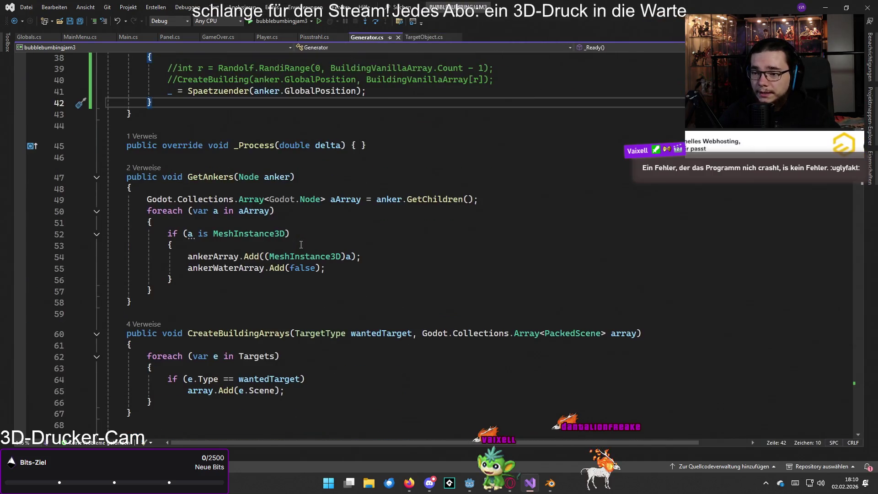
{"action": "scroll", "coordinate": [301, 243], "scroll_direction": "down", "scroll_amount": 5}
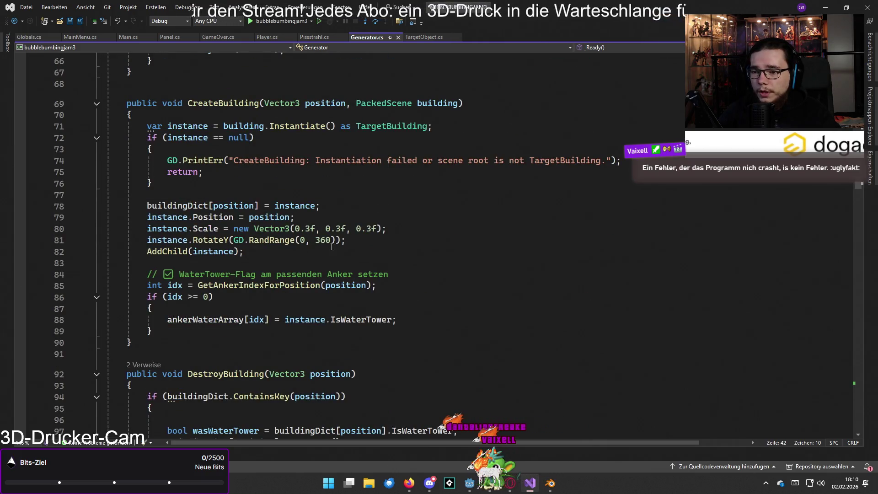
{"action": "mouse_move", "coordinate": [382, 229]}
{"action": "left_mouse_down"}
{"action": "mouse_move", "coordinate": [256, 229]}
{"action": "mouse_move", "coordinate": [292, 229]}
{"action": "left_mouse_up"}
{"action": "type", "text": ".Ze"}
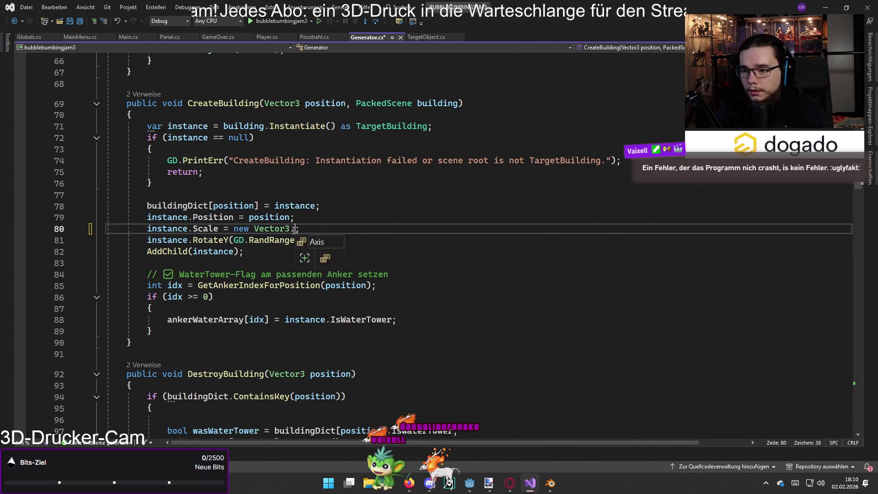
{"action": "type", "text": "ro()"}
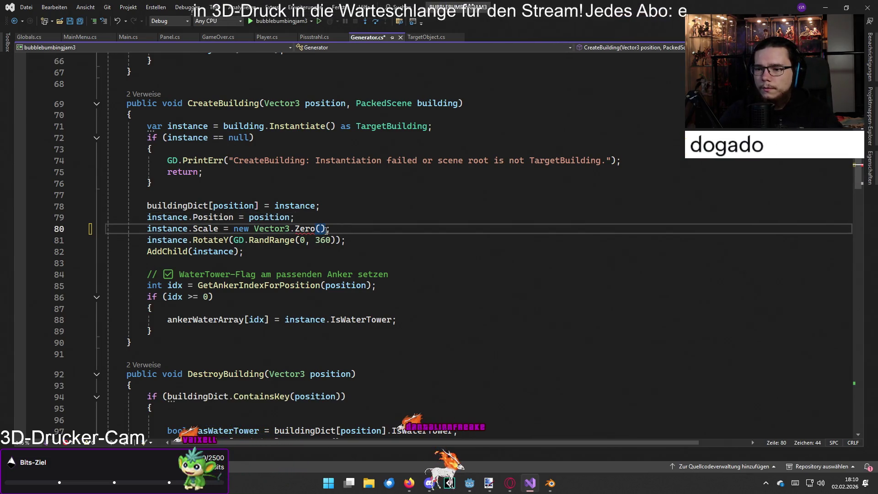
{"action": "key", "text": "Left"}
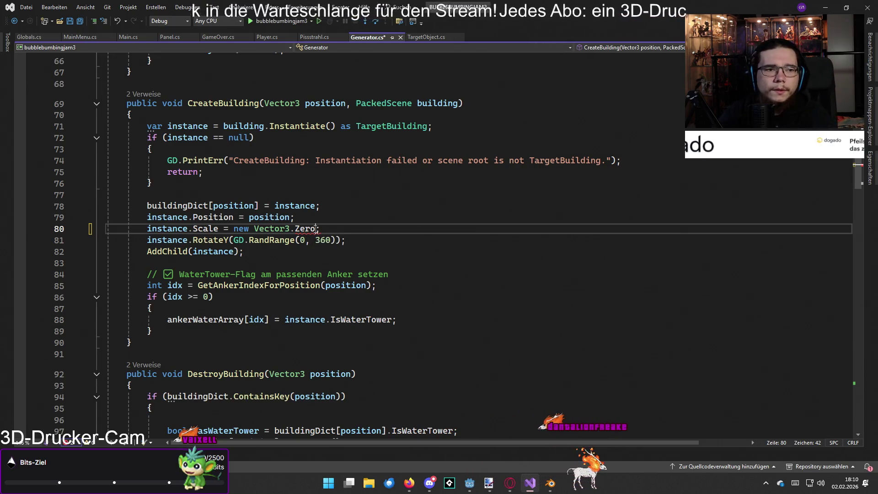
{"action": "key", "text": "BackSpace"}
{"action": "key", "text": "BackSpace"}
{"action": "key", "text": "BackSpace"}
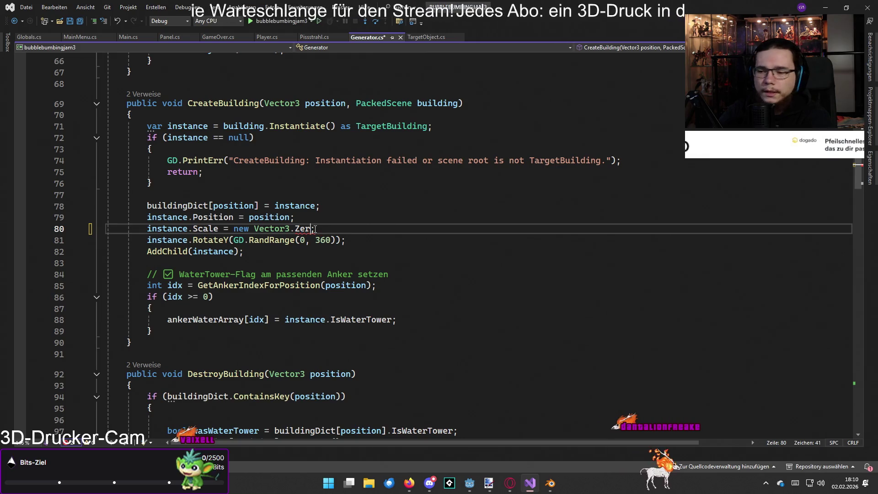
{"action": "type", "text": "Vector3."}
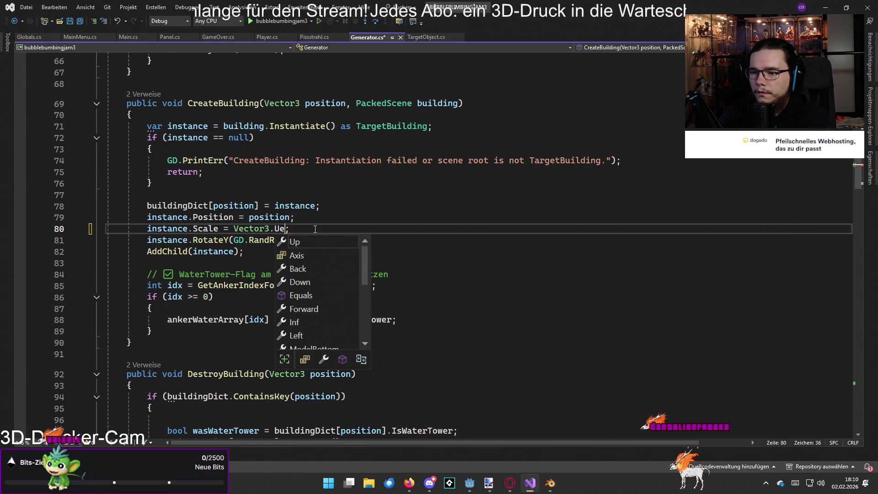
{"action": "type", "text": "Zero"}
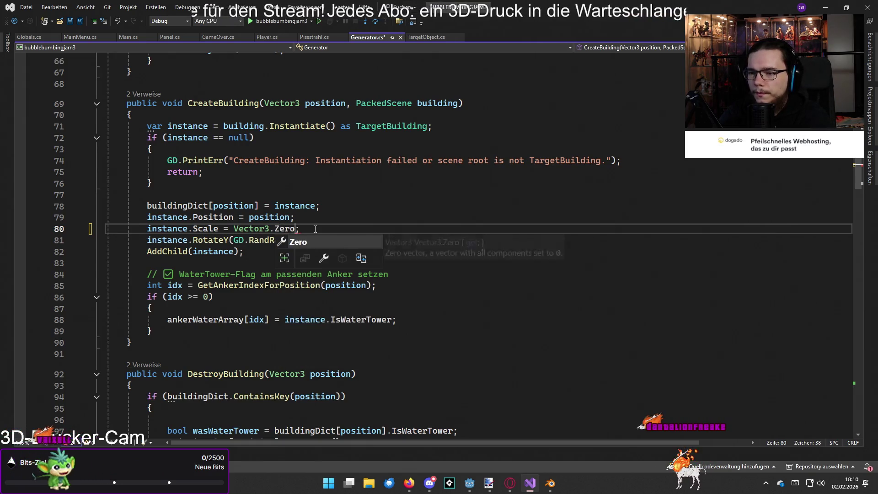
{"action": "key", "text": "Tab"}
{"action": "left_click", "coordinate": [383, 224]}
{"action": "key", "text": "ctrl+s"}
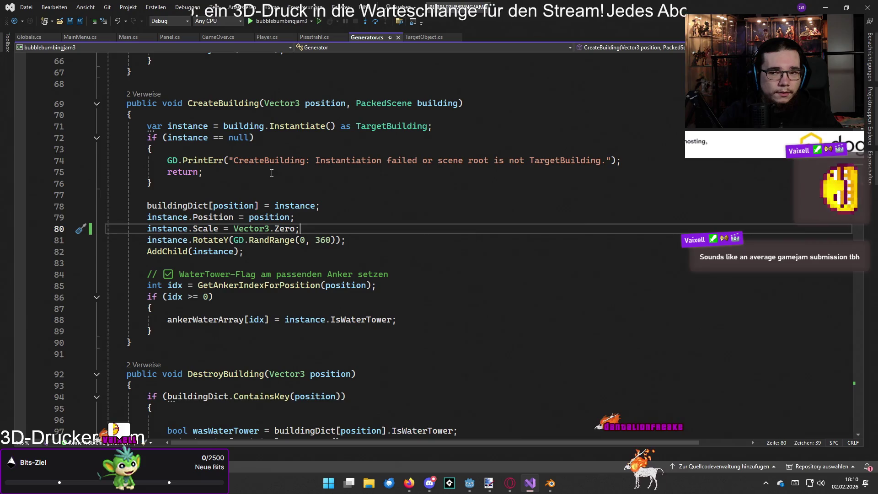
Glance at TargetObject.cs, then open a blank line below CreateBuilding for a new method
{"action": "left_click", "coordinate": [416, 37]}
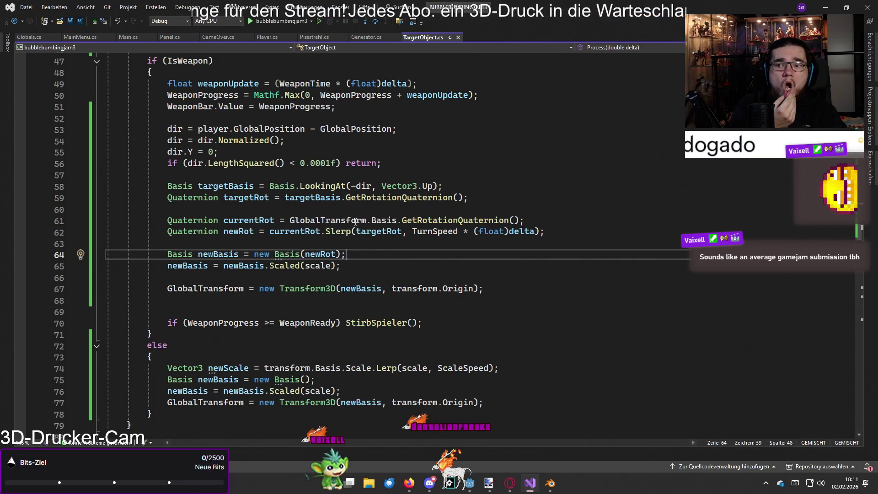
{"action": "left_click", "coordinate": [365, 37]}
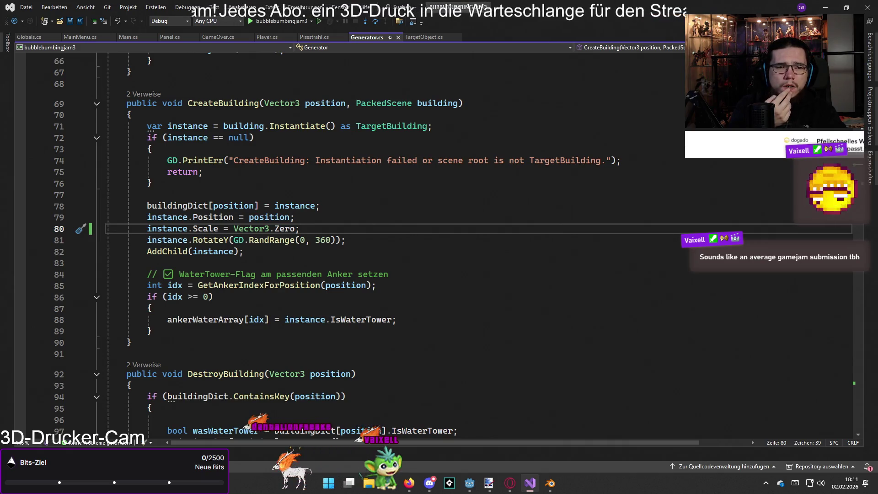
{"action": "left_click", "coordinate": [205, 345]}
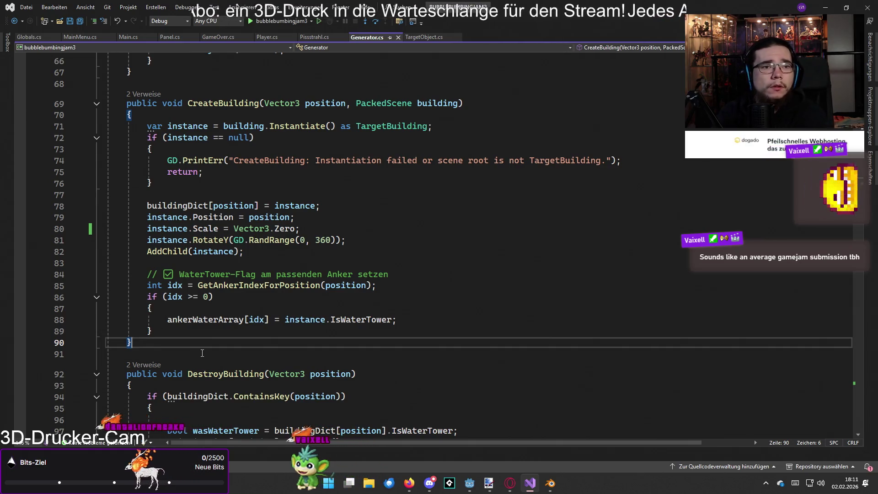
{"action": "key", "text": "Return"}
{"action": "key", "text": "Return"}
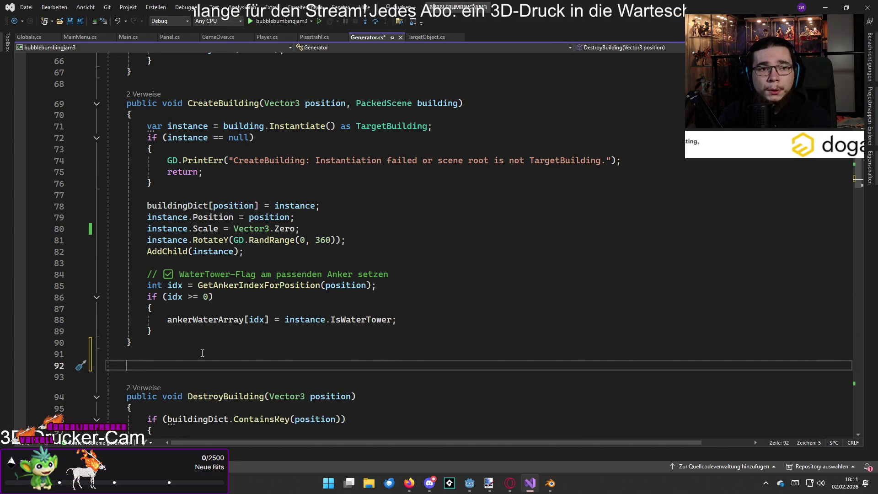
Add a private AnimateSpawn(Node3D obj) method creating a tween with GetTree().CreateTween()
{"action": "type", "text": "private"}
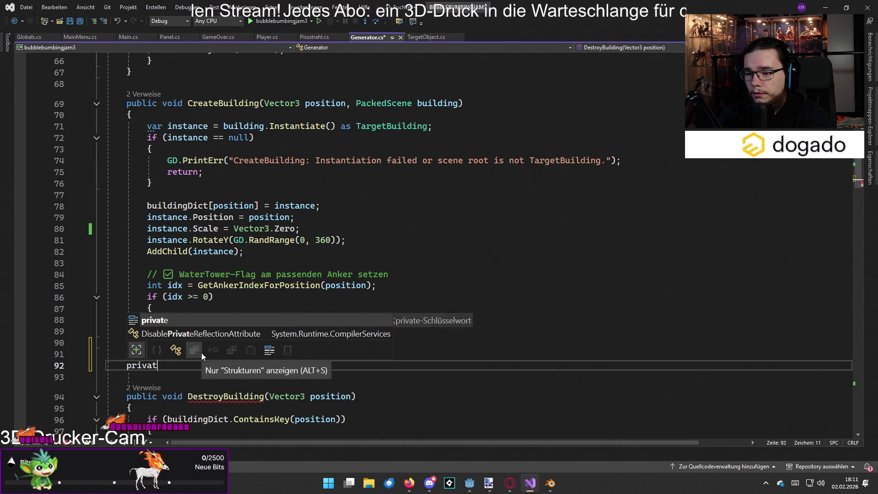
{"action": "type", "text": " void AnimateSpawn"}
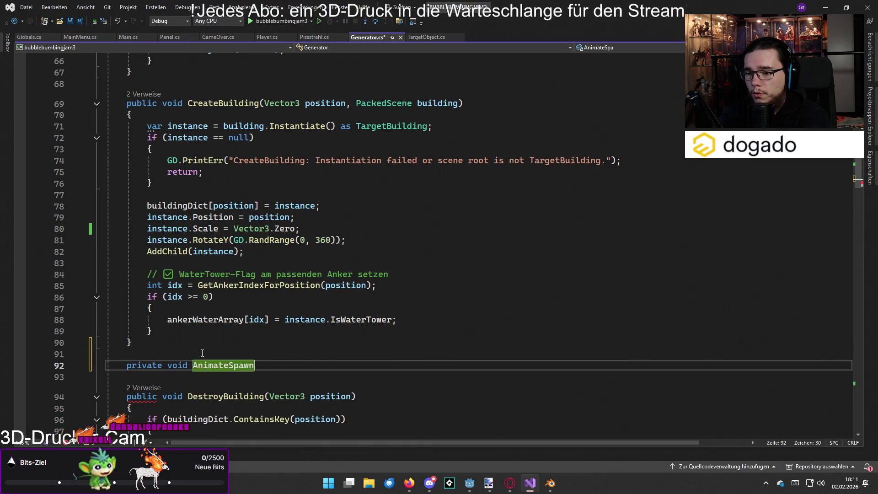
{"action": "type", "text": "Node3D,"}
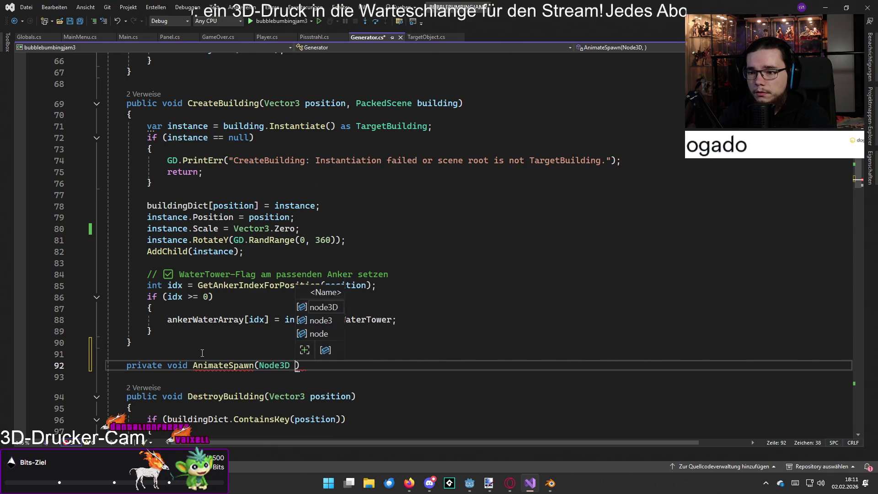
{"action": "type", "text": "j)"}
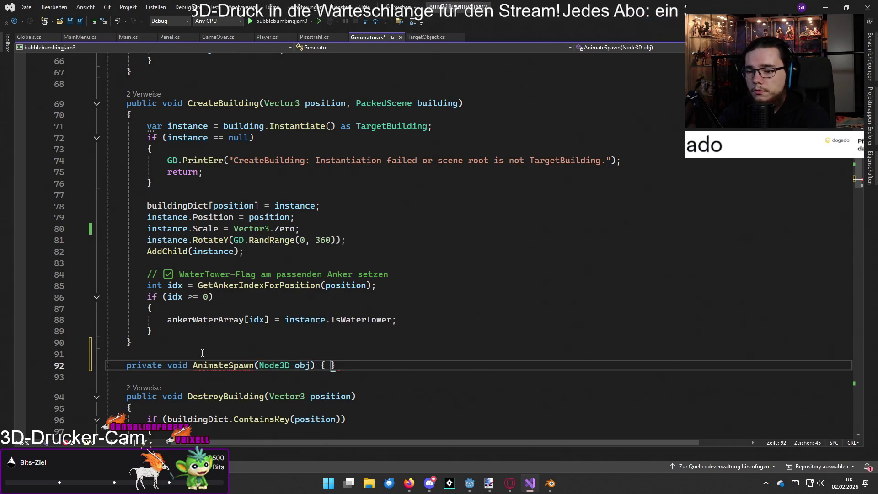
{"action": "key", "text": "Return"}
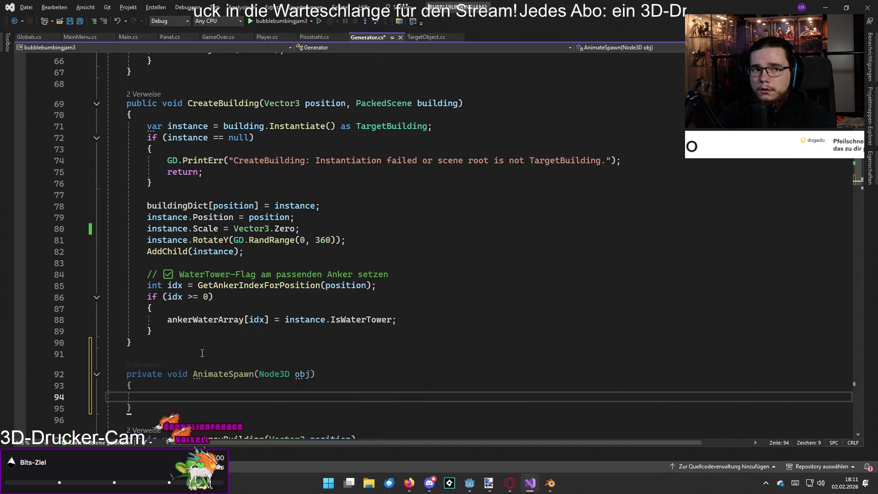
{"action": "type", "text": "var tween = "}
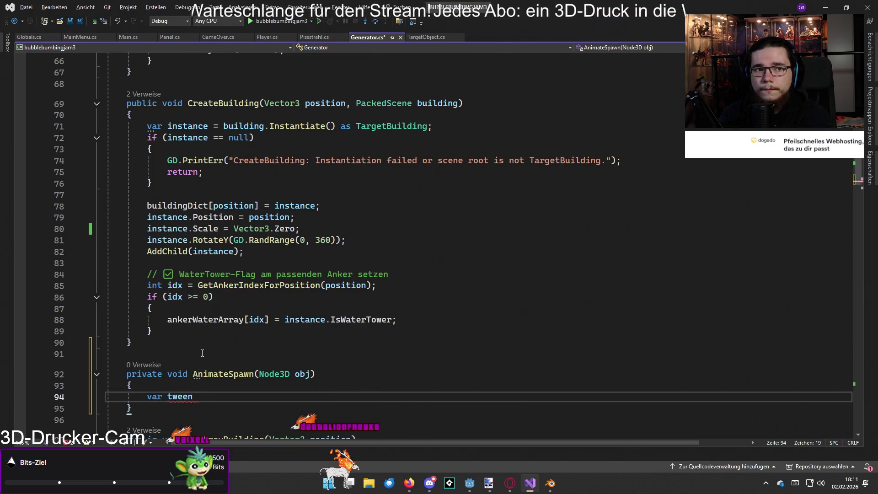
{"action": "type", "text": "GetTree"}
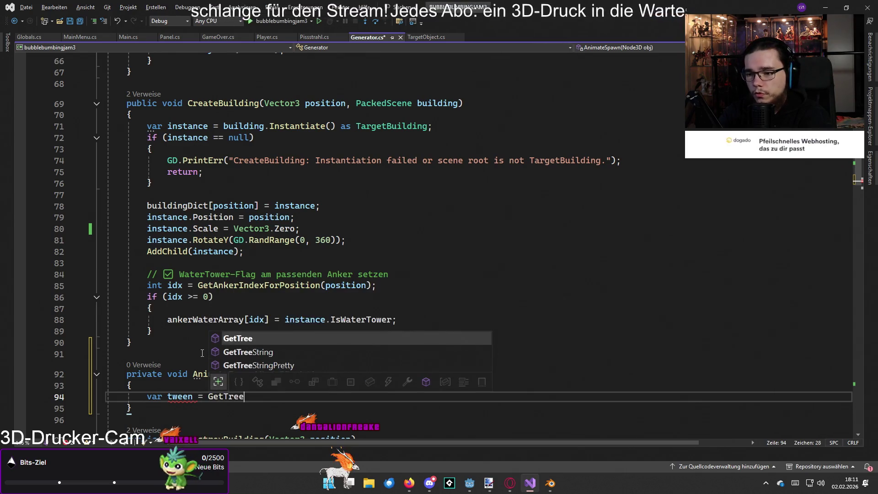
{"action": "type", "text": "().Create"}
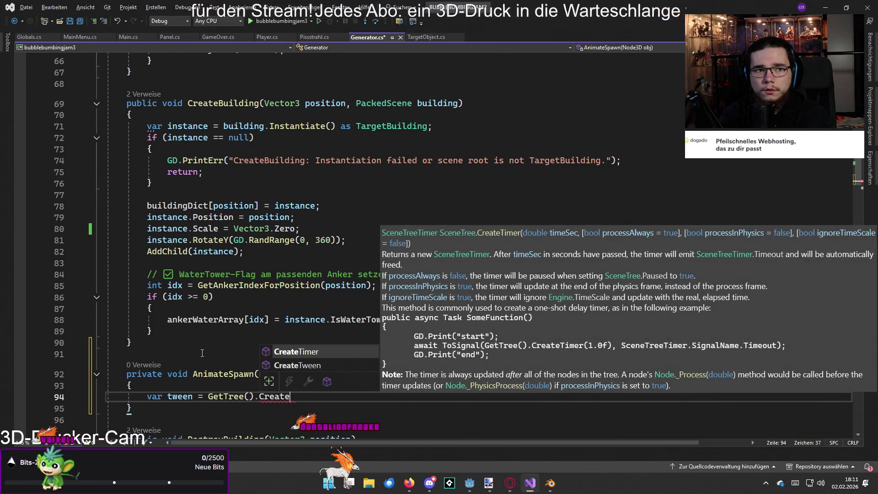
{"action": "key", "text": "Down"}
{"action": "key", "text": "Tab"}
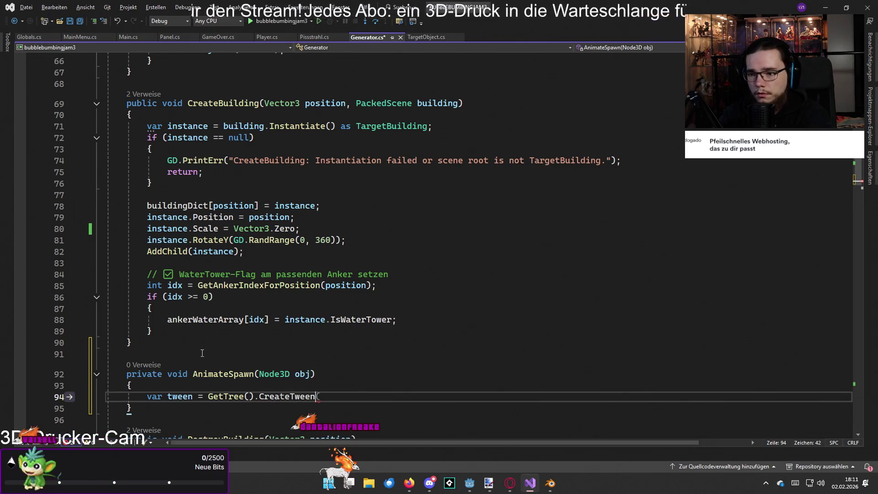
{"action": "type", "text": "("}
{"action": "key", "text": "BackSpace"}
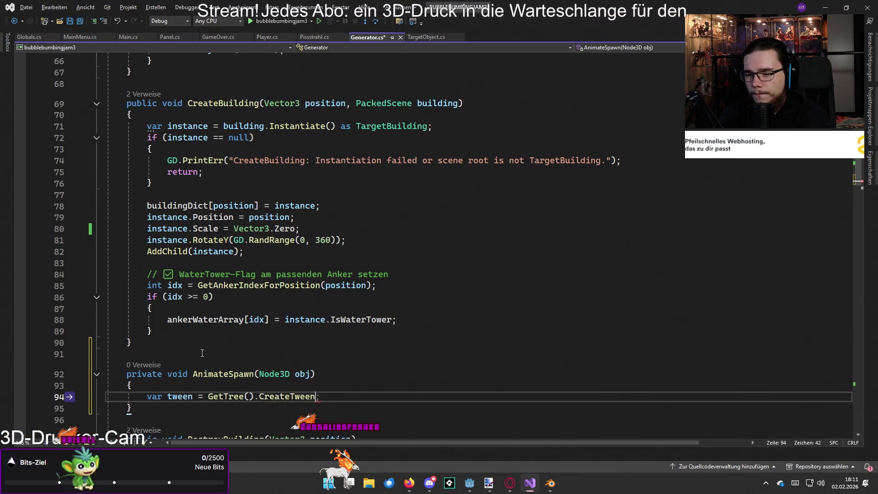
{"action": "type", "text": "("}
{"action": "key", "text": "Return"}
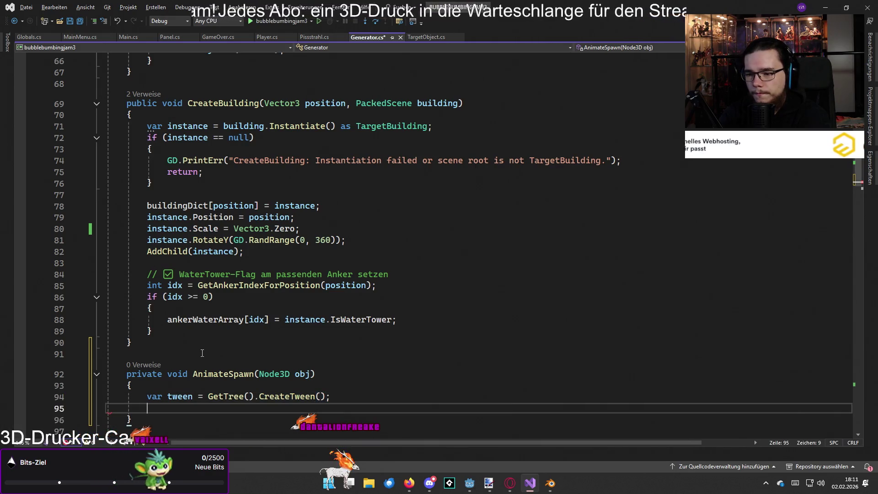
Add tween.SetEase(Tween.EaseType.Out); to AnimateSpawn
{"action": "type", "text": "tween.Set"}
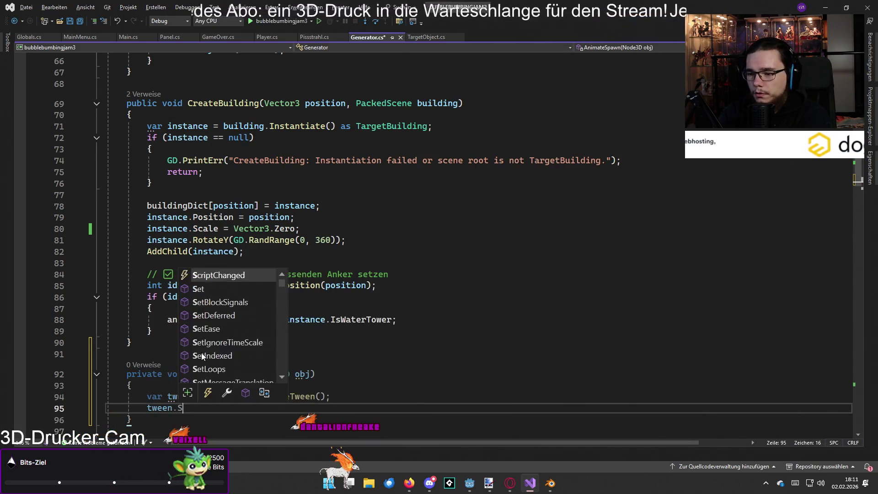
{"action": "type", "text": "E"}
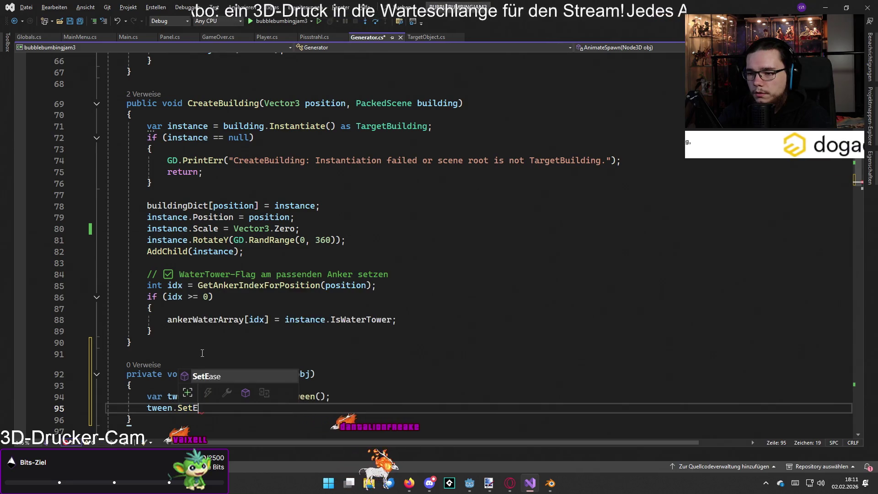
{"action": "key", "text": "Tab"}
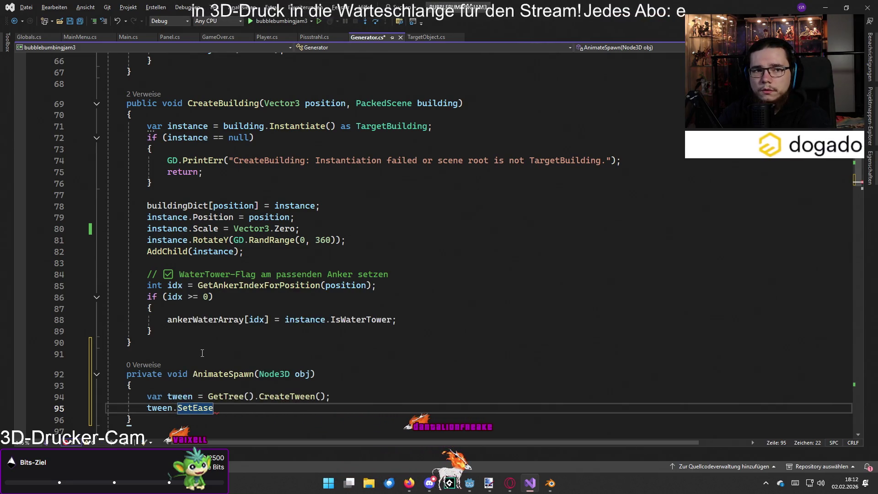
{"action": "type", "text": "(Twe"}
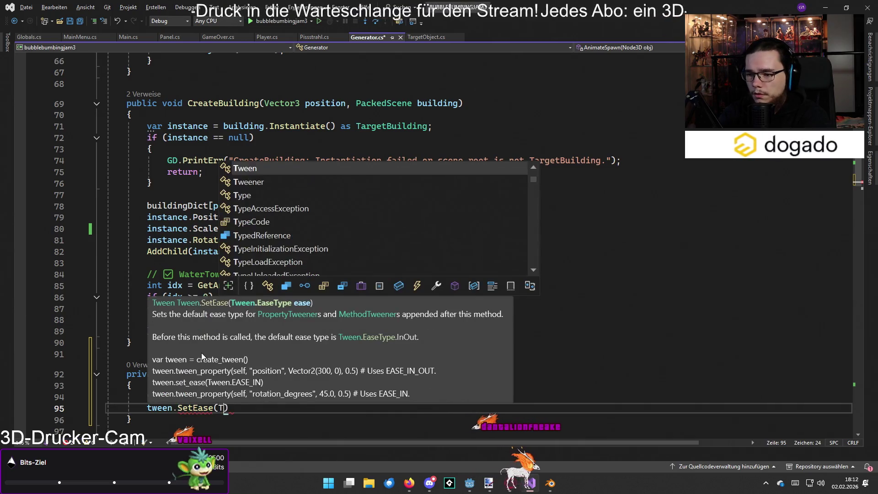
{"action": "type", "text": "en"}
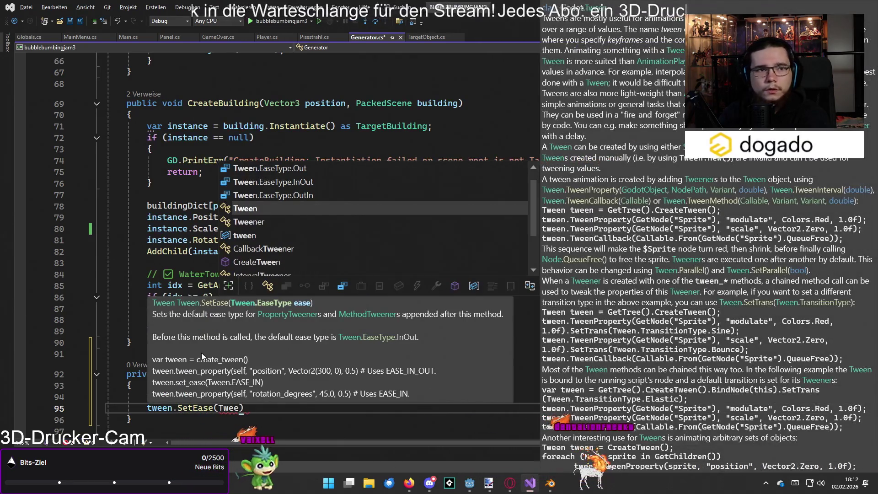
{"action": "type", "text": ".Ea"}
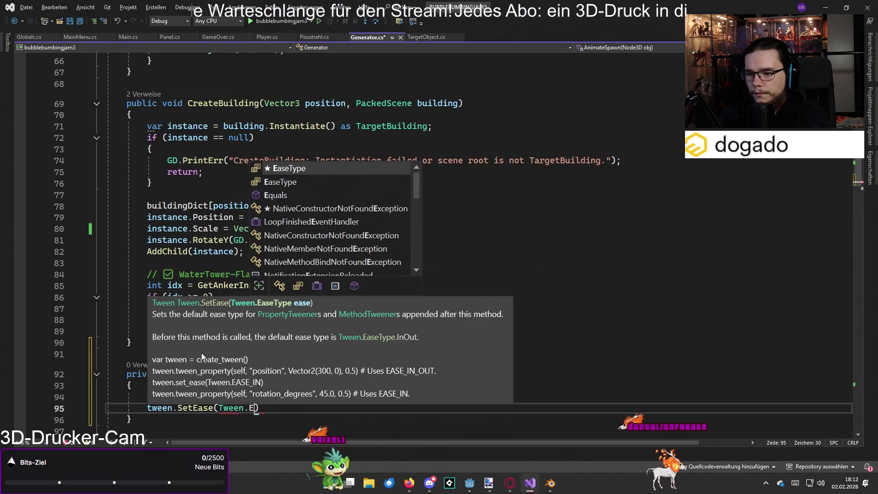
{"action": "key", "text": "Tab"}
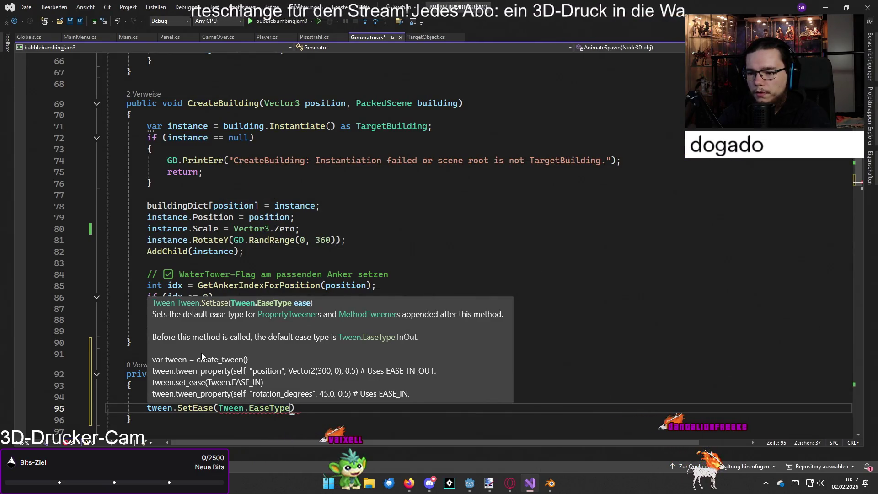
{"action": "type", "text": "."}
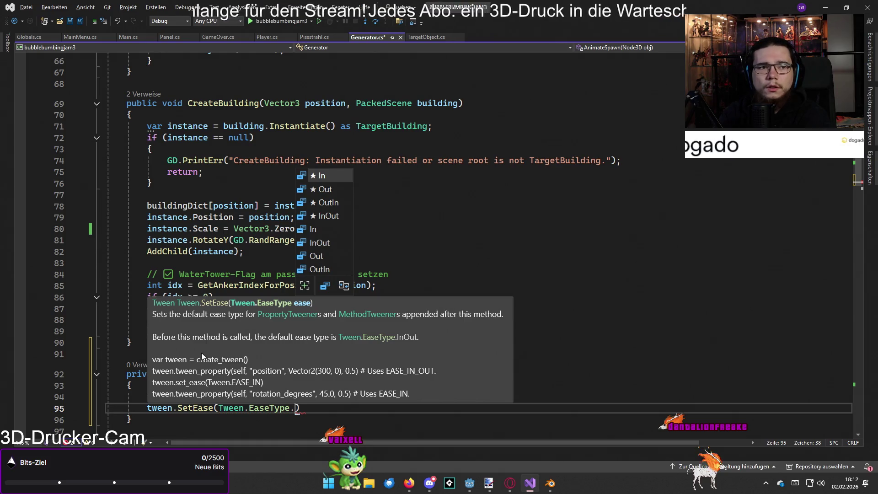
{"action": "type", "text": "Out"}
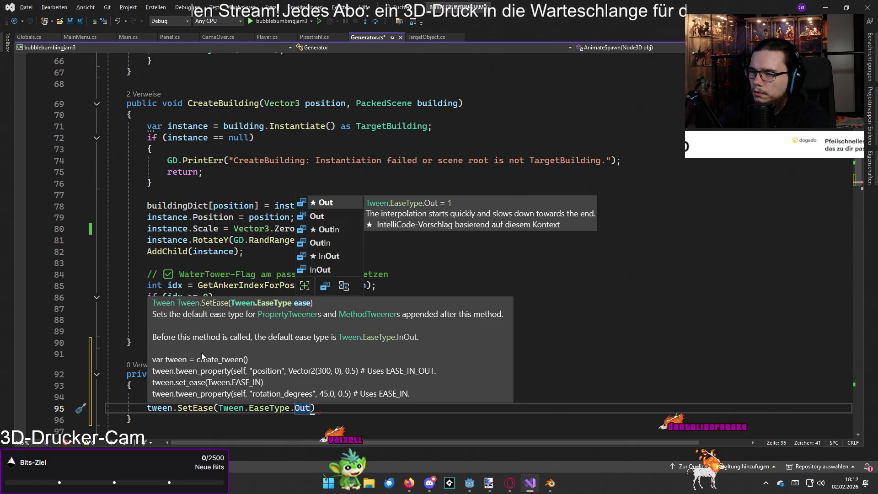
{"action": "key", "text": "Escape"}
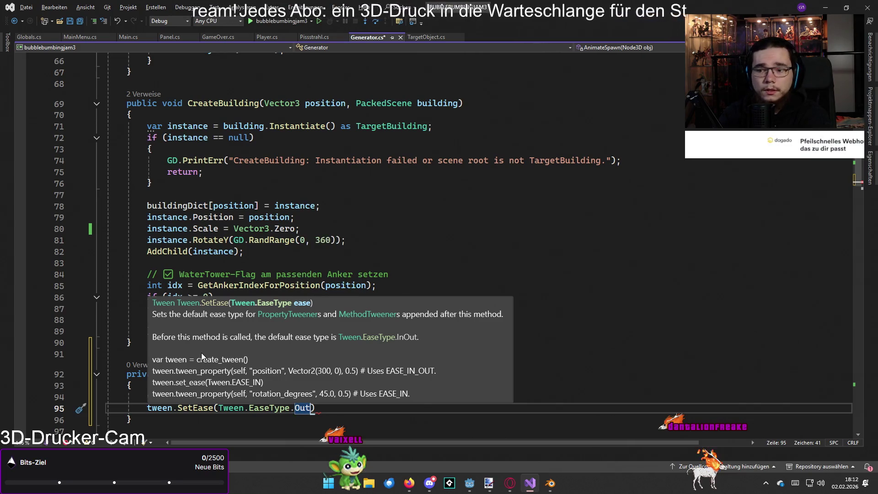
{"action": "type", "text": ";"}
{"action": "key", "text": "Return"}
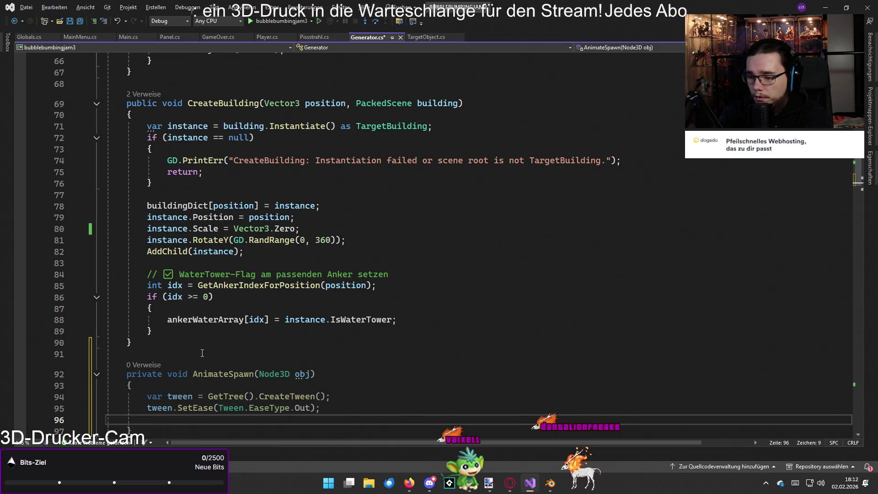
Add tween.SetTrans(Tween.TransitionType.Back); and begin the next tween statement
{"action": "type", "text": "tween.SetTr"}
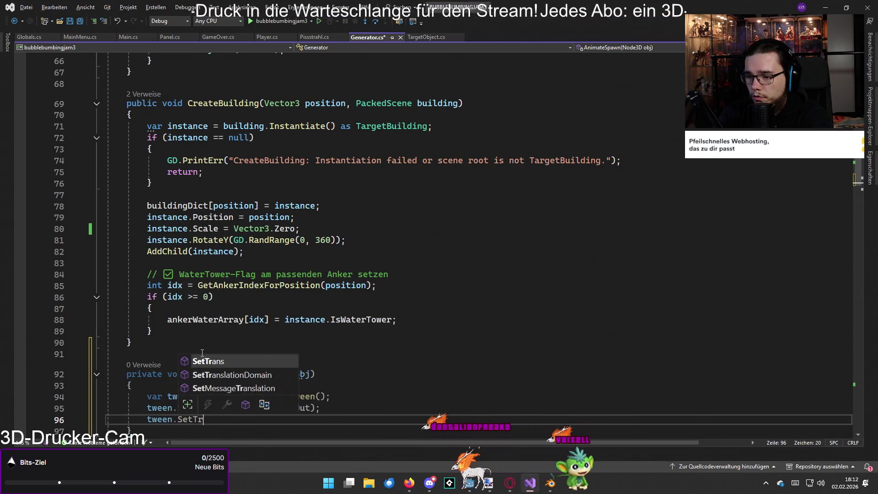
{"action": "key", "text": "Tab"}
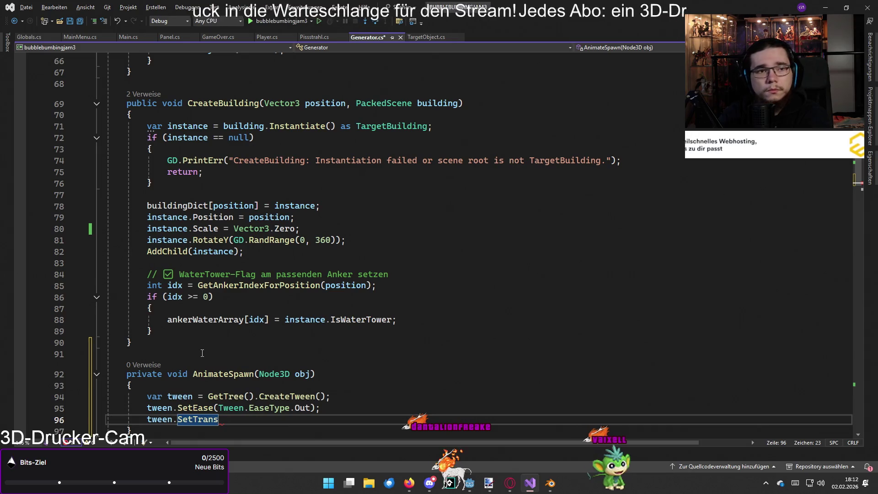
{"action": "type", "text": "("}
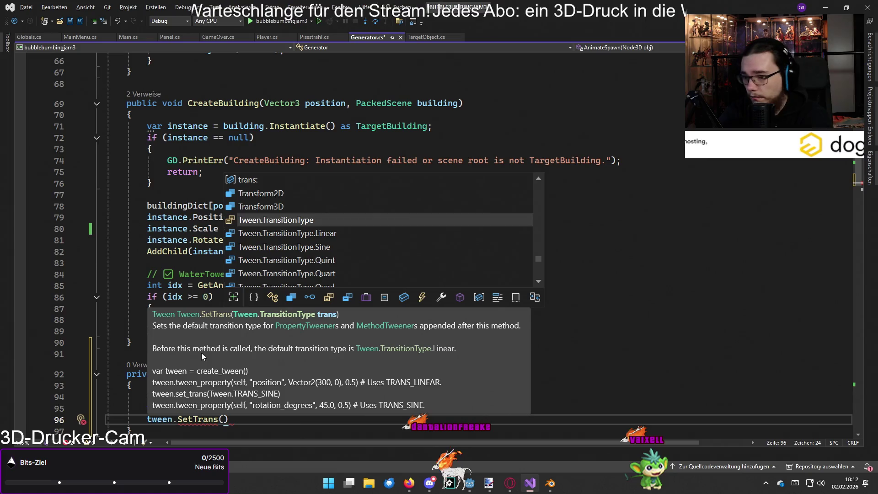
{"action": "type", "text": "Tween"}
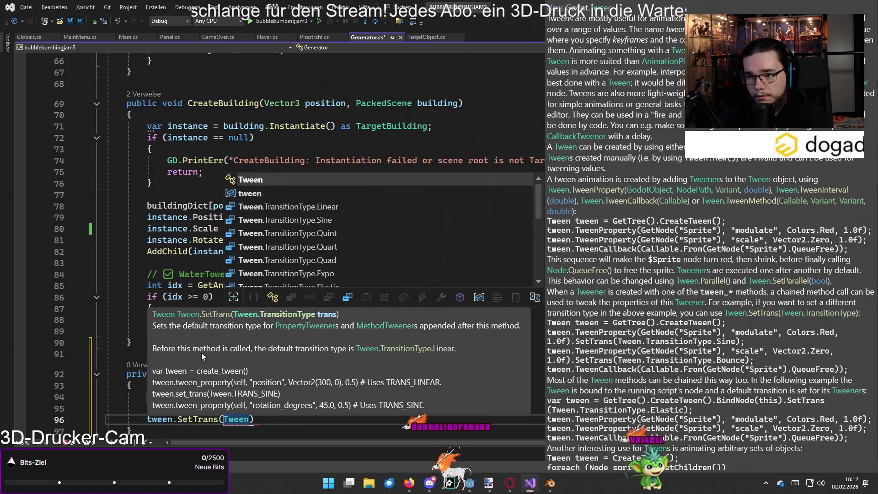
{"action": "type", "text": "."}
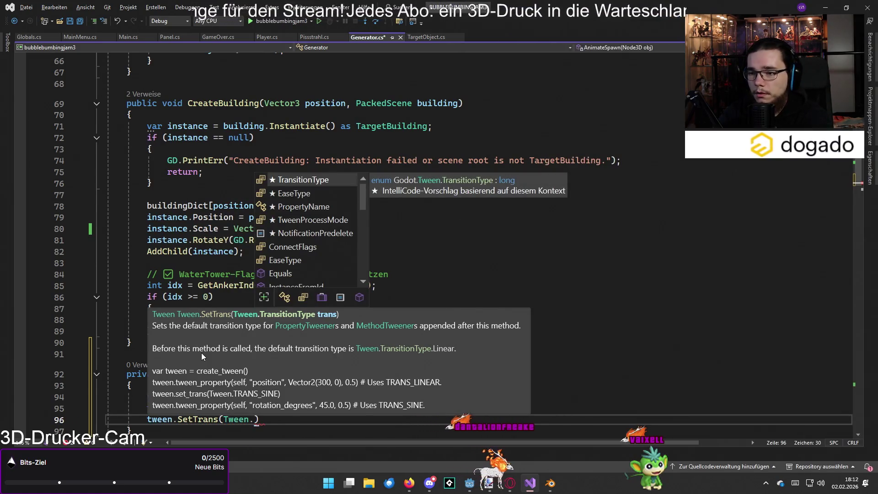
{"action": "key", "text": "Tab"}
{"action": "type", "text": "."}
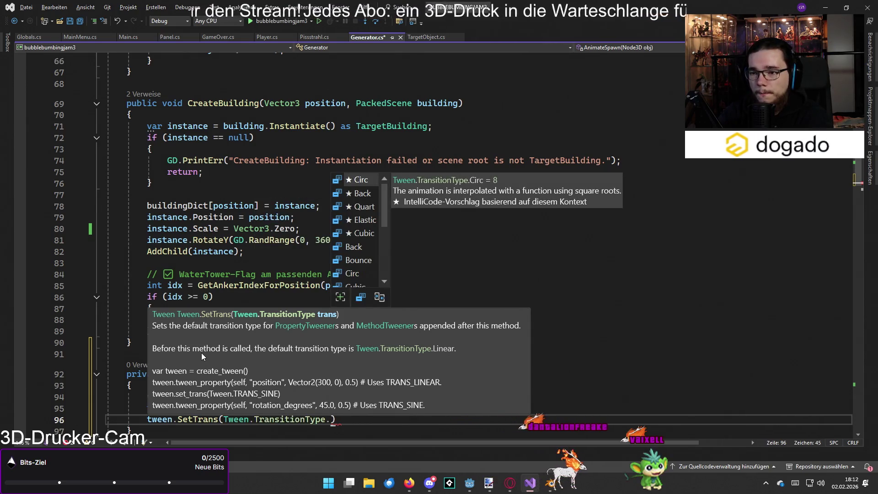
{"action": "key", "text": "Down"}
{"action": "key", "text": "Down"}
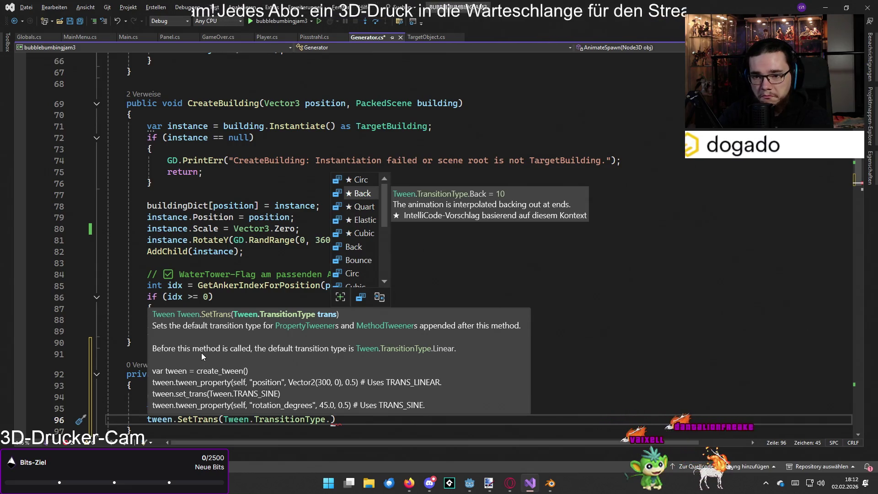
{"action": "key", "text": "Tab"}
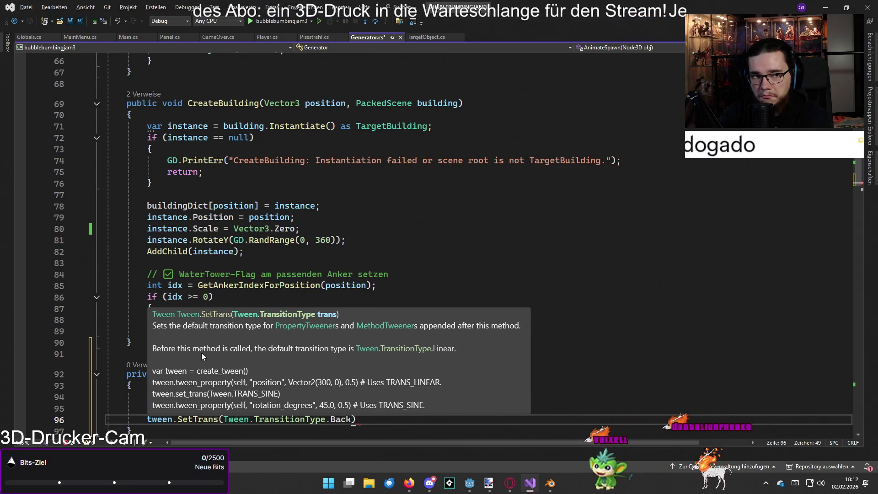
{"action": "type", "text": ")"}
{"action": "key", "text": "Return"}
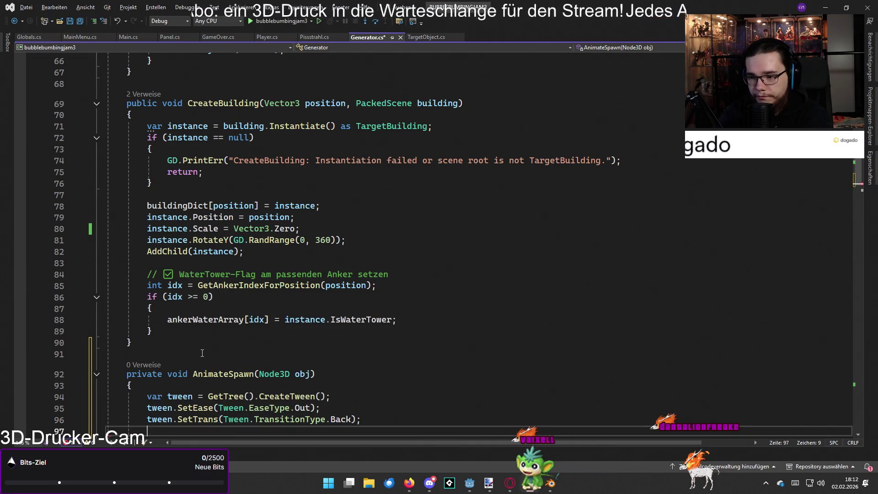
{"action": "key", "text": "Return"}
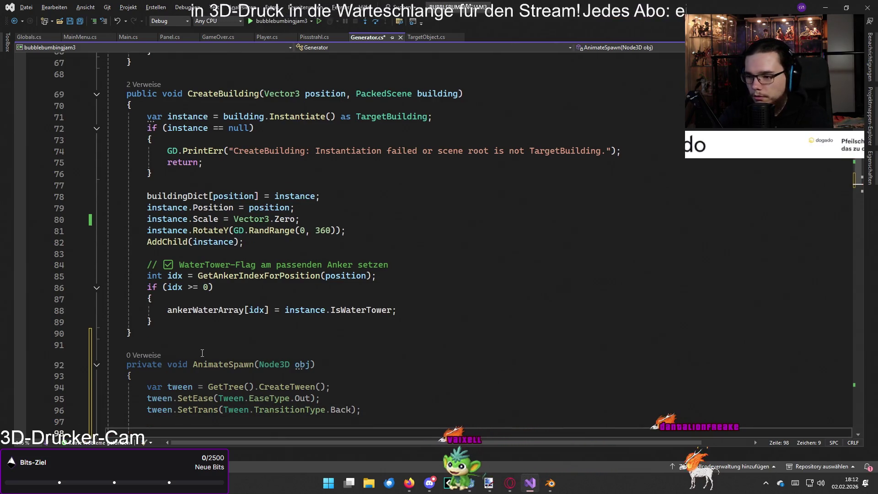
{"action": "type", "text": "tween."}
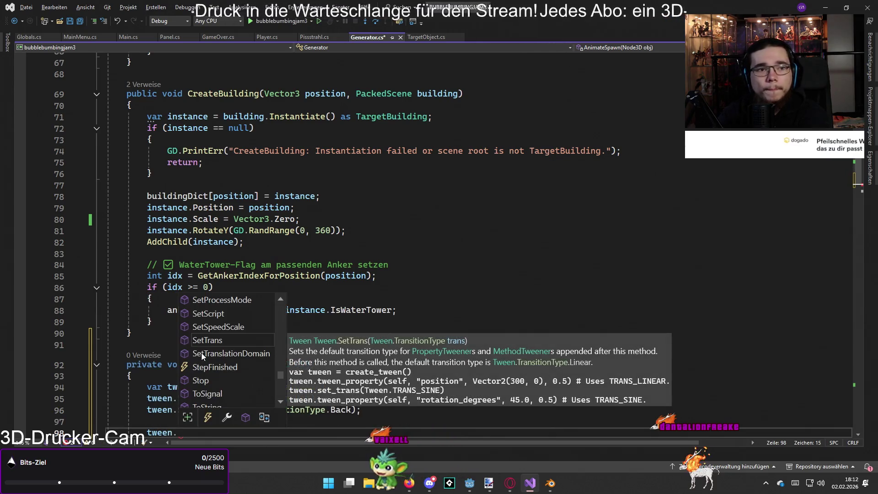
{"action": "type", "text": "Tween"}
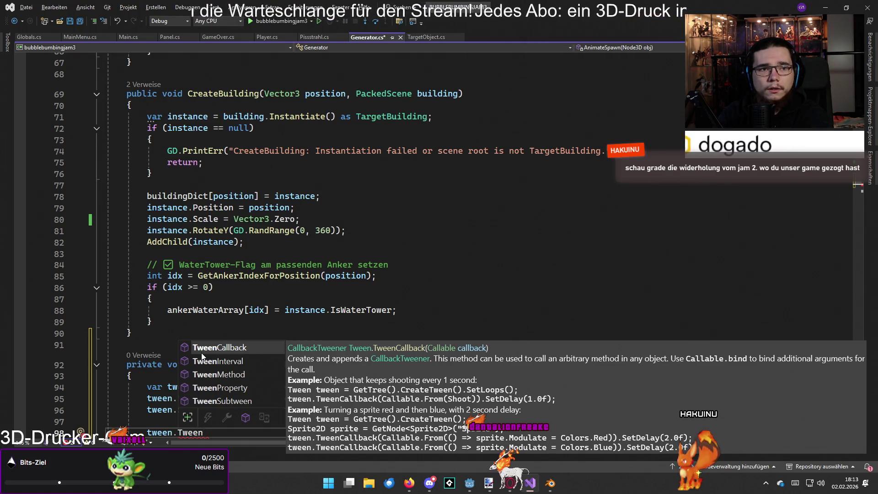
Write tween.TweenProperty(obj, "scale", new Vector3(0.3f, 0.3f, 0.3f), 0.4f); in AnimateSpawn
{"action": "type", "text": "Pro"}
{"action": "key", "text": "Tab"}
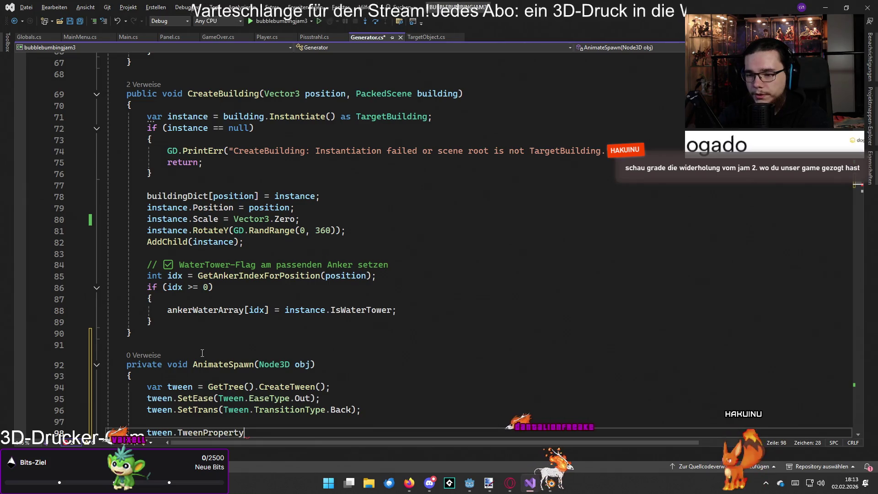
{"action": "type", "text": "(obj.,"}
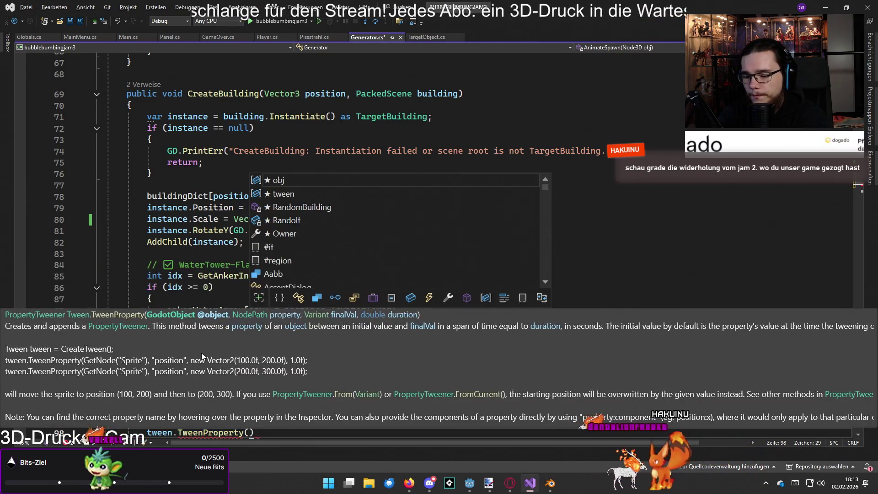
{"action": "key", "text": "BackSpace"}
{"action": "key", "text": "BackSpace"}
{"action": "key", "text": "BackSpace"}
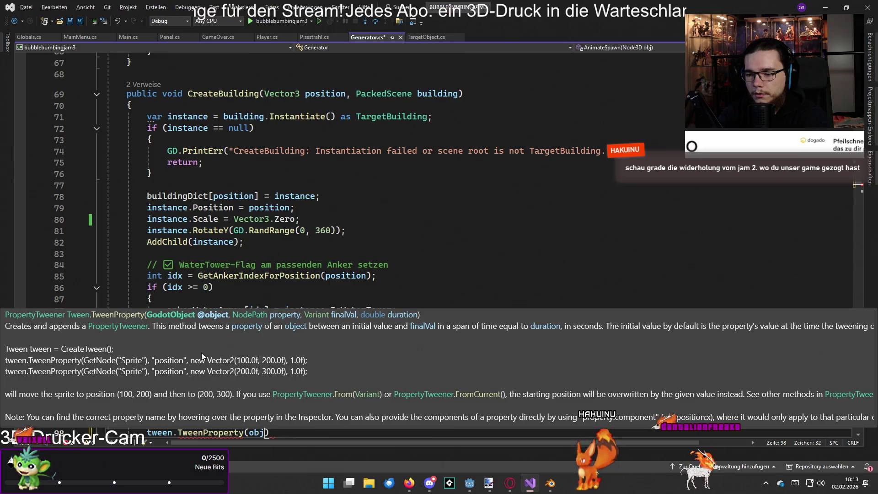
{"action": "type", "text": ", "}
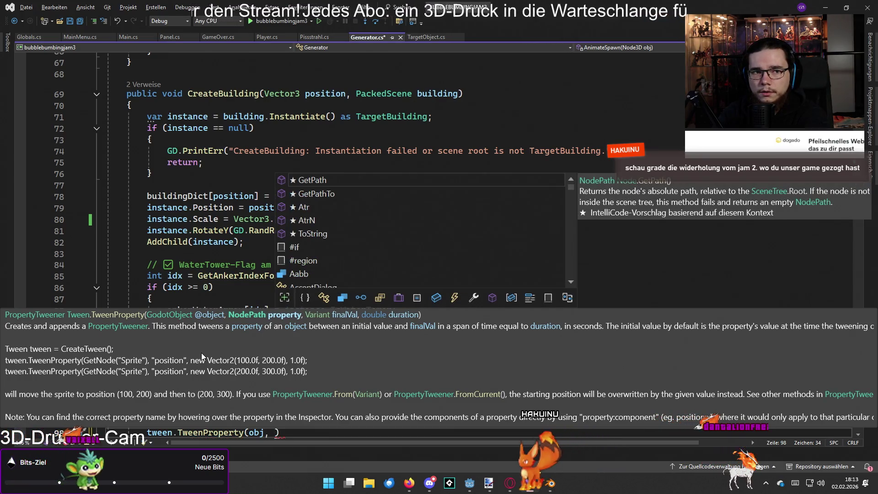
{"action": "type", "text": "\""}
{"action": "type", "text": "scale\", "}
{"action": "type", "text": "new Vect"}
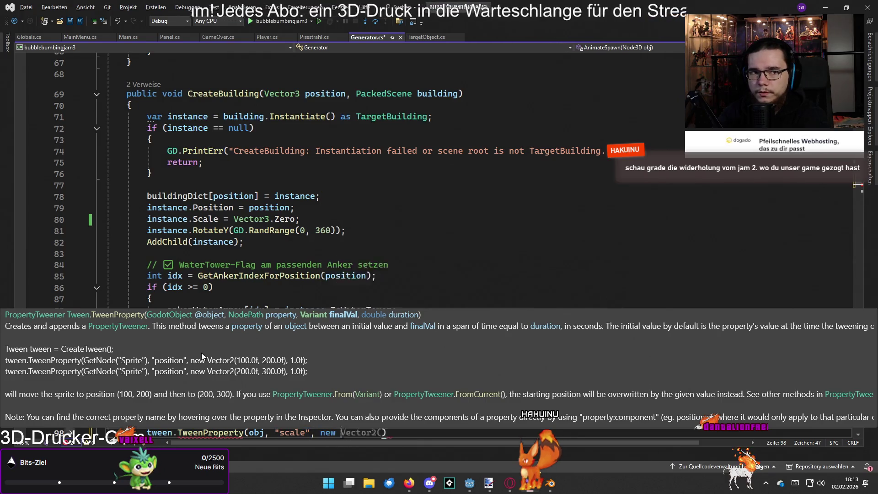
{"action": "type", "text": "or3("}
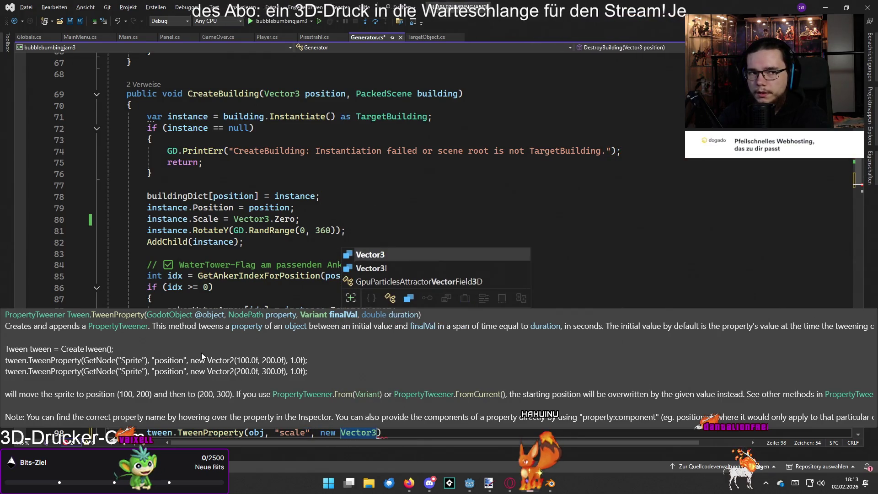
{"action": "type", "text": "0.3"}
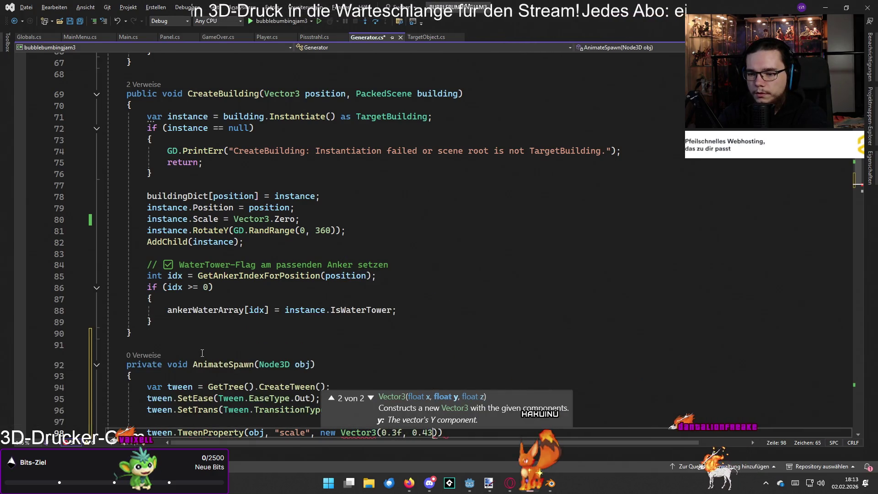
{"action": "type", "text": "f, 0.3f"}
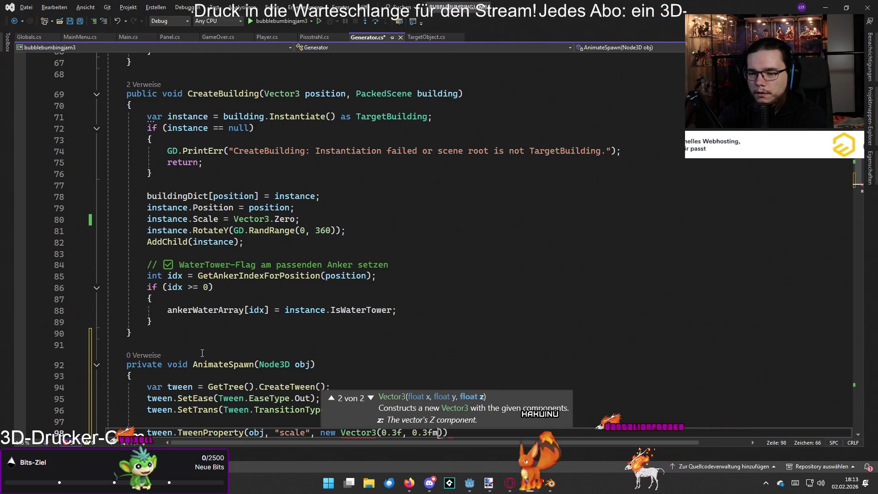
{"action": "type", "text": ", 0.f"}
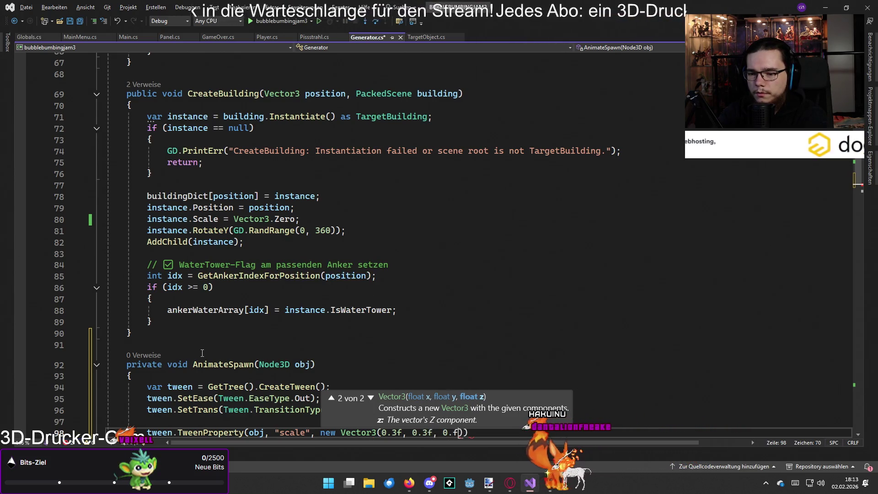
{"action": "key", "text": "BackSpace"}
{"action": "type", "text": "3f))"}
{"action": "key", "text": "Left"}
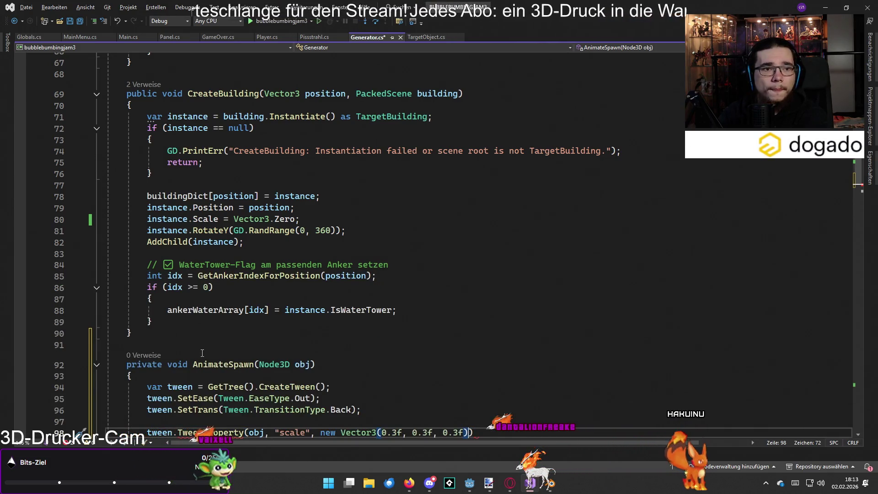
{"action": "type", "text": ", 0.3"}
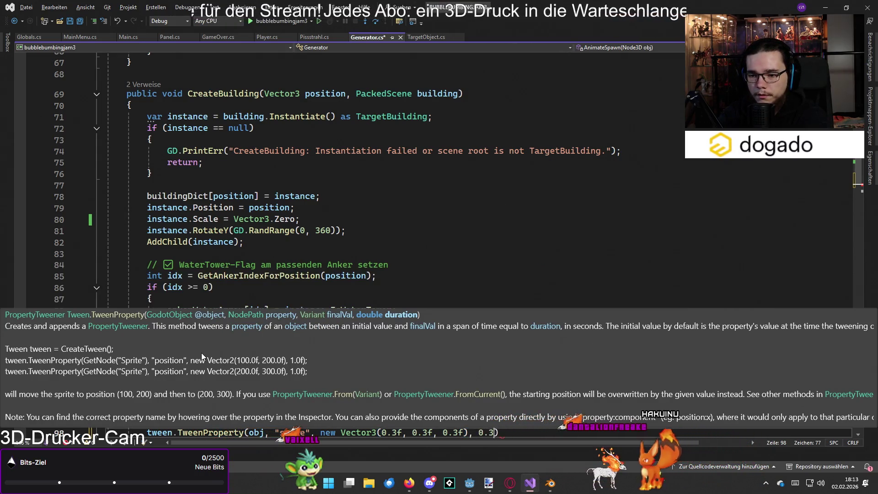
{"action": "key", "text": "BackSpace"}
{"action": "type", "text": "4f)"}
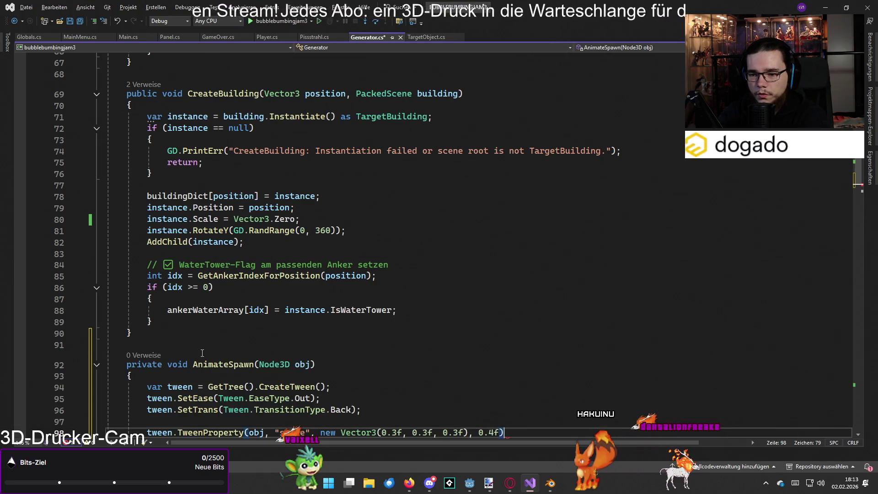
{"action": "type", "text": ";"}
{"action": "scroll", "coordinate": [270, 299], "scroll_direction": "down", "scroll_amount": 2}
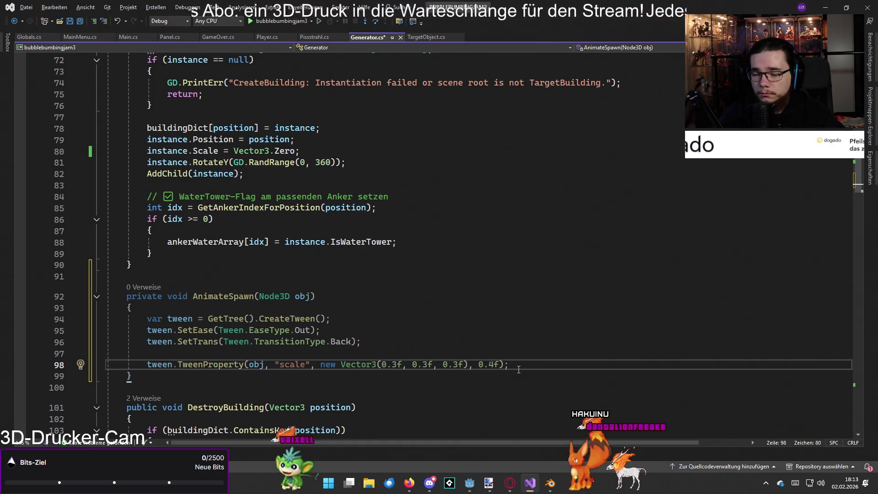
Insert AnimateSpawn(instance); after CreateBuilding's random rotation line and save Generator.cs
{"action": "left_click", "coordinate": [419, 272]}
{"action": "left_click", "coordinate": [424, 264]}
{"action": "left_click", "coordinate": [427, 251]}
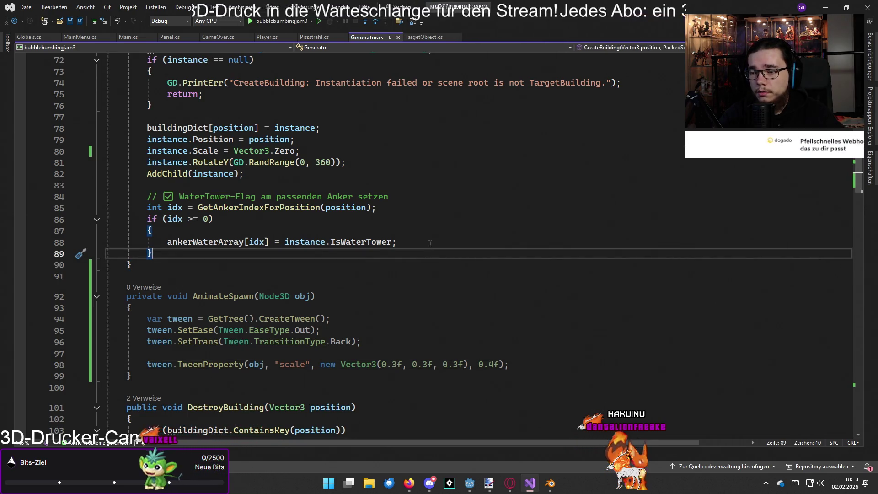
{"action": "scroll", "coordinate": [431, 241], "scroll_direction": "up", "scroll_amount": 6}
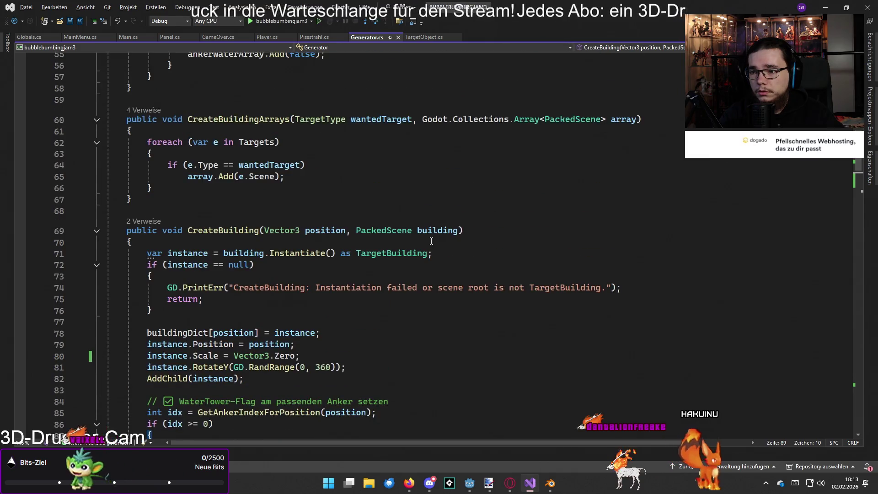
{"action": "scroll", "coordinate": [431, 241], "scroll_direction": "down", "scroll_amount": 3}
{"action": "left_click", "coordinate": [386, 269]}
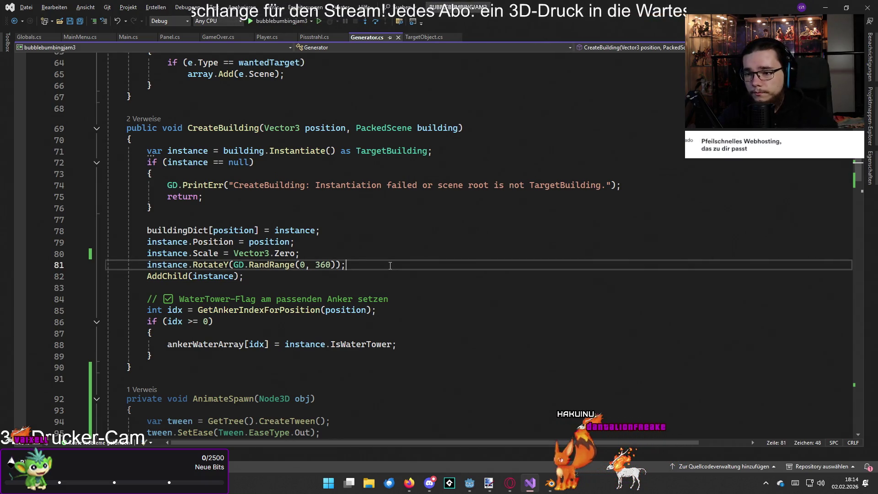
{"action": "key", "text": "Return"}
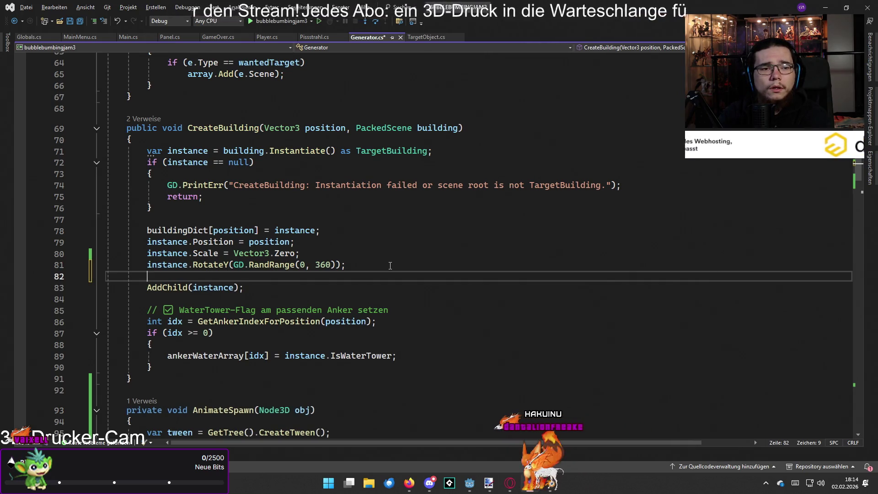
{"action": "type", "text": "Ano"}
{"action": "key", "text": "BackSpace"}
{"action": "type", "text": "i"}
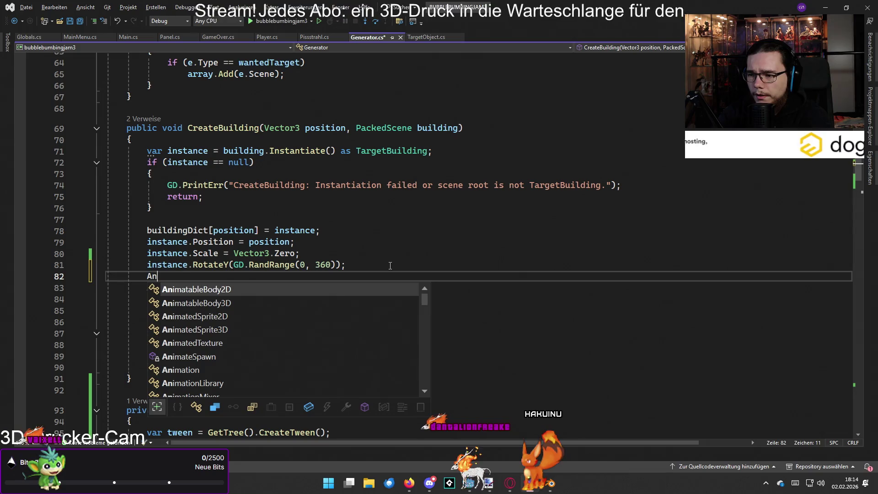
{"action": "type", "text": "mate"}
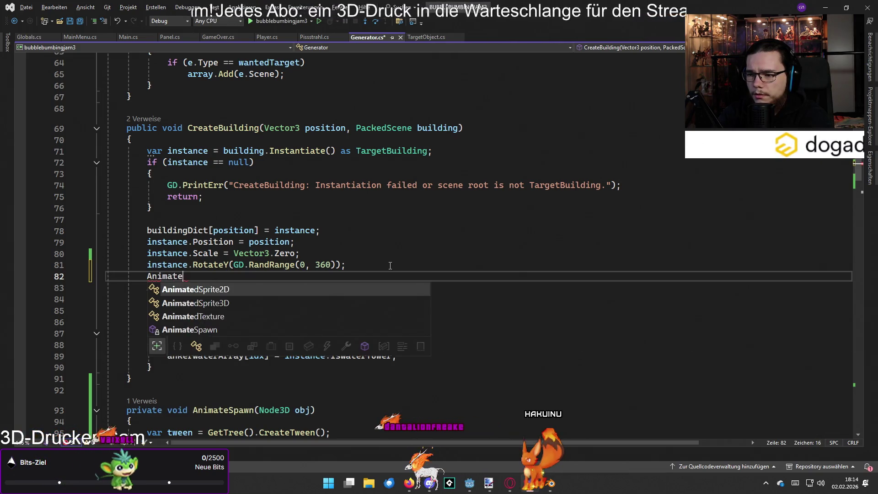
{"action": "type", "text": "Spawn(instance);"}
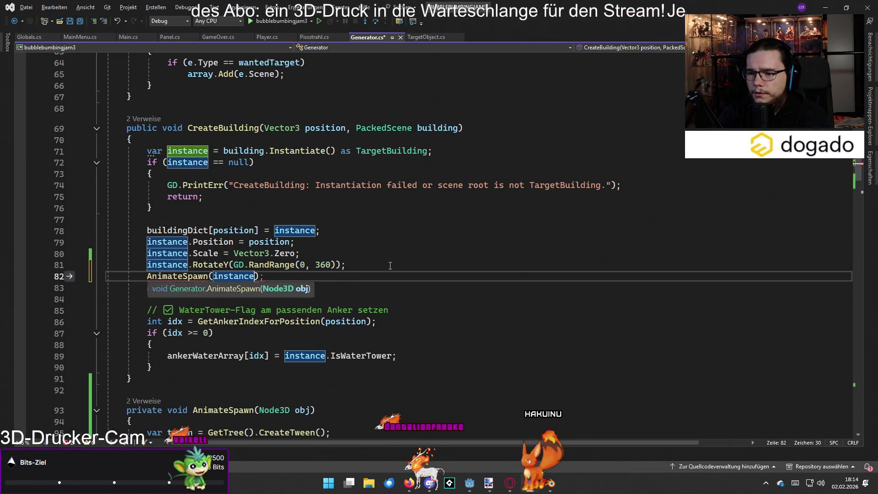
{"action": "key", "text": "ctrl+s"}
Switch back to TargetObject.cs and scroll through its code
{"action": "scroll", "coordinate": [390, 265], "scroll_direction": "down", "scroll_amount": 1}
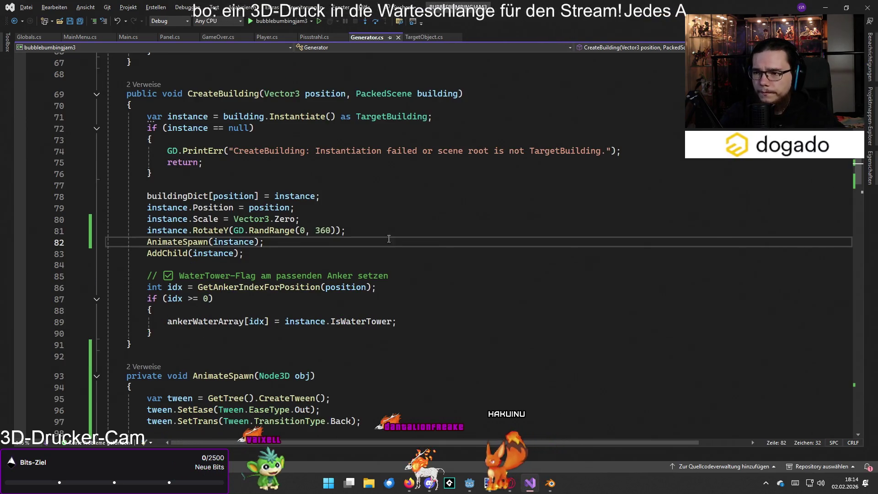
{"action": "left_click", "coordinate": [435, 37]}
{"action": "scroll", "coordinate": [335, 245], "scroll_direction": "down", "scroll_amount": 1}
{"action": "mouse_move", "coordinate": [153, 380]}
{"action": "left_mouse_down"}
{"action": "mouse_move", "coordinate": [112, 335]}
{"action": "mouse_move", "coordinate": [133, 315]}
{"action": "left_mouse_up"}
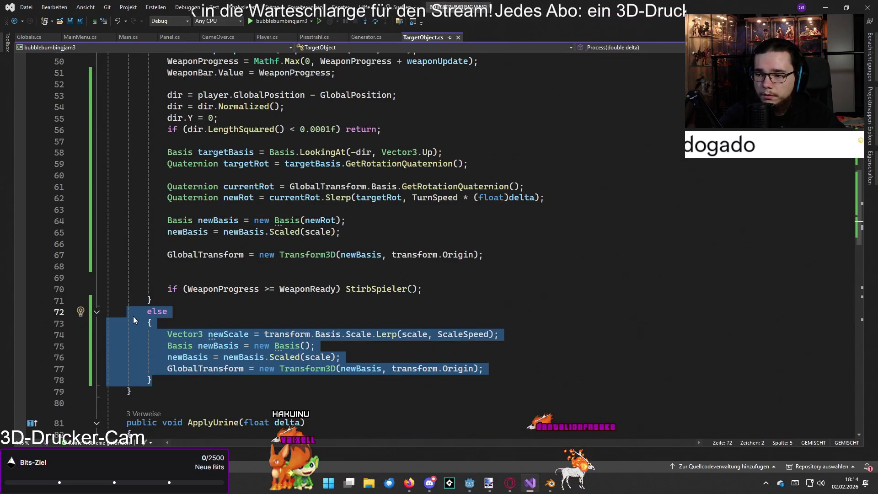
Delete the else block from _Process along with its leftover empty line
{"action": "left_click", "coordinate": [164, 304]}
{"action": "mouse_move", "coordinate": [153, 380]}
{"action": "left_mouse_down"}
{"action": "mouse_move", "coordinate": [109, 357]}
{"action": "mouse_move", "coordinate": [106, 312]}
{"action": "left_mouse_up"}
{"action": "key", "text": "Delete"}
{"action": "key", "text": "BackSpace"}
Delete the scale field declaration, then restore it with undo
{"action": "scroll", "coordinate": [237, 291], "scroll_direction": "up", "scroll_amount": 5}
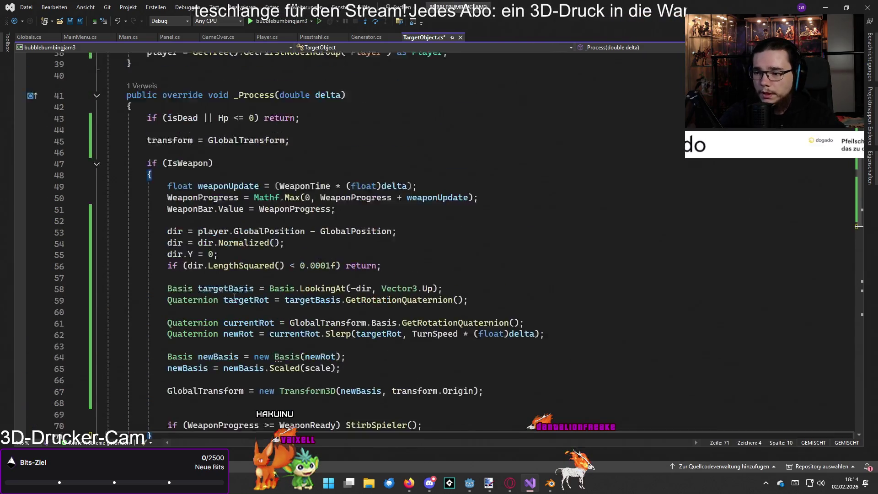
{"action": "scroll", "coordinate": [238, 203], "scroll_direction": "up", "scroll_amount": 1}
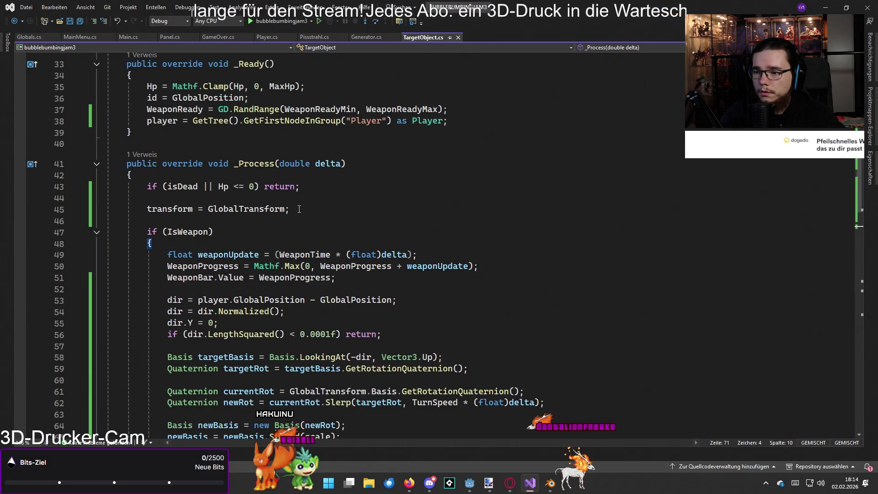
{"action": "scroll", "coordinate": [299, 209], "scroll_direction": "up", "scroll_amount": 4}
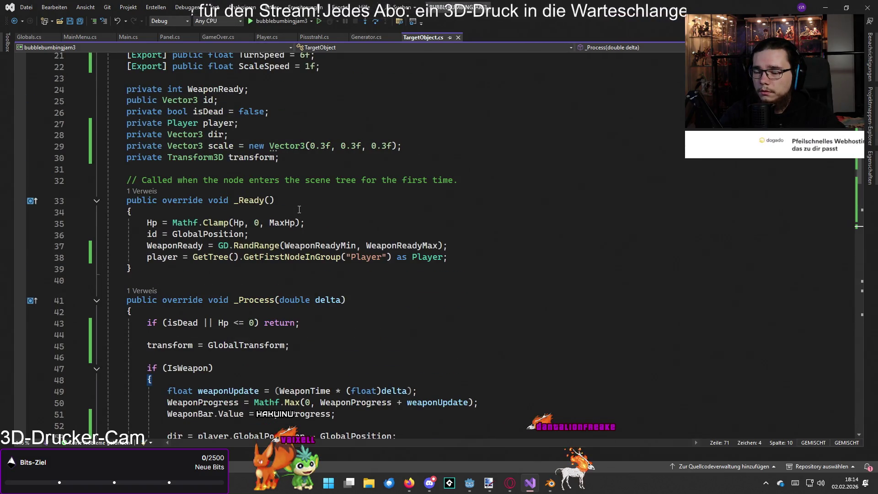
{"action": "left_click_drag", "start_coordinate": [406, 147], "coordinate": [109, 146]}
{"action": "key", "text": "BackSpace"}
{"action": "key", "text": "BackSpace"}
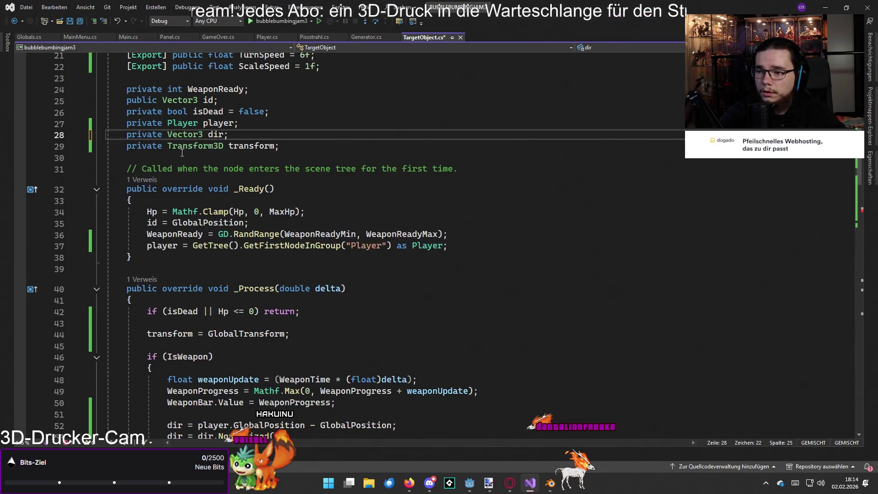
{"action": "key", "text": "ctrl+z"}
Review the code around dir.Y = 0 in _Process and begin undoing recent edits
{"action": "scroll", "coordinate": [517, 253], "scroll_direction": "down", "scroll_amount": 4}
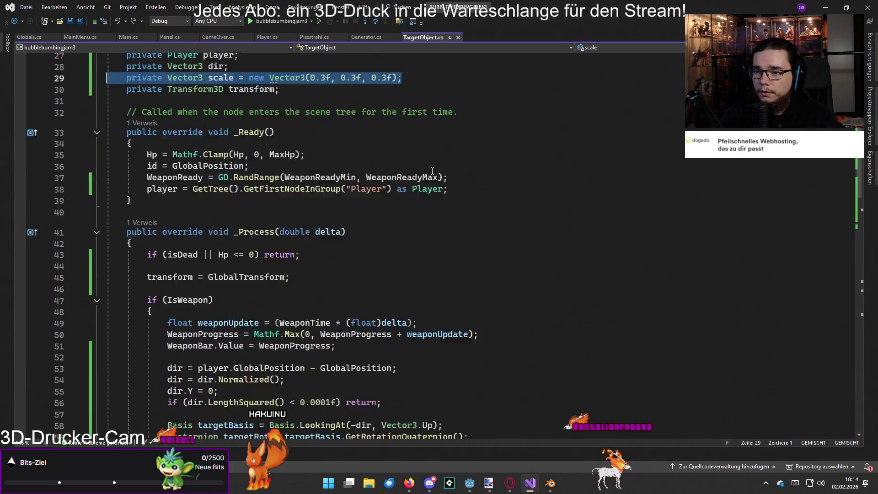
{"action": "scroll", "coordinate": [517, 254], "scroll_direction": "down", "scroll_amount": 2}
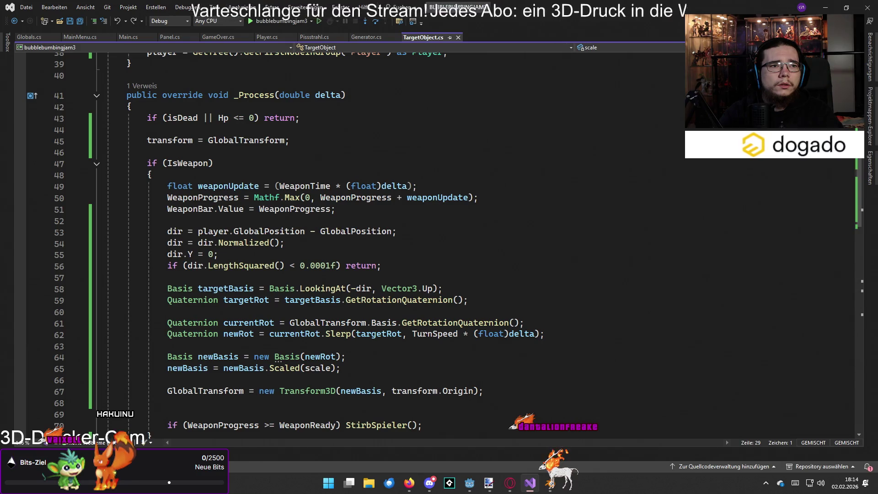
{"action": "left_click", "coordinate": [574, 311]}
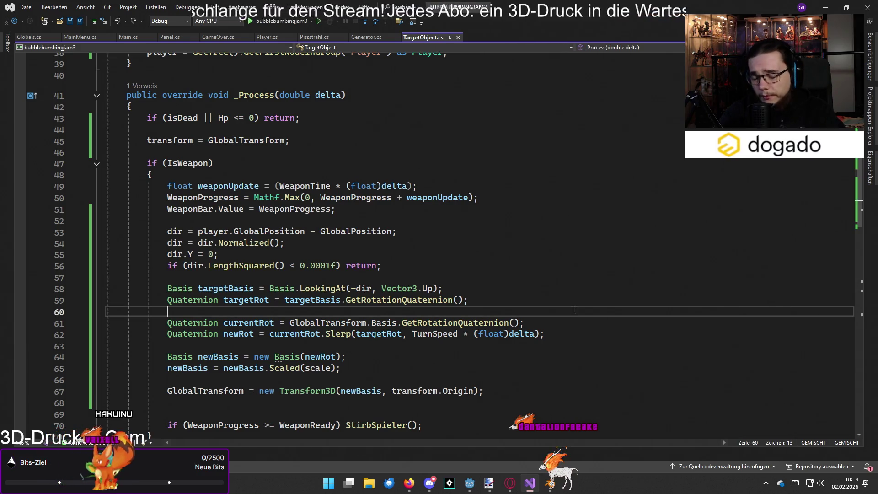
{"action": "left_click", "coordinate": [531, 278]}
{"action": "left_click", "coordinate": [520, 254]}
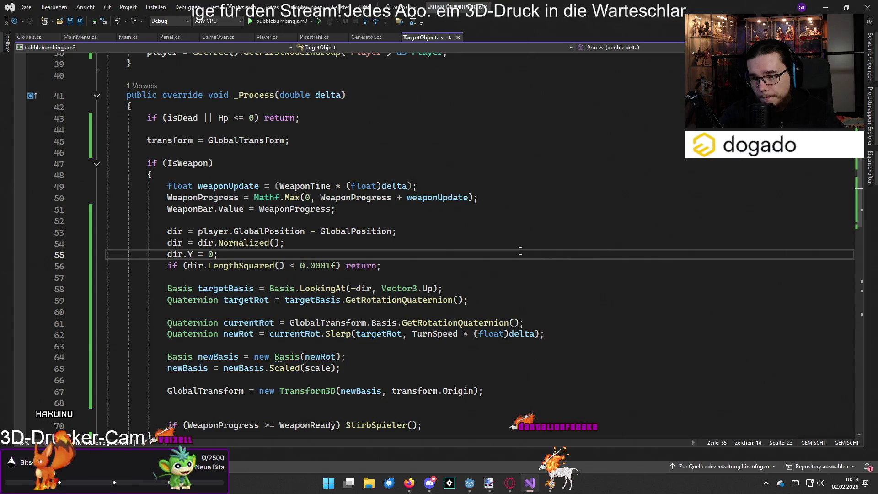
{"action": "scroll", "coordinate": [520, 251], "scroll_direction": "up", "scroll_amount": 5}
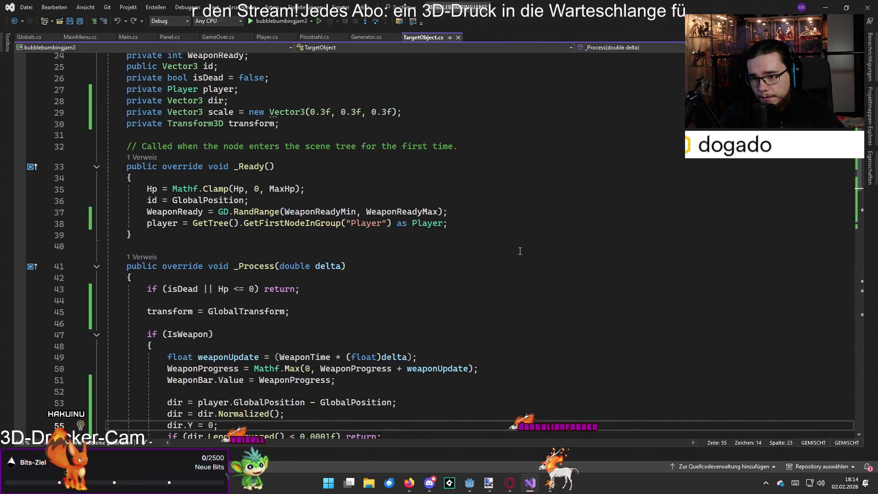
{"action": "scroll", "coordinate": [520, 251], "scroll_direction": "down", "scroll_amount": 5}
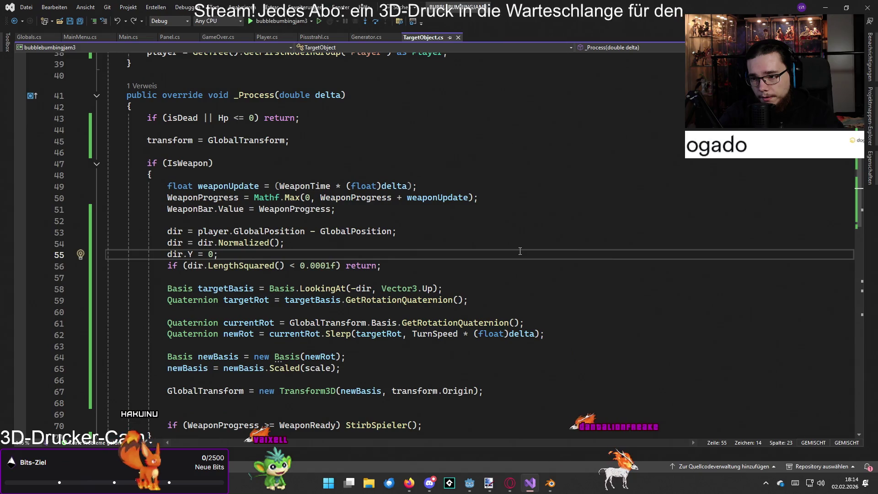
{"action": "scroll", "coordinate": [520, 251], "scroll_direction": "up", "scroll_amount": 4}
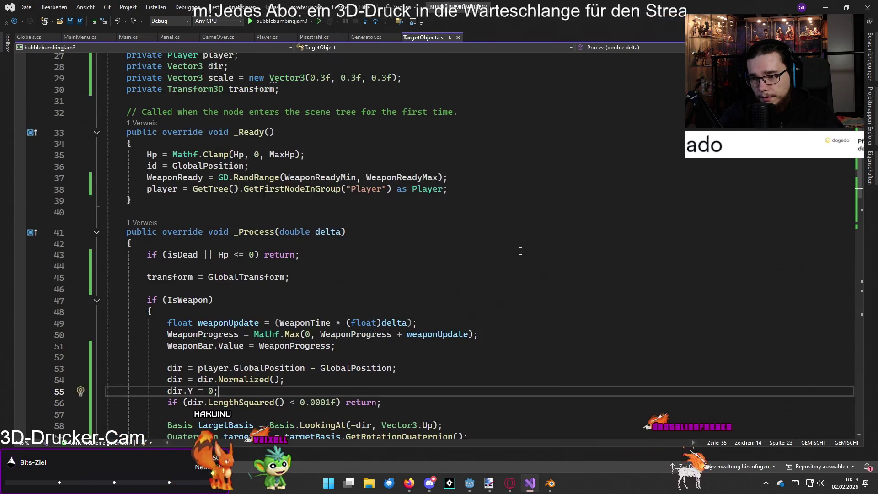
{"action": "scroll", "coordinate": [520, 251], "scroll_direction": "up", "scroll_amount": 2}
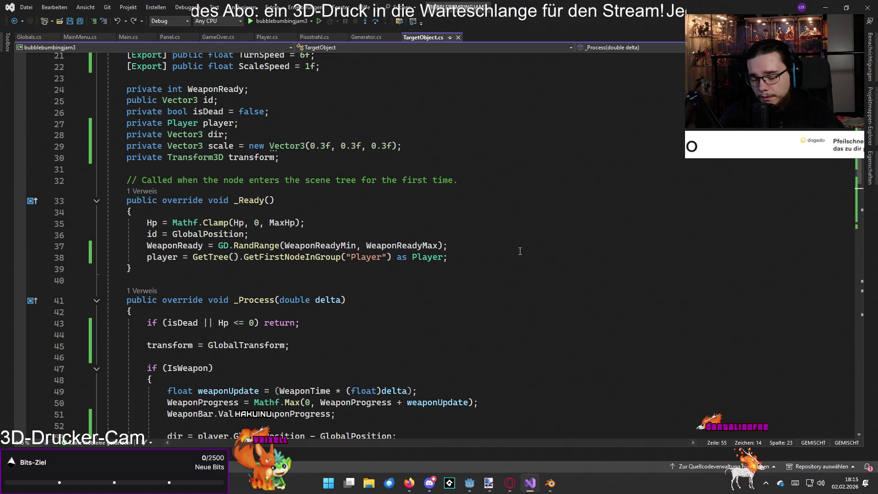
{"action": "key", "text": "ctrl+z"}
{"action": "key", "text": "ctrl+z"}
{"action": "key", "text": "ctrl+z"}
{"action": "key", "text": "ctrl+z"}
{"action": "key", "text": "ctrl+z"}
{"action": "key", "text": "ctrl+z"}
{"action": "key", "text": "ctrl+z"}
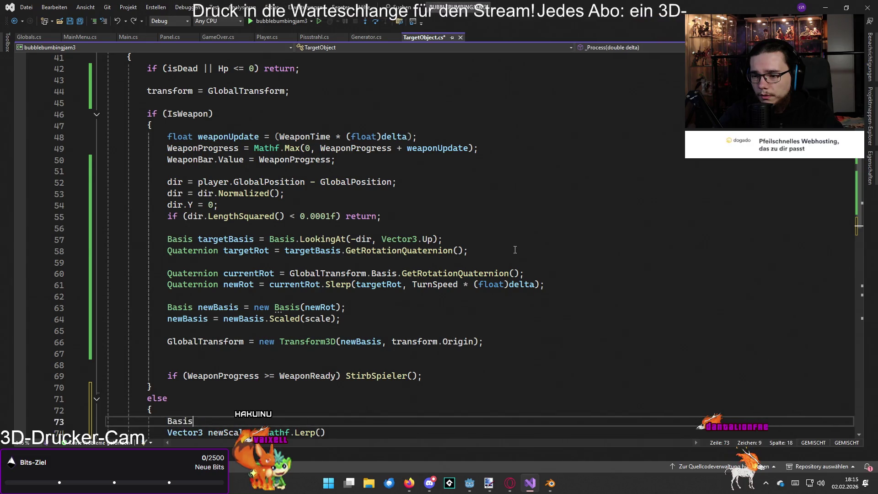
Undo the transform and scale field edits so _Process reads t.Basis.Scale and uses t.Origin
{"action": "key", "text": "ctrl+z"}
{"action": "key", "text": "ctrl+z"}
{"action": "key", "text": "ctrl+z"}
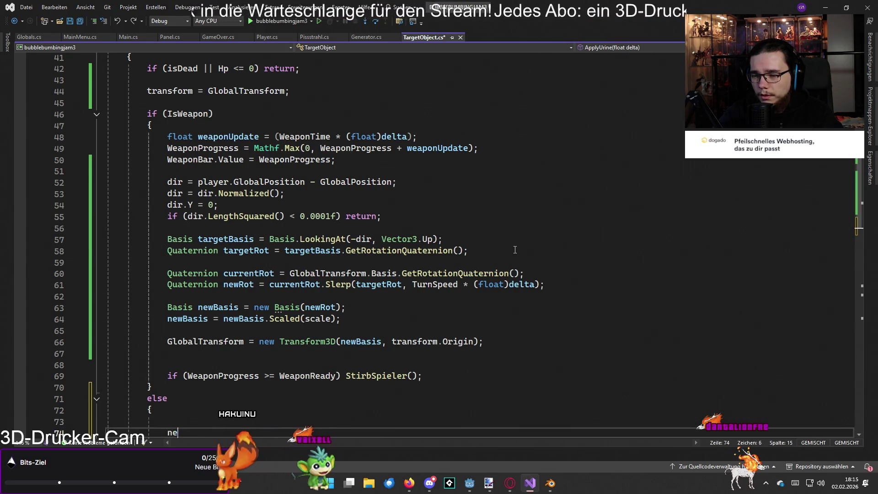
{"action": "key", "text": "ctrl+z"}
{"action": "key", "text": "ctrl+z"}
{"action": "key", "text": "ctrl+z"}
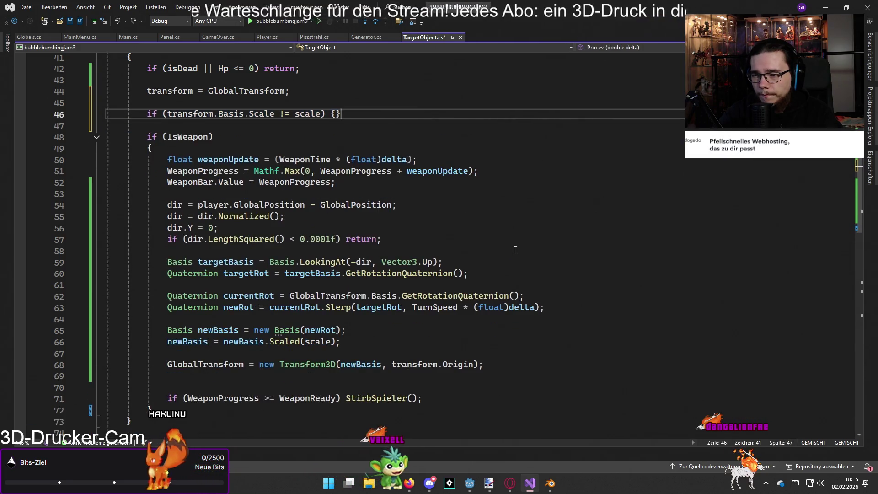
{"action": "key", "text": "ctrl+z"}
{"action": "key", "text": "ctrl+z"}
{"action": "key", "text": "ctrl+z"}
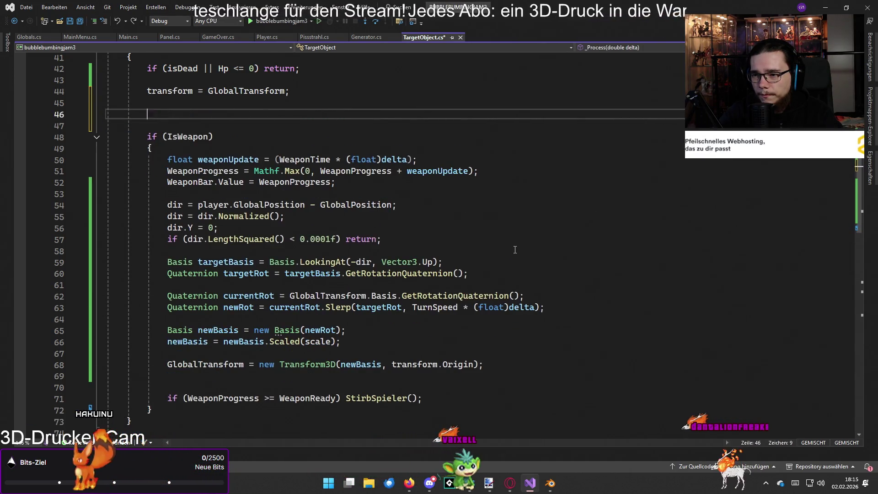
{"action": "key", "text": "ctrl+z"}
{"action": "key", "text": "ctrl+z"}
{"action": "key", "text": "ctrl+z"}
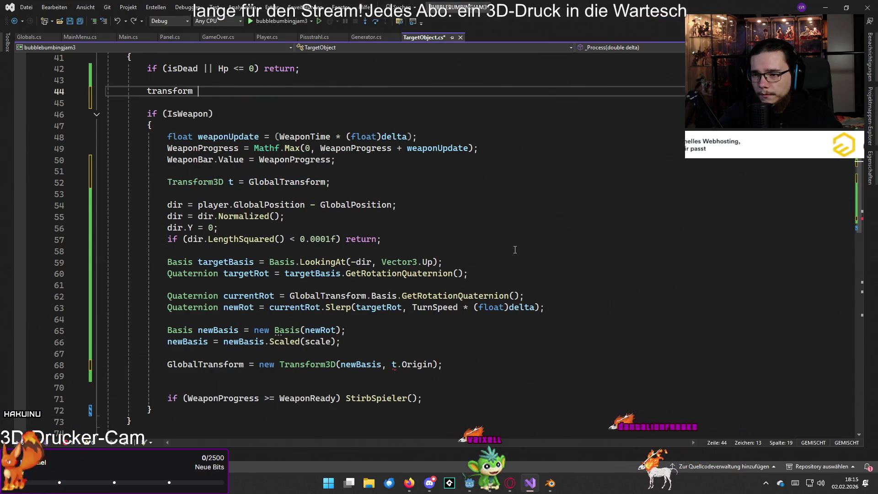
{"action": "key", "text": "ctrl+z"}
{"action": "key", "text": "ctrl+z"}
{"action": "key", "text": "ctrl+z"}
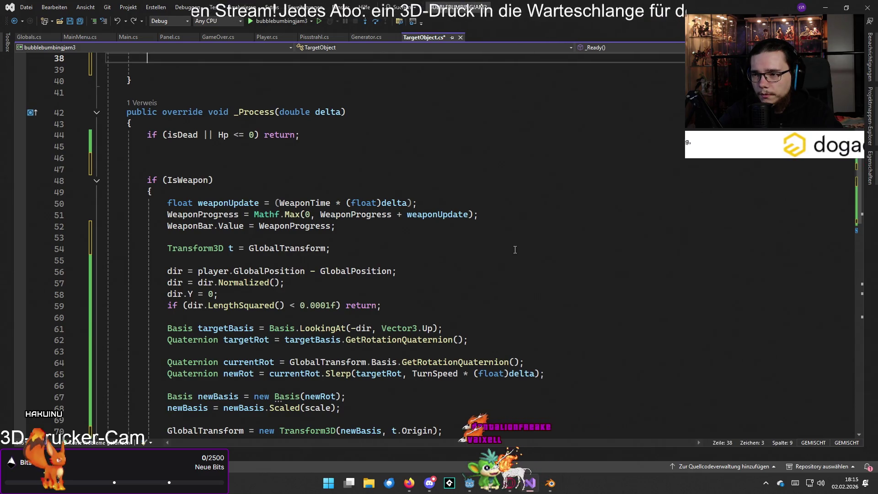
{"action": "key", "text": "ctrl+z"}
{"action": "key", "text": "ctrl+z"}
{"action": "key", "text": "ctrl+z"}
{"action": "key", "text": "ctrl+z"}
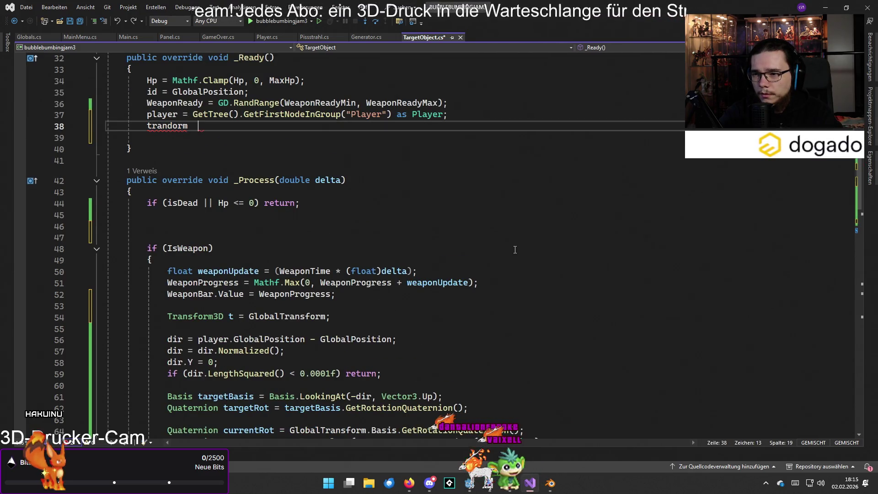
{"action": "key", "text": "ctrl+z"}
{"action": "key", "text": "ctrl+z"}
{"action": "key", "text": "ctrl+z"}
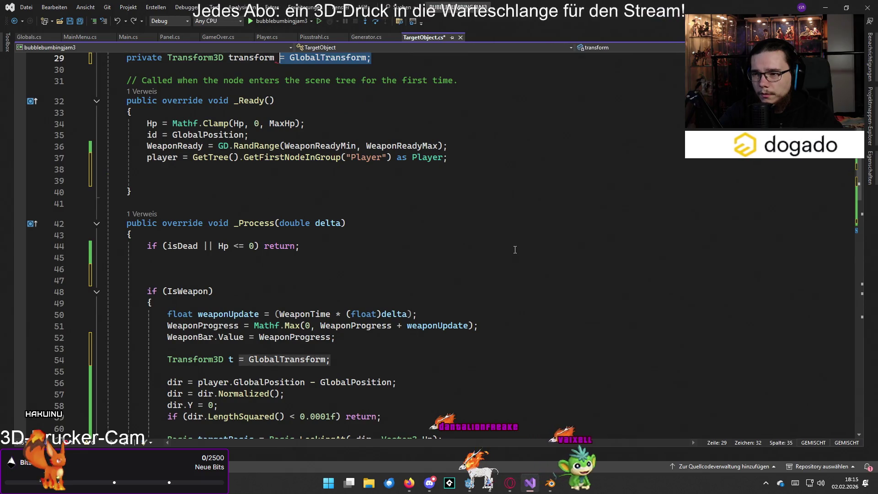
{"action": "key", "text": "ctrl+z"}
{"action": "key", "text": "ctrl+z"}
{"action": "key", "text": "ctrl+z"}
{"action": "key", "text": "ctrl+z"}
{"action": "key", "text": "ctrl+z"}
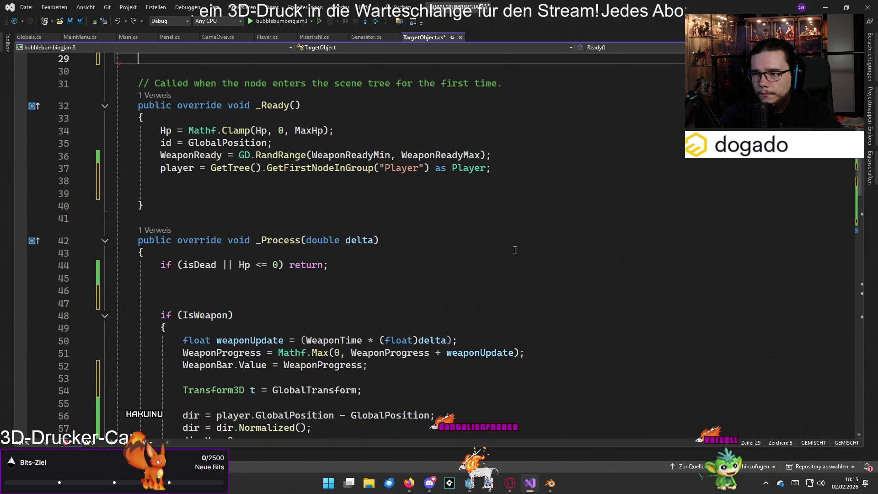
{"action": "scroll", "coordinate": [514, 250], "scroll_direction": "down", "scroll_amount": 2, "text": "ctrl"}
{"action": "key", "text": "ctrl+z"}
{"action": "key", "text": "ctrl+z"}
{"action": "key", "text": "ctrl+z"}
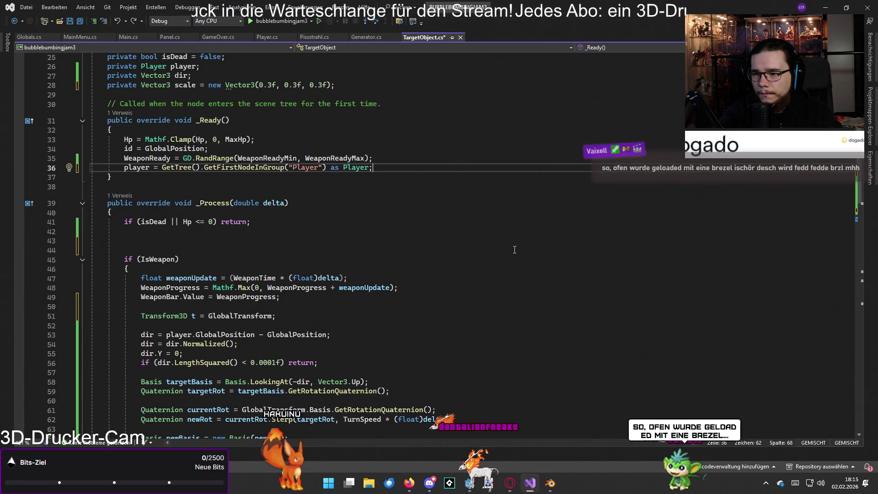
{"action": "key", "text": "ctrl+z"}
{"action": "key", "text": "ctrl+z"}
{"action": "key", "text": "ctrl+z"}
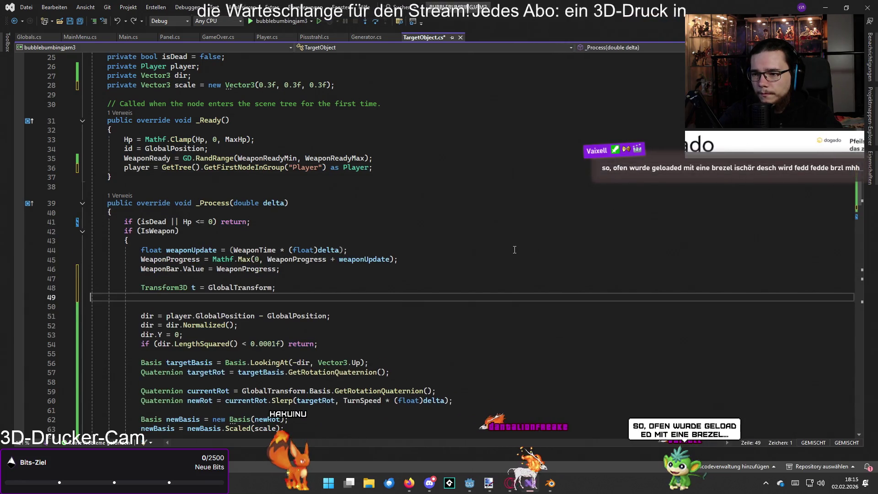
{"action": "key", "text": "ctrl+z"}
{"action": "key", "text": "ctrl+z"}
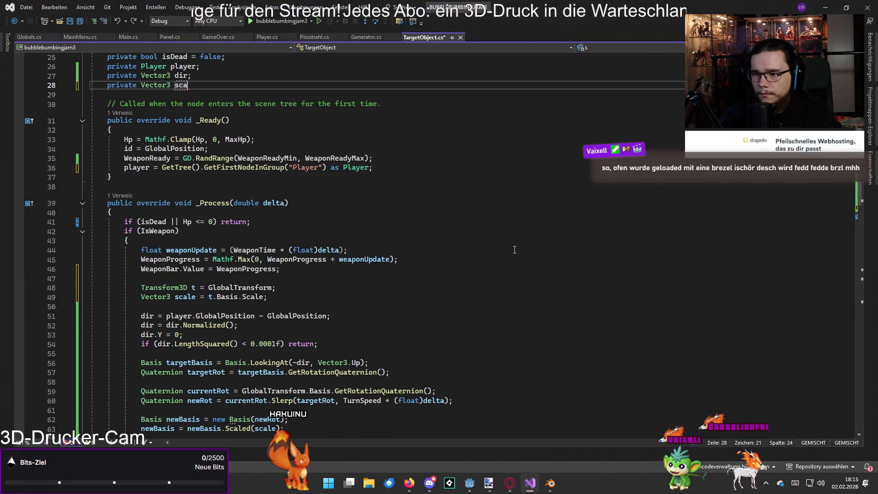
{"action": "key", "text": "ctrl+z"}
{"action": "key", "text": "ctrl+z"}
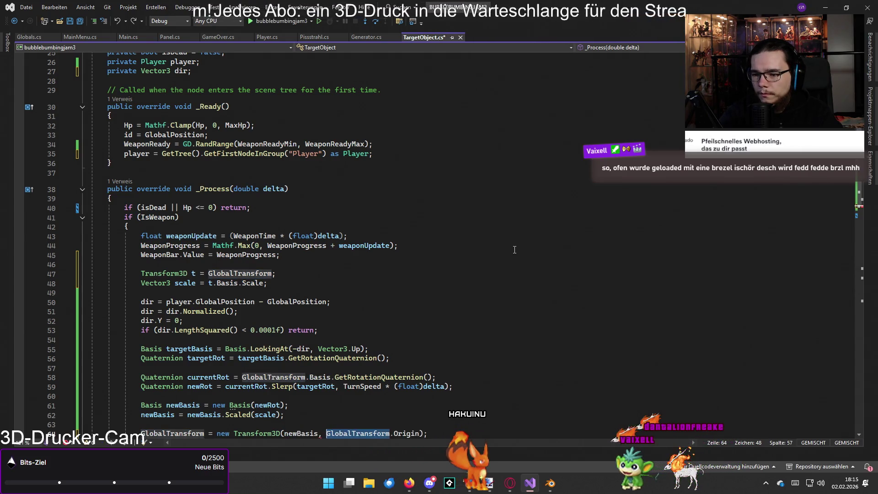
Start a new private field line after dir, remove it, and return to Godot
{"action": "type", "text": "t"}
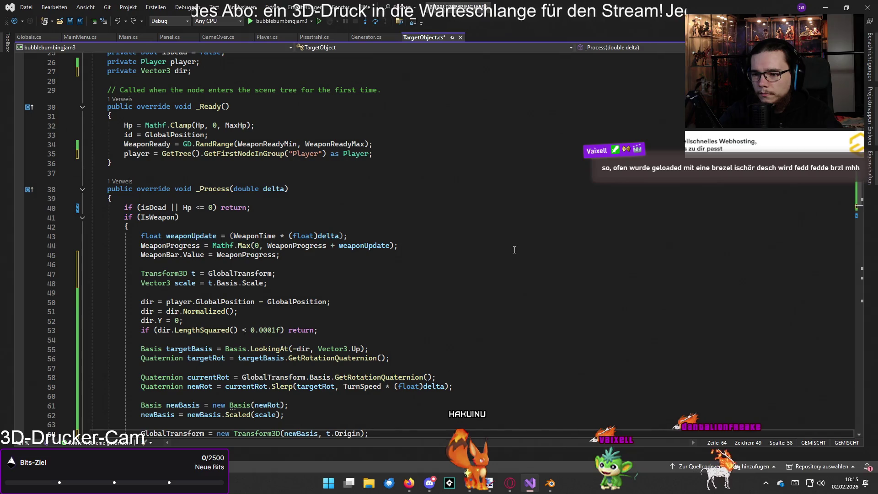
{"action": "key", "text": "ctrl+minus"}
{"action": "key", "text": "Return"}
{"action": "type", "text": "private"}
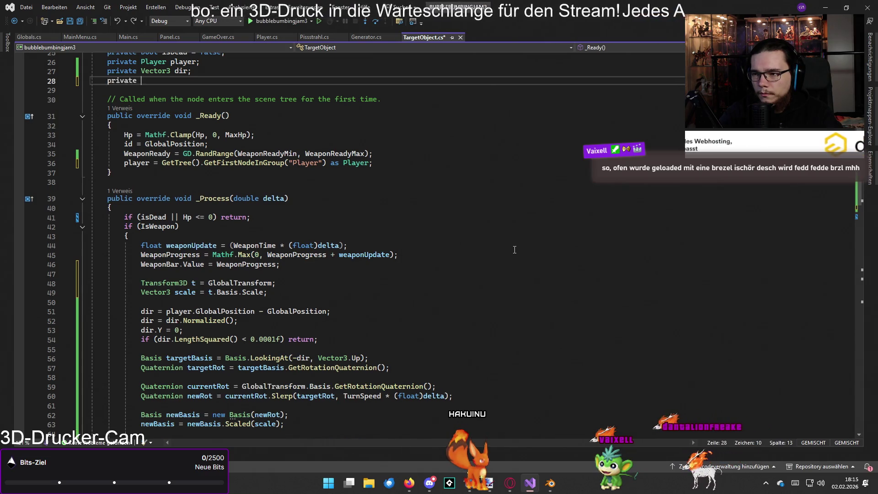
{"action": "key", "text": "BackSpace"}
{"action": "key", "text": "BackSpace"}
{"action": "key", "text": "BackSpace"}
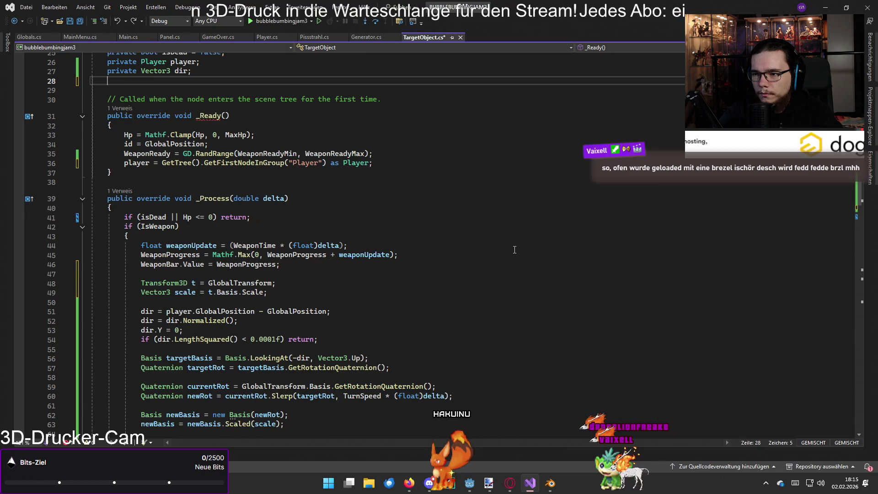
{"action": "type", "text": "private Vector3"}
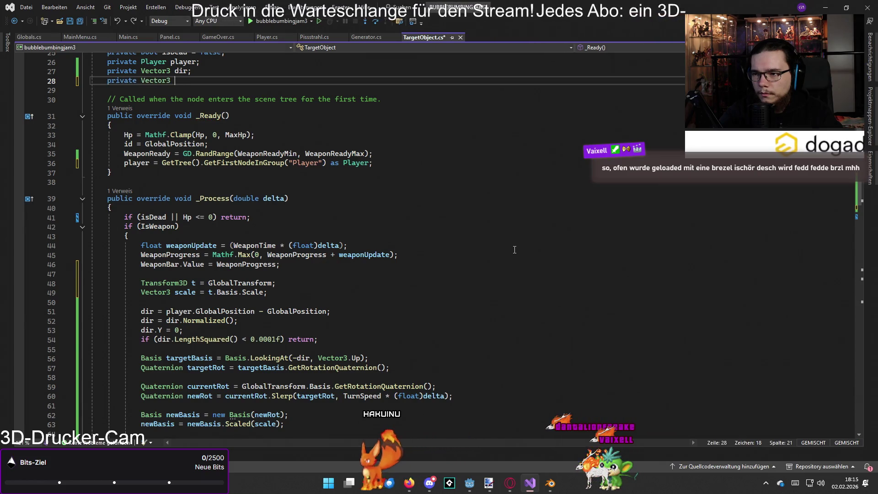
{"action": "key", "text": "BackSpace"}
{"action": "key", "text": "BackSpace"}
{"action": "key", "text": "BackSpace"}
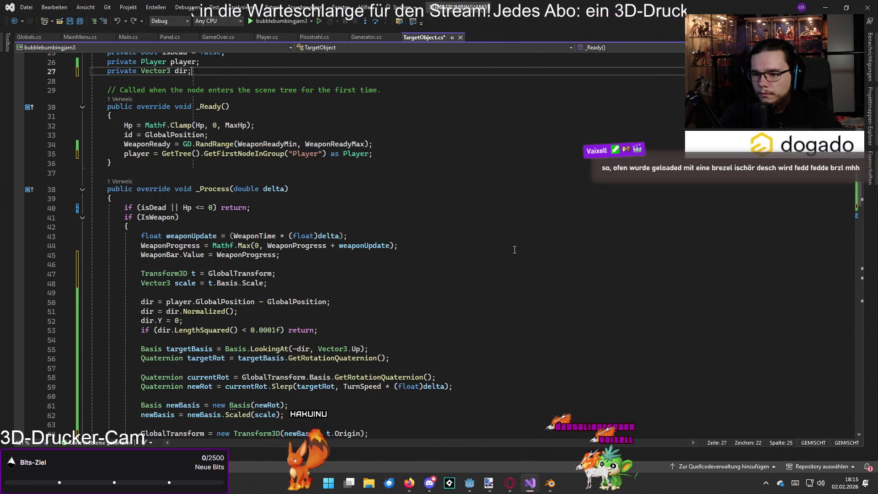
{"action": "scroll", "coordinate": [515, 250], "scroll_direction": "down", "scroll_amount": 3}
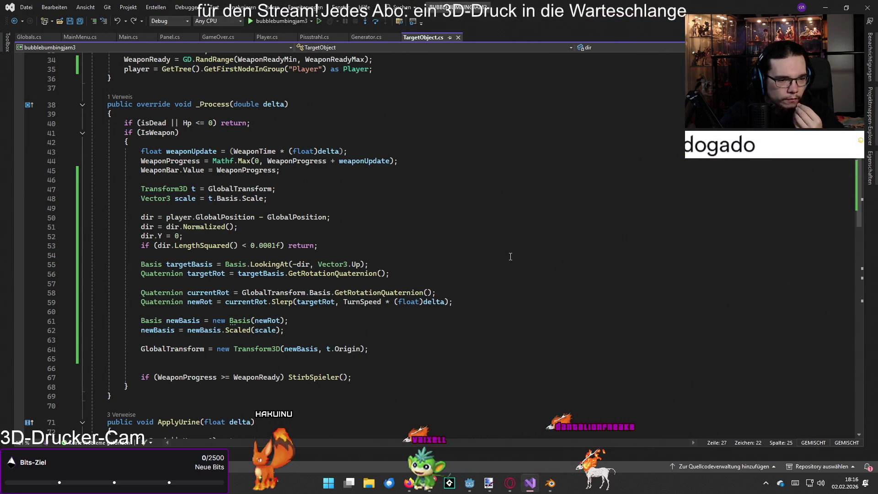
{"action": "key", "text": "alt+Tab"}
{"action": "left_click", "coordinate": [509, 256]}
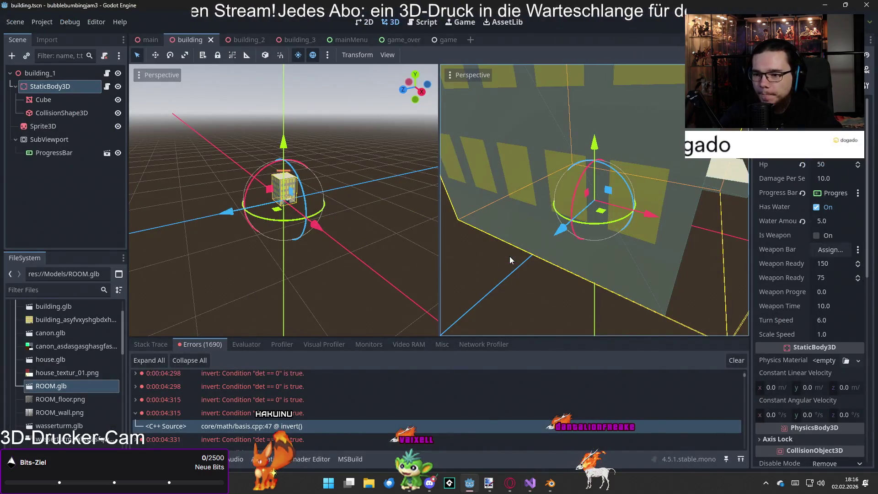
Build and run the game with F5, play from the main menu to Game Over with score 5, then restart
{"action": "key", "text": "F5"}
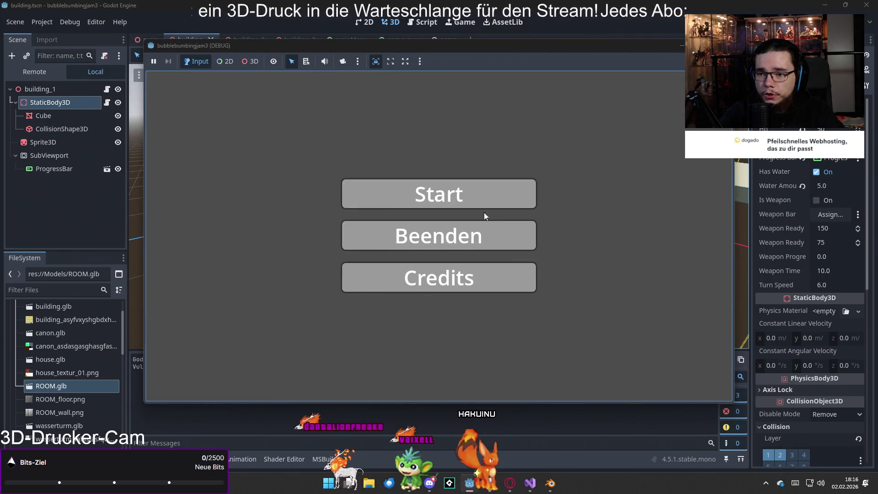
{"action": "left_click", "coordinate": [484, 201]}
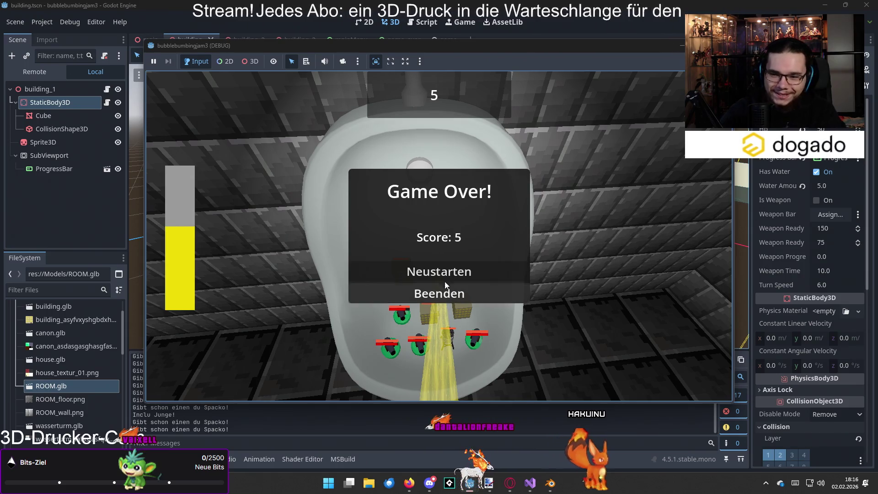
{"action": "left_click", "coordinate": [445, 277]}
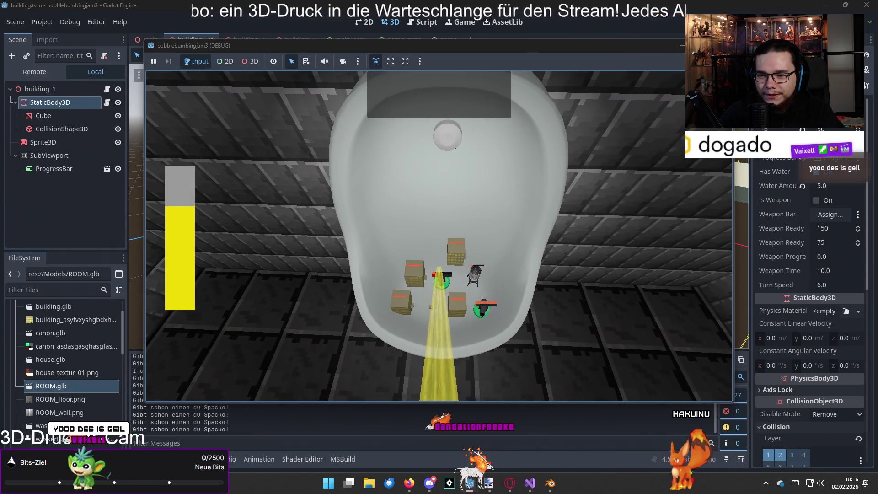
Play a round with the movement keys until Game Over at score 35, then quit the game
{"action": "key", "text": "d"}
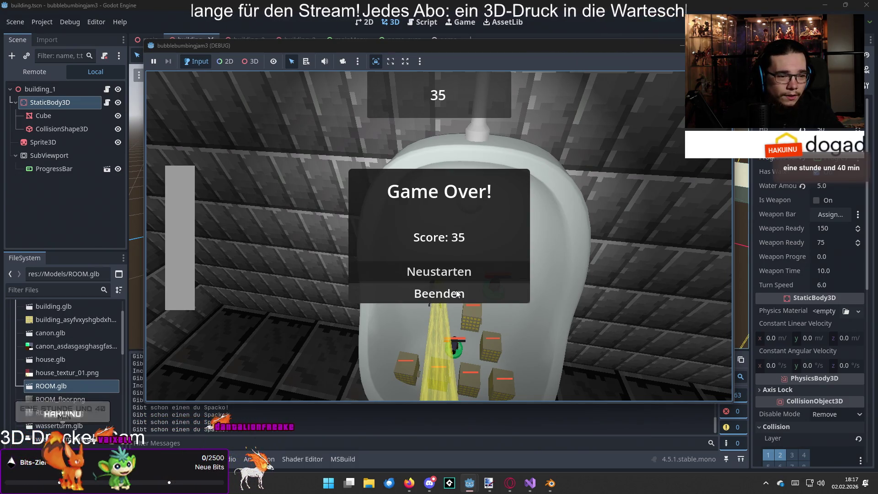
{"action": "left_click", "coordinate": [457, 293]}
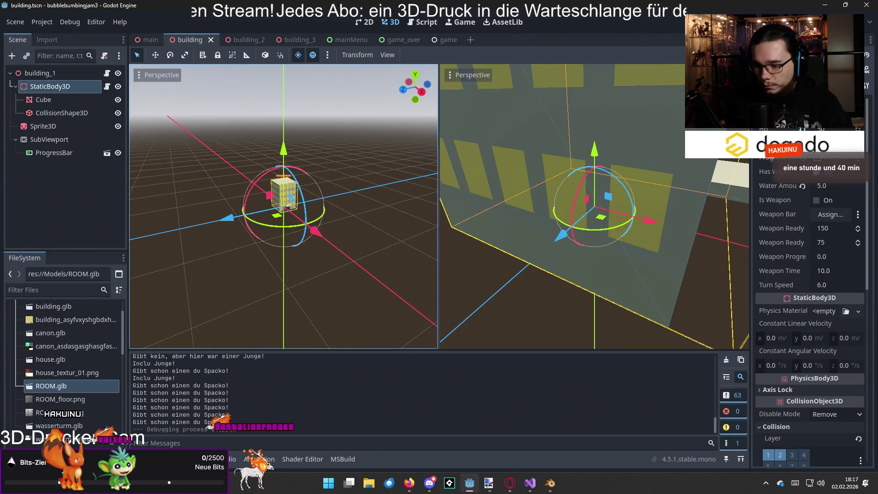
Expand the 0:00:58:022 invert error in the debugger's Errors list to show its Generator.CreateBuilding stack trace
{"action": "left_click", "coordinate": [201, 459]}
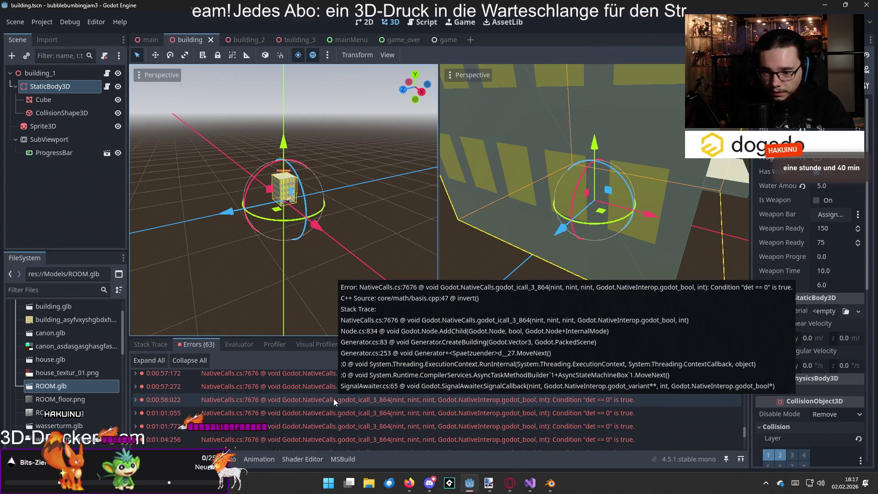
{"action": "left_click", "coordinate": [334, 399]}
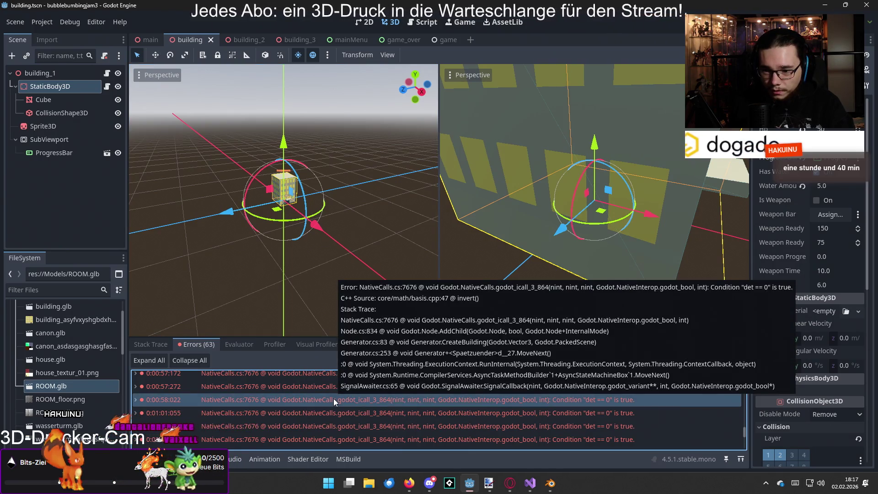
{"action": "double_click", "coordinate": [333, 399]}
{"action": "scroll", "coordinate": [336, 417], "scroll_direction": "down", "scroll_amount": 1}
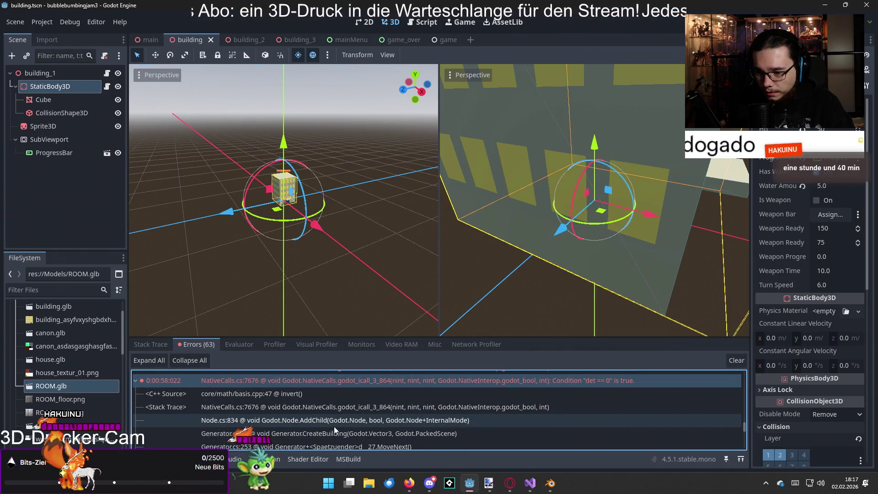
{"action": "scroll", "coordinate": [334, 426], "scroll_direction": "up", "scroll_amount": 1}
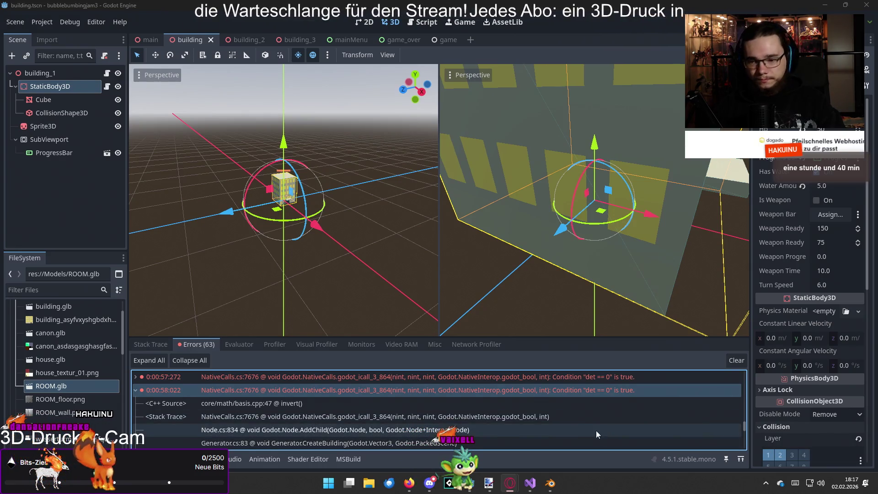
{"action": "scroll", "coordinate": [592, 423], "scroll_direction": "down", "scroll_amount": 1}
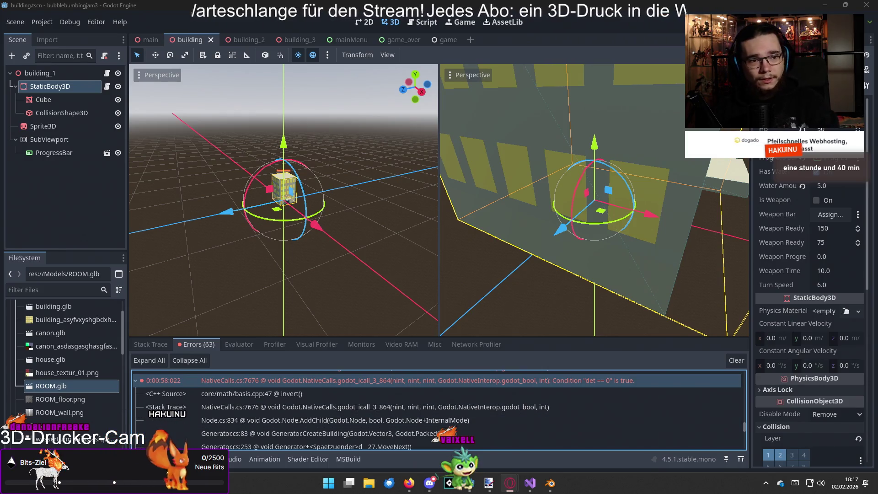
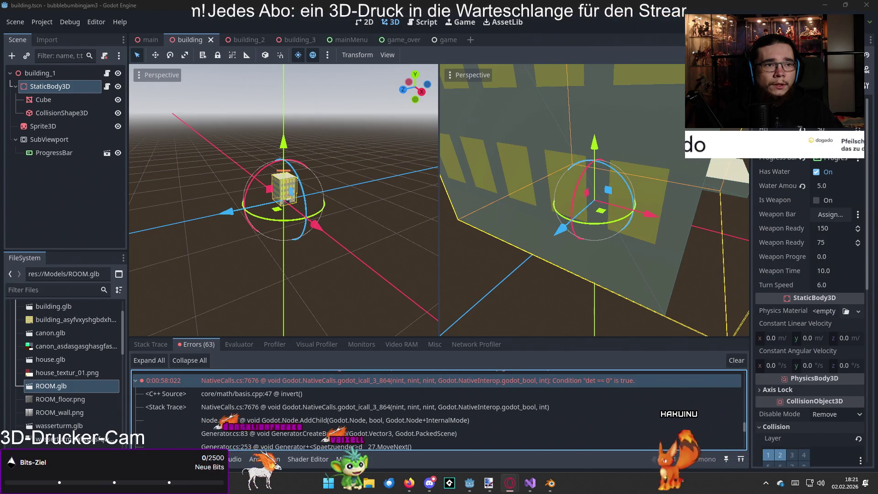
In Generator.cs, move the Scale-to-zero line from above AnimateSpawn to below AddChild in CreateBuilding
{"action": "left_click", "coordinate": [530, 484]}
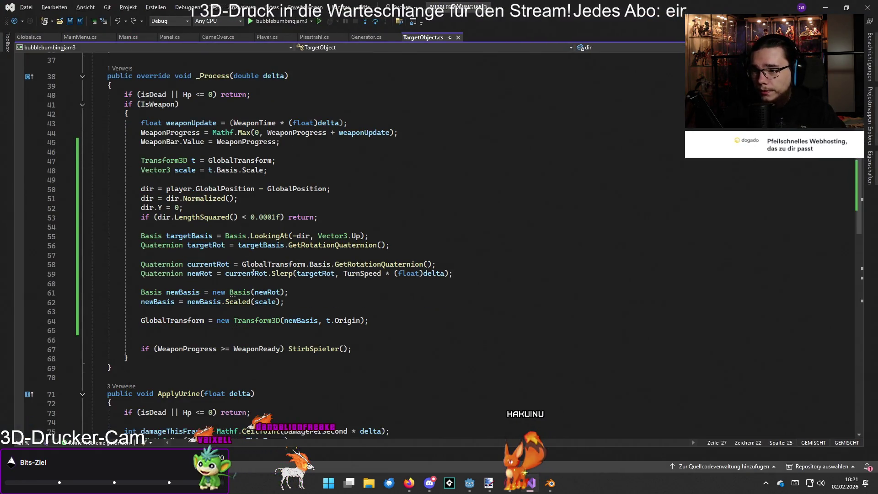
{"action": "left_click", "coordinate": [369, 36]}
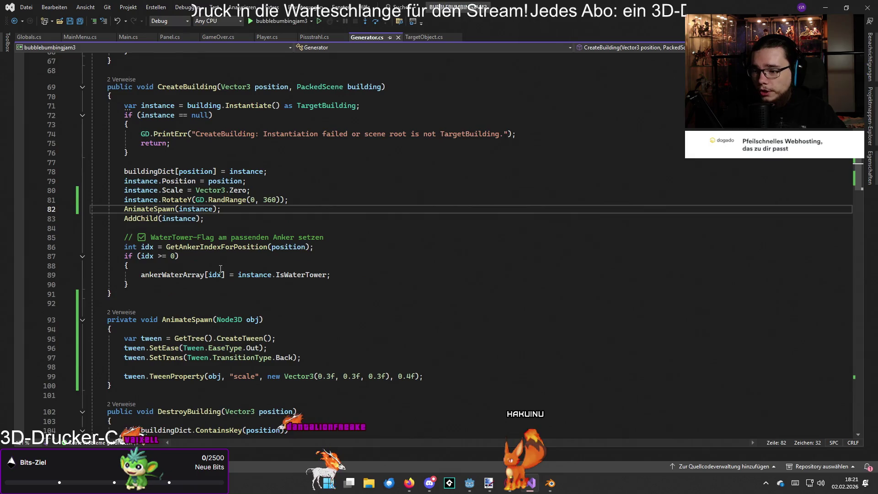
{"action": "scroll", "coordinate": [347, 271], "scroll_direction": "up", "scroll_amount": 5, "text": "ctrl"}
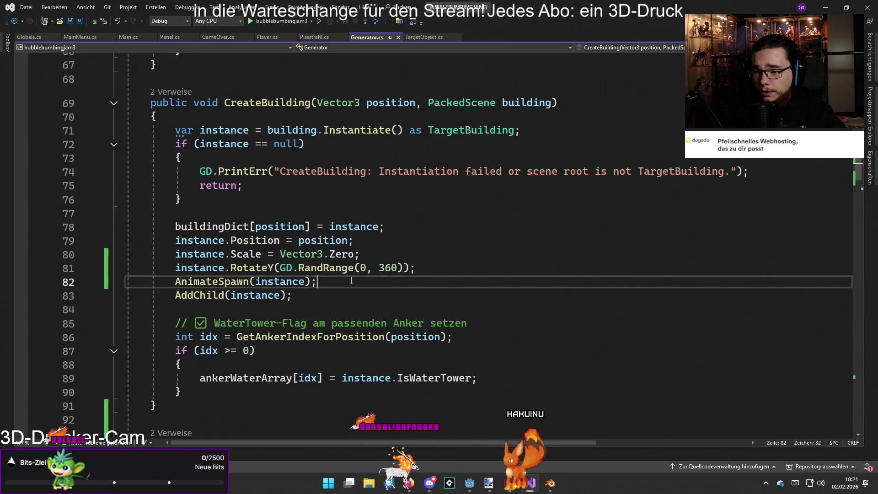
{"action": "mouse_move", "coordinate": [317, 282]}
{"action": "left_mouse_down"}
{"action": "mouse_move", "coordinate": [201, 269]}
{"action": "mouse_move", "coordinate": [197, 281]}
{"action": "left_mouse_up"}
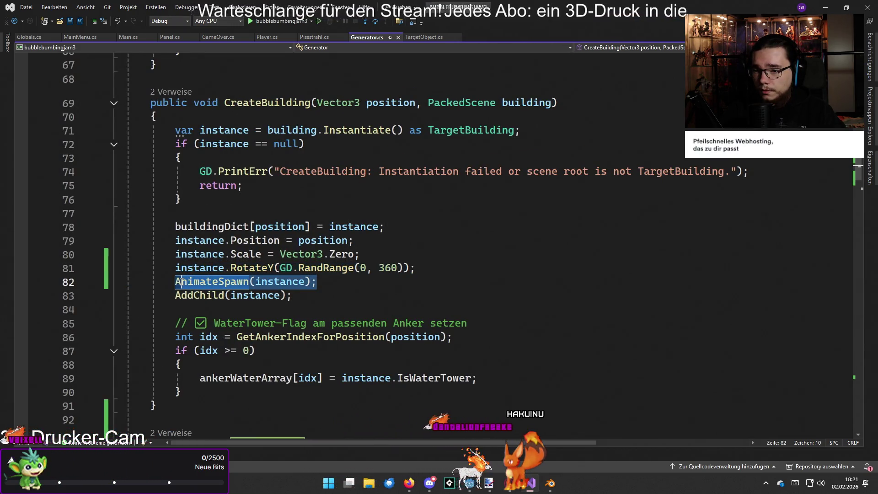
{"action": "left_click_drag", "start_coordinate": [360, 255], "coordinate": [178, 261]}
{"action": "key", "text": "Delete"}
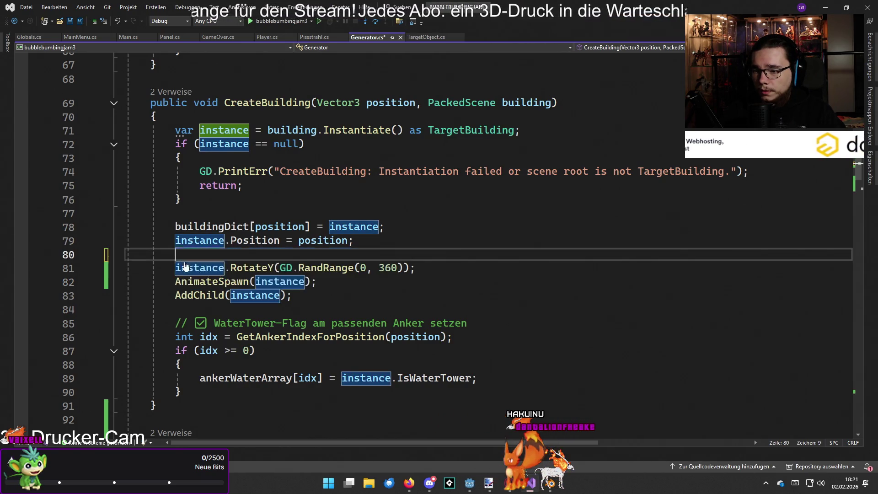
{"action": "left_click", "coordinate": [329, 283]}
{"action": "key", "text": "Return"}
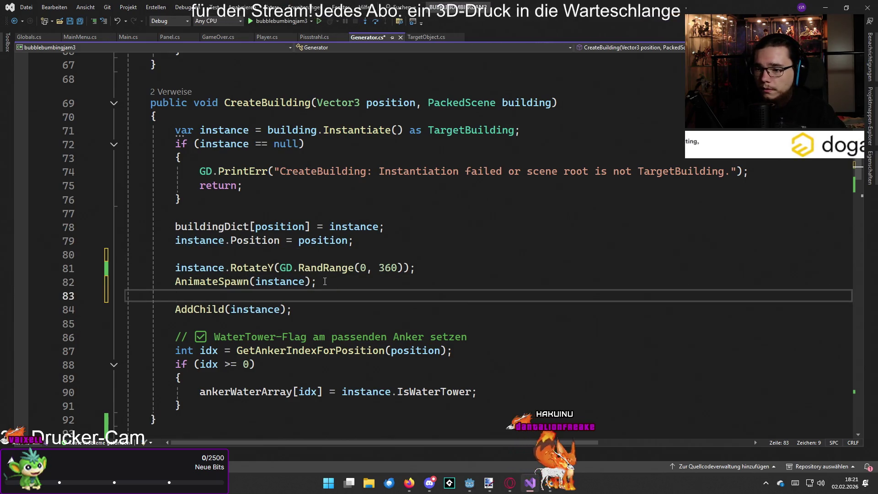
{"action": "left_click", "coordinate": [310, 309]}
{"action": "key", "text": "Return"}
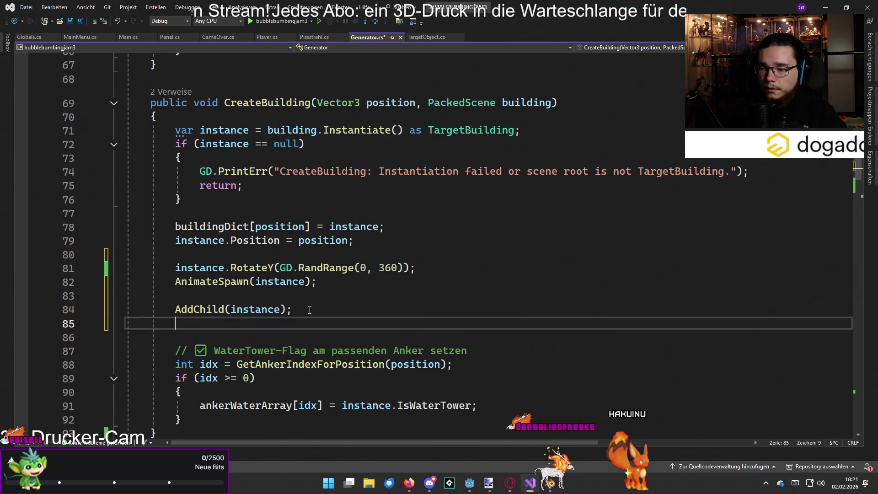
{"action": "key", "text": "Tab"}
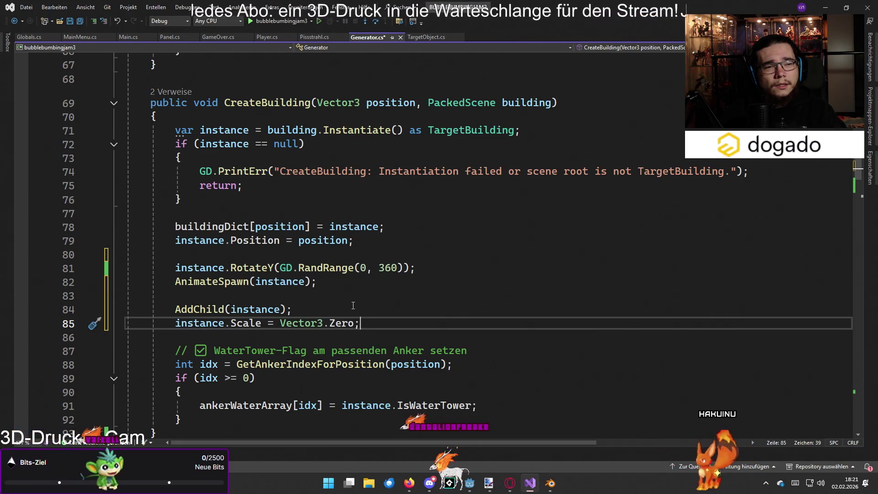
Move the AddChild call right after buildingDict[position] = instance; and remove the leftover blank line
{"action": "left_click_drag", "start_coordinate": [314, 306], "coordinate": [180, 305]}
{"action": "key", "text": "ctrl+x"}
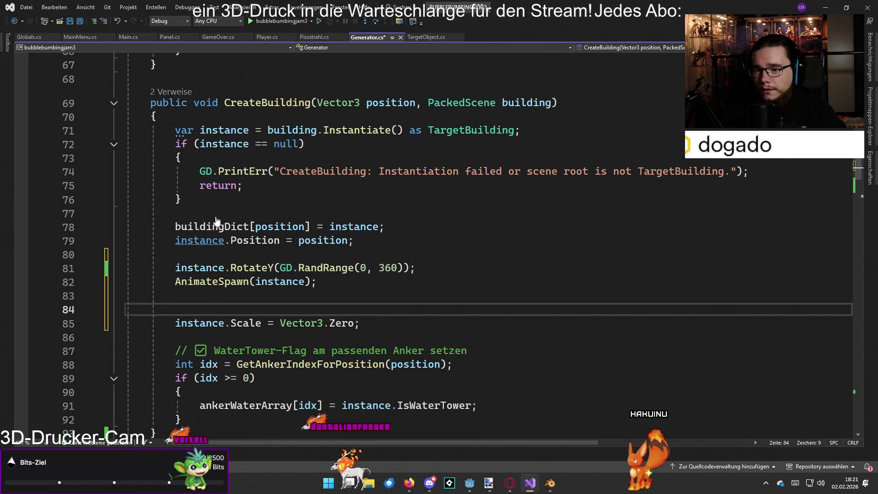
{"action": "left_click", "coordinate": [421, 228]}
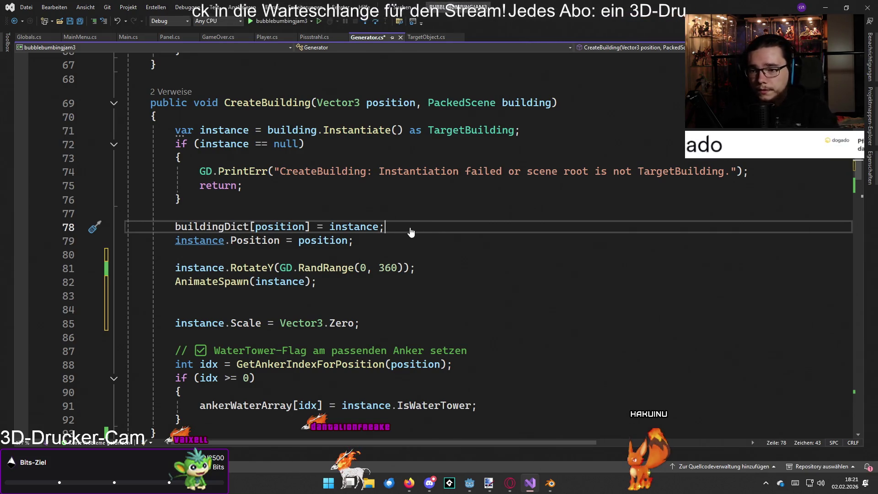
{"action": "key", "text": "Return"}
{"action": "key", "text": "ctrl+v"}
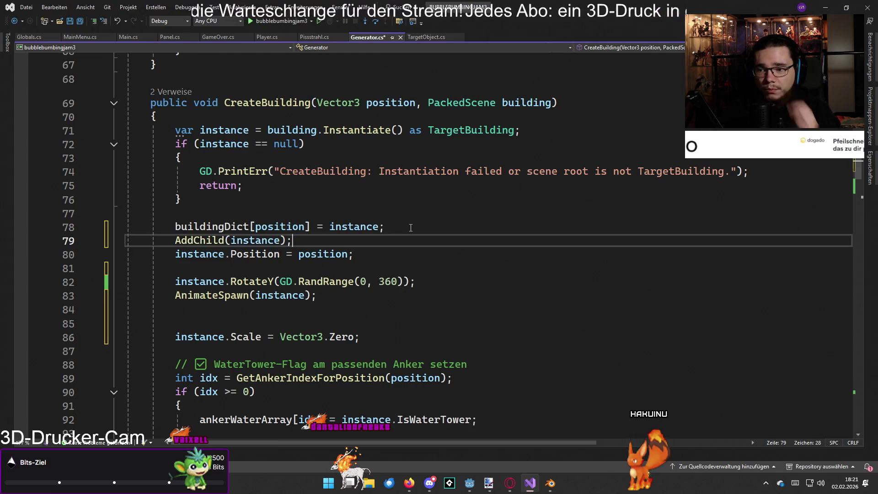
{"action": "left_click", "coordinate": [348, 268]}
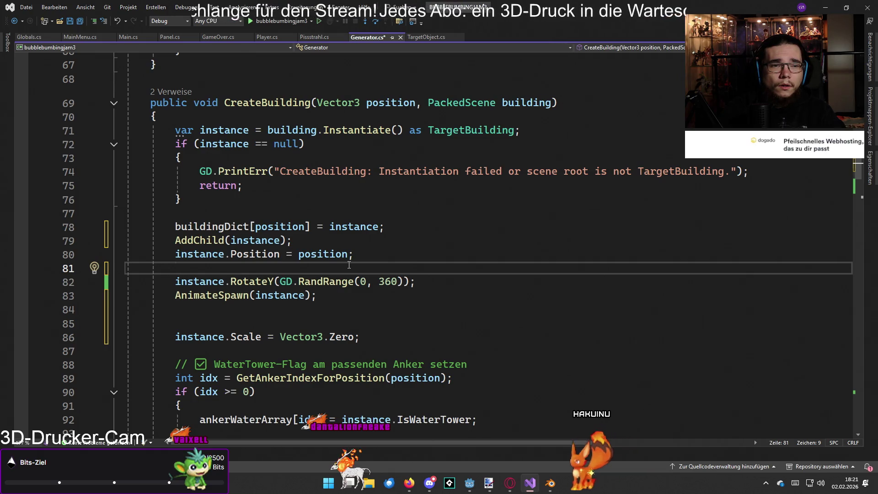
{"action": "key", "text": "BackSpace"}
{"action": "key", "text": "BackSpace"}
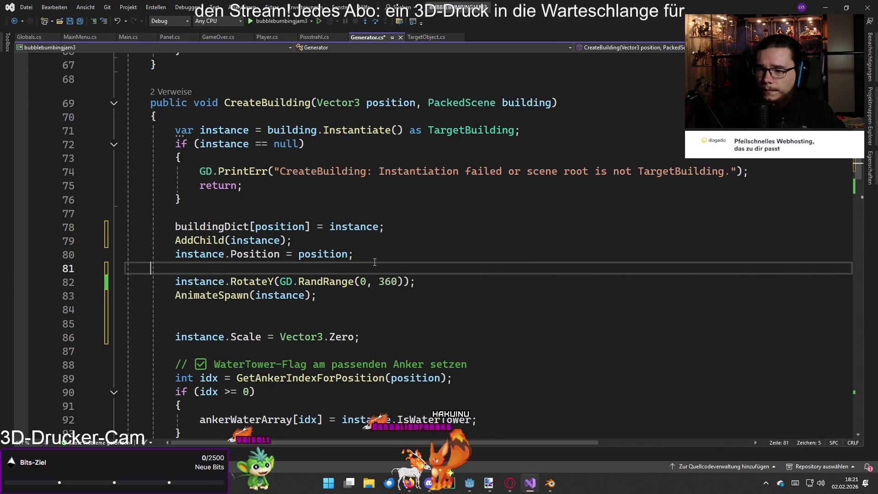
{"action": "key", "text": "BackSpace"}
Save Generator.cs and run the game from Godot with F5
{"action": "key", "text": "ctrl+s"}
{"action": "left_click", "coordinate": [450, 270]}
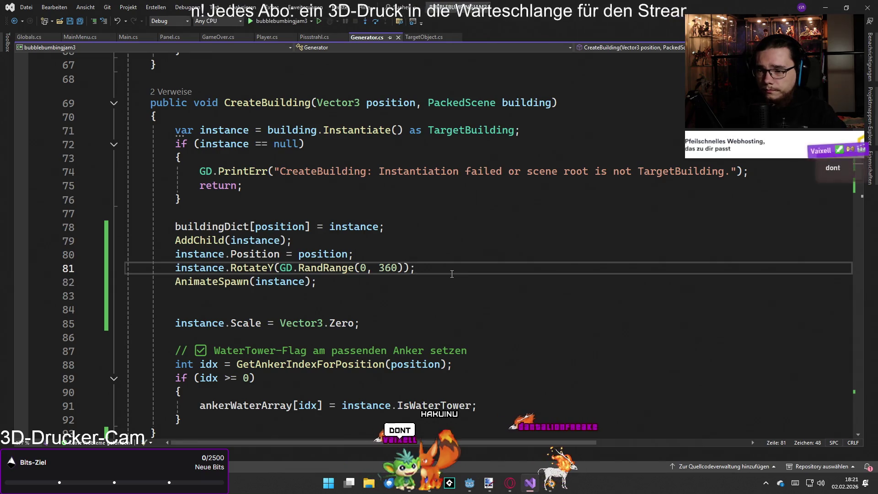
{"action": "key", "text": "alt+Tab"}
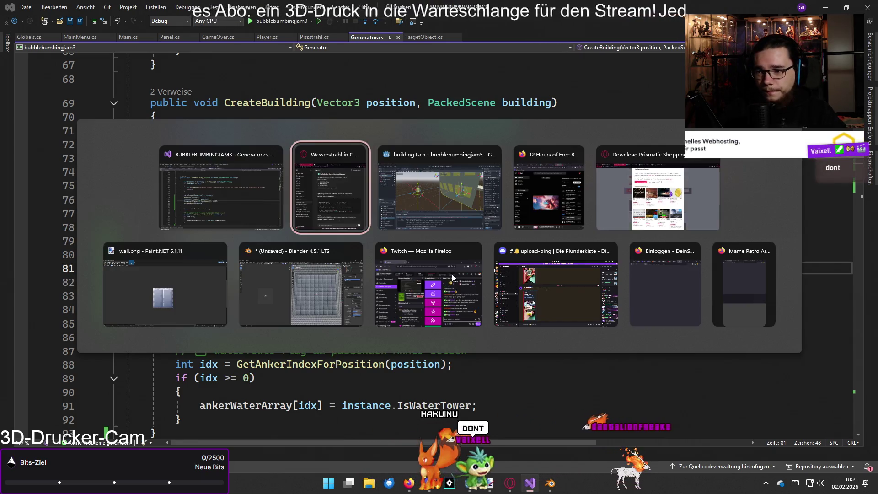
{"action": "key", "text": "F5"}
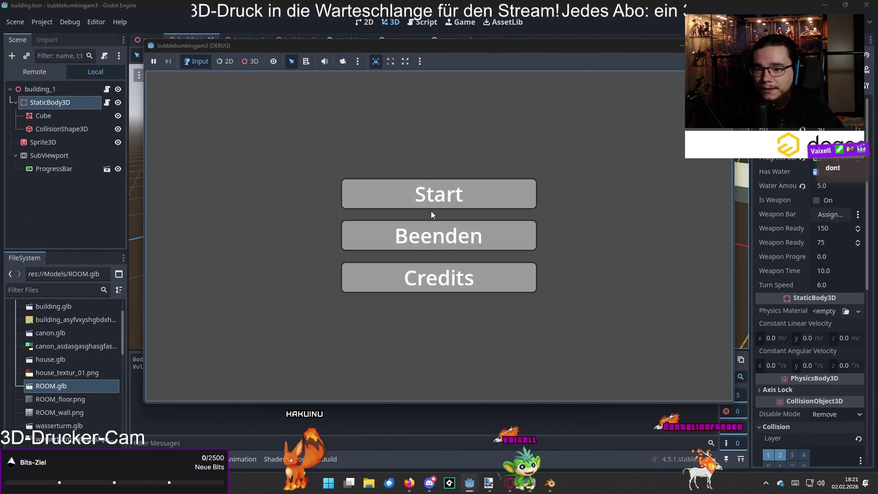
Start a game to watch the buildings spawn, then stop it and return to Visual Studio
{"action": "left_click", "coordinate": [439, 193]}
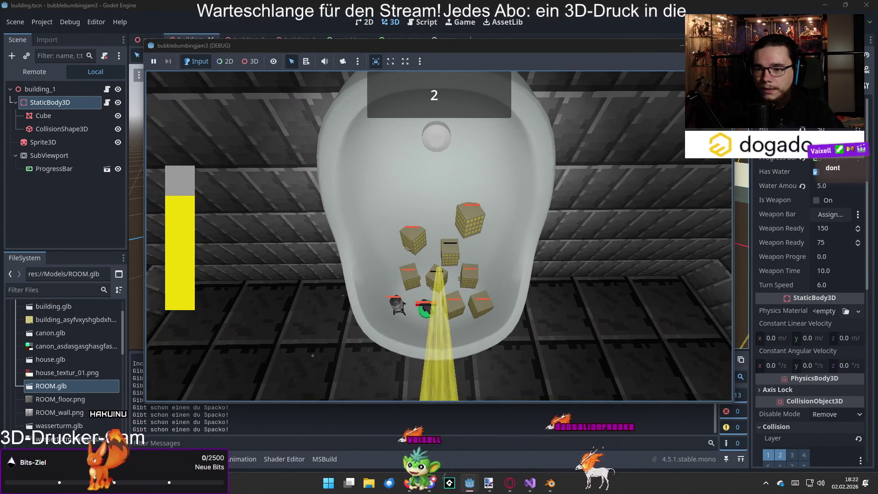
{"action": "key", "text": "alt+Tab"}
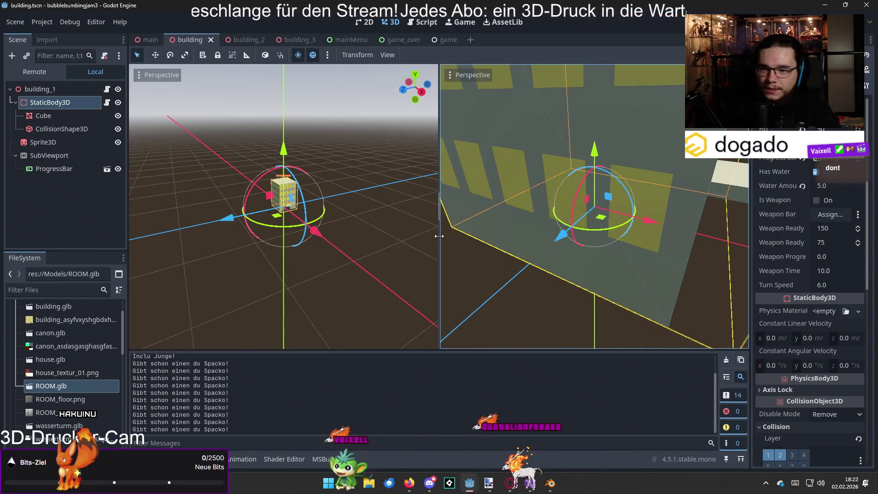
{"action": "key", "text": "F8"}
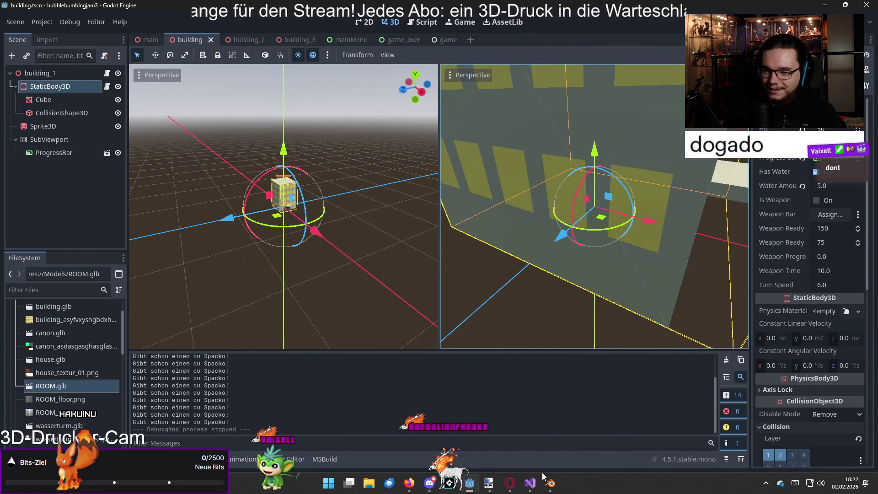
{"action": "key", "text": "alt+Tab"}
{"action": "key", "text": "alt+Tab"}
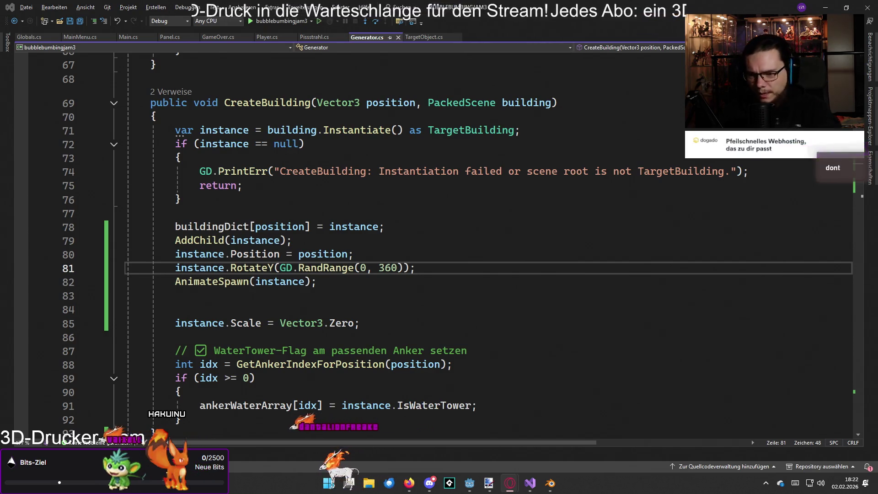
Undo the line reordering in CreateBuilding back to its original order
{"action": "left_click", "coordinate": [467, 251]}
{"action": "key", "text": "Return"}
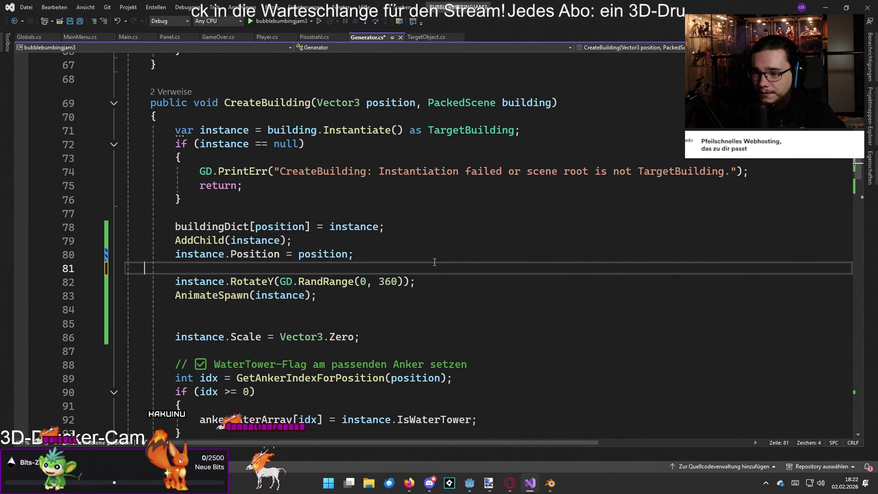
{"action": "key", "text": "Up"}
{"action": "key", "text": "Up"}
{"action": "key", "text": "ctrl+x"}
{"action": "key", "text": "Down"}
{"action": "key", "text": "Down"}
{"action": "key", "text": "Down"}
{"action": "key", "text": "ctrl+v"}
{"action": "key", "text": "ctrl+shift+l"}
{"action": "key", "text": "ctrl+z"}
{"action": "key", "text": "ctrl+z"}
{"action": "key", "text": "ctrl+z"}
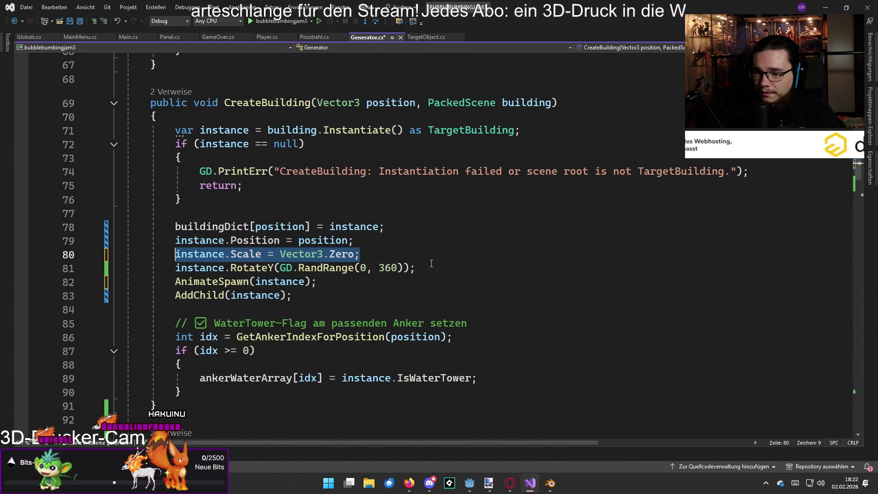
Add the missing semicolon after AnimateSpawn(instance) and save Generator.cs
{"action": "left_click", "coordinate": [431, 255]}
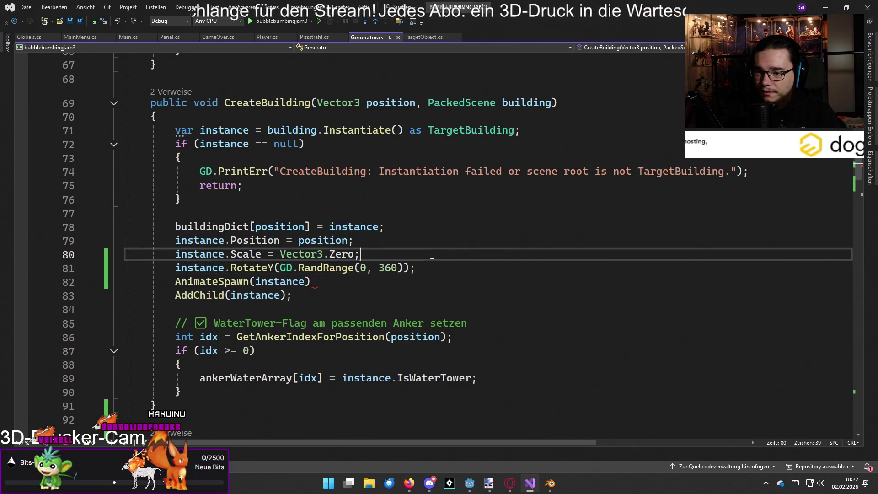
{"action": "left_click", "coordinate": [407, 279]}
{"action": "key", "text": "ctrl+s"}
{"action": "type", "text": ";"}
{"action": "left_click", "coordinate": [453, 255]}
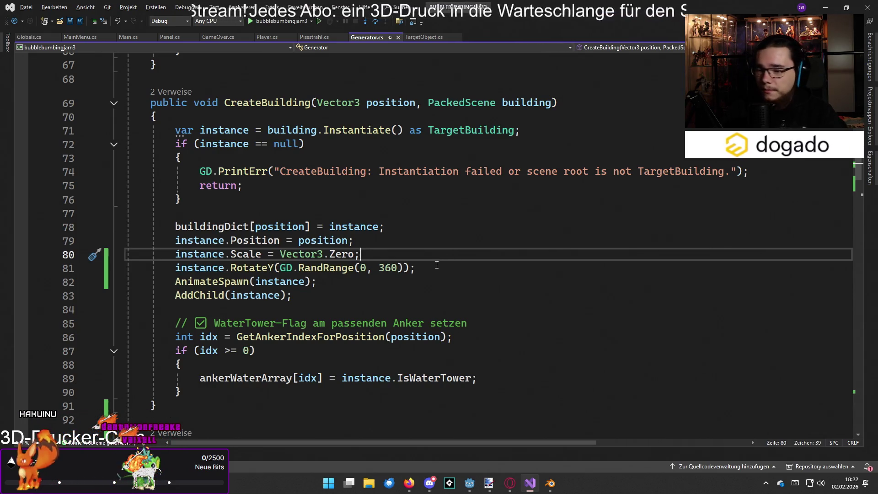
{"action": "key", "text": "alt+Tab"}
{"action": "key", "text": "alt+Tab"}
{"action": "key", "text": "alt+Tab"}
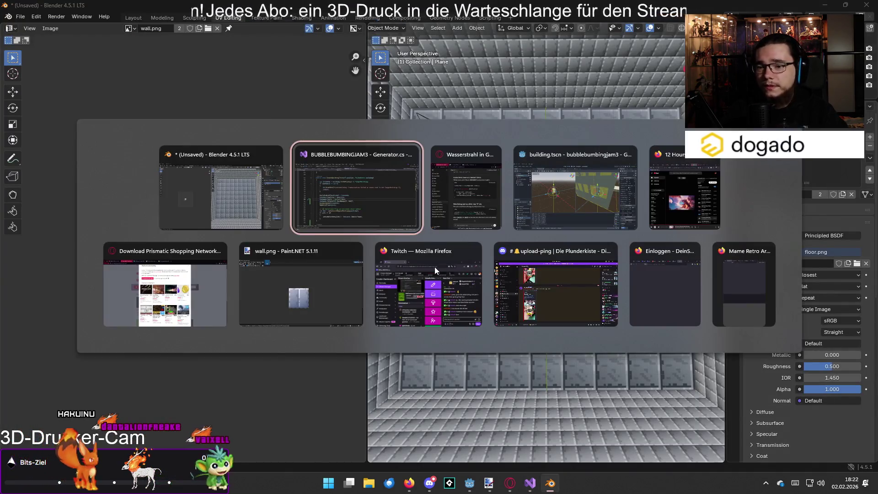
Switch back to the Godot editor showing the building.tscn scene
{"action": "key", "text": "Tab"}
{"action": "key", "text": "Tab"}
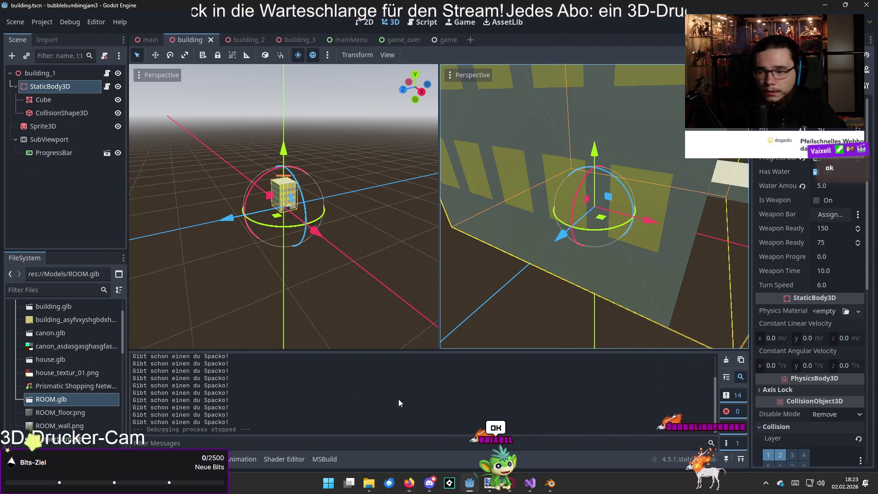
{"action": "scroll", "coordinate": [91, 399], "scroll_direction": "down", "scroll_amount": 3}
{"action": "scroll", "coordinate": [86, 399], "scroll_direction": "up", "scroll_amount": 3}
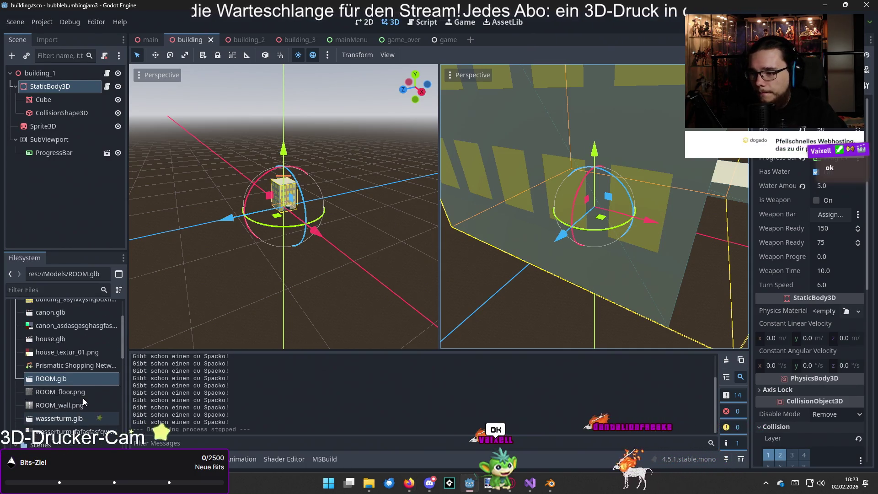
{"action": "left_click", "coordinate": [81, 392]}
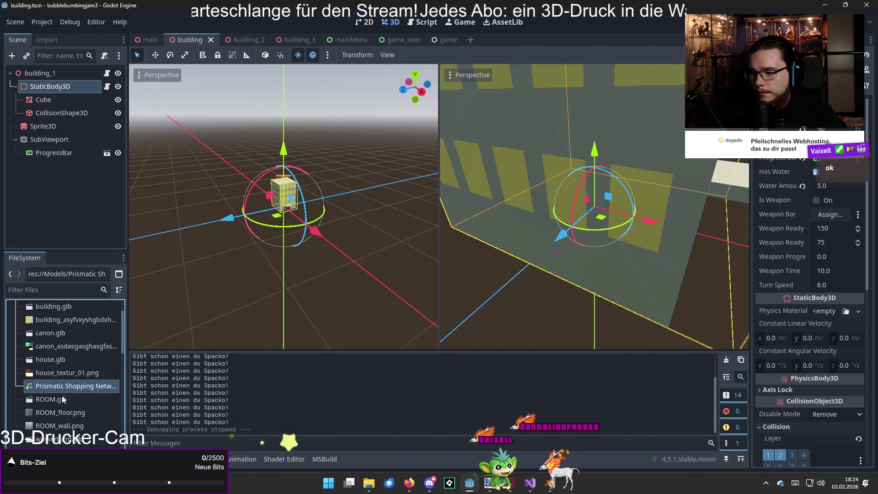
{"action": "scroll", "coordinate": [62, 403], "scroll_direction": "down", "scroll_amount": 5}
{"action": "scroll", "coordinate": [58, 422], "scroll_direction": "down", "scroll_amount": 8}
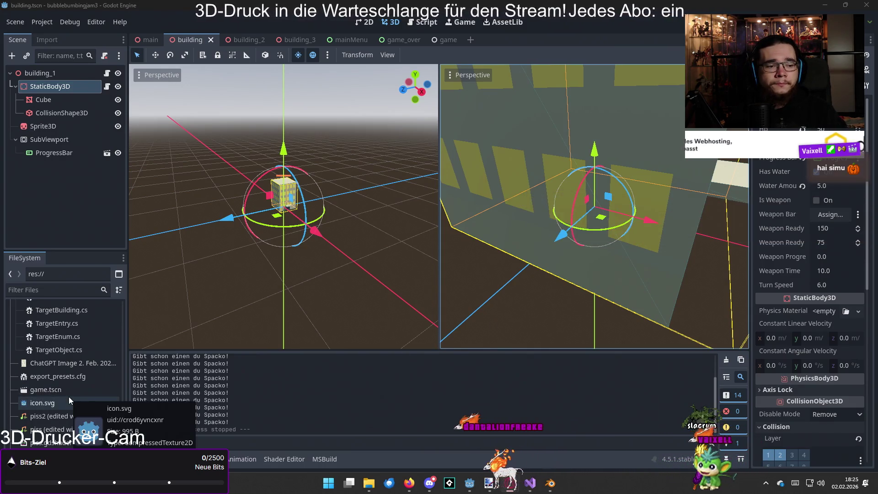
{"action": "scroll", "coordinate": [69, 396], "scroll_direction": "up", "scroll_amount": 1}
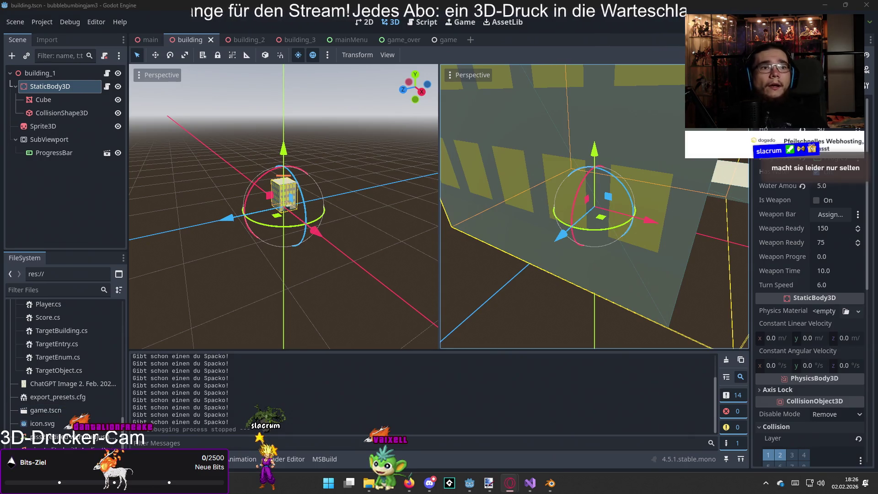
Add an AudioStreamPlayer node under Main in the main scene
{"action": "left_click", "coordinate": [525, 479]}
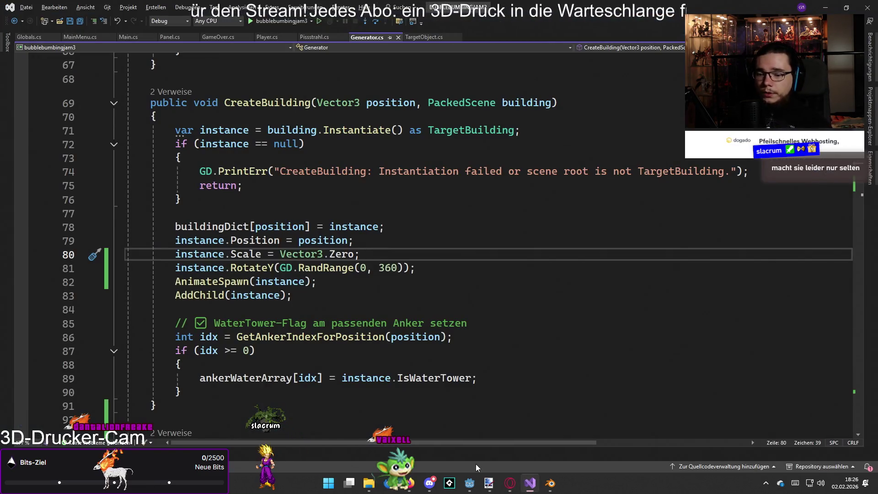
{"action": "mouse_move", "coordinate": [506, 487]}
{"action": "left_click", "coordinate": [471, 485]}
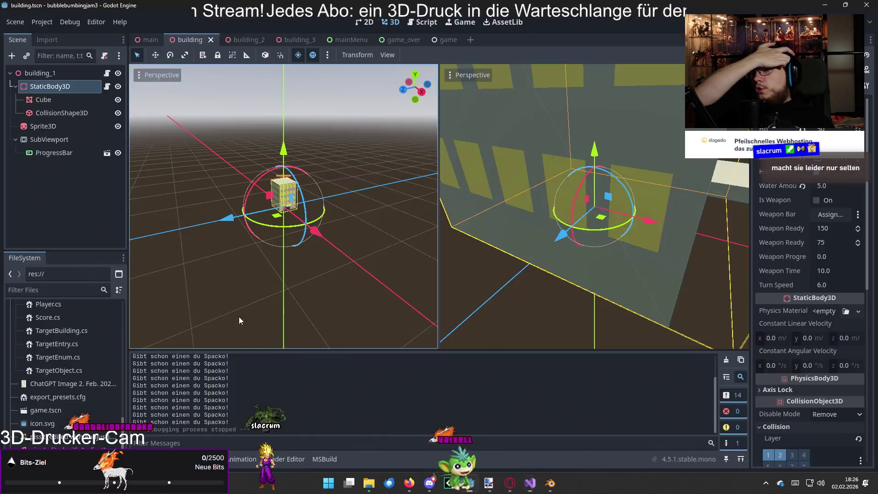
{"action": "left_click", "coordinate": [151, 40]}
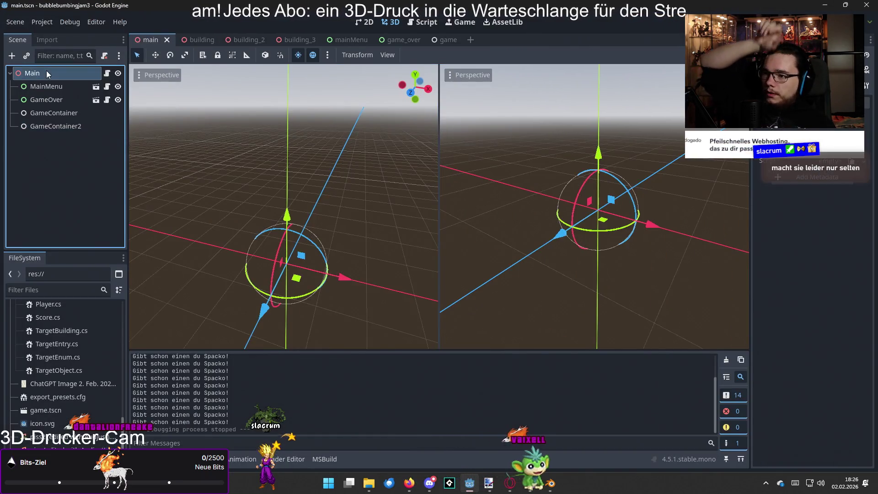
{"action": "left_click", "coordinate": [11, 57]}
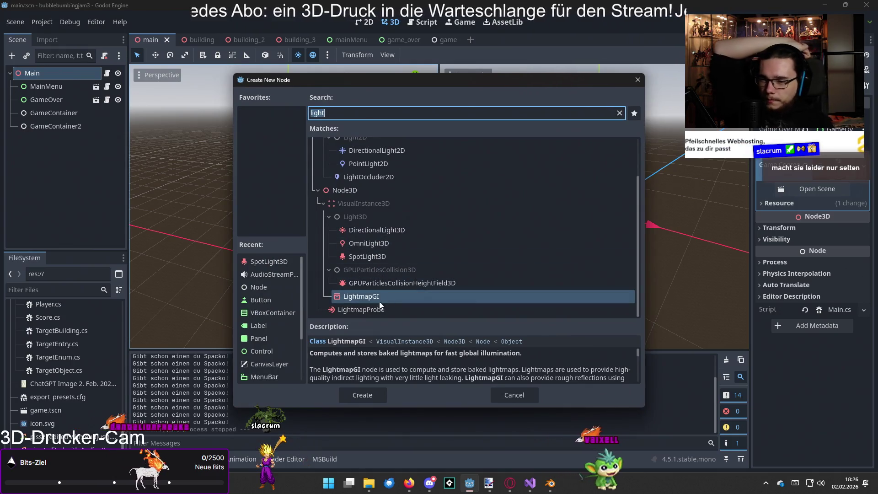
{"action": "double_click", "coordinate": [275, 278]}
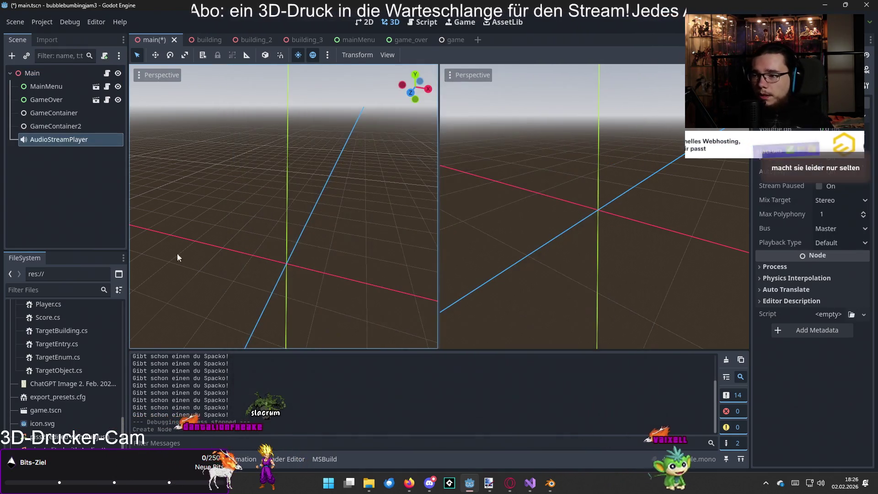
Rename the new audio player node to Backgroundmusic
{"action": "double_click", "coordinate": [54, 143]}
{"action": "type", "text": "Backgroundmusi"}
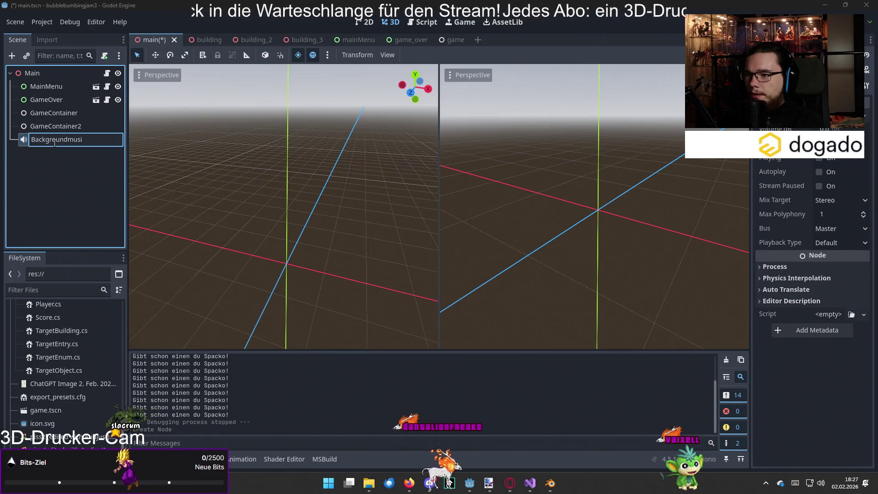
{"action": "type", "text": "c"}
{"action": "key", "text": "Return"}
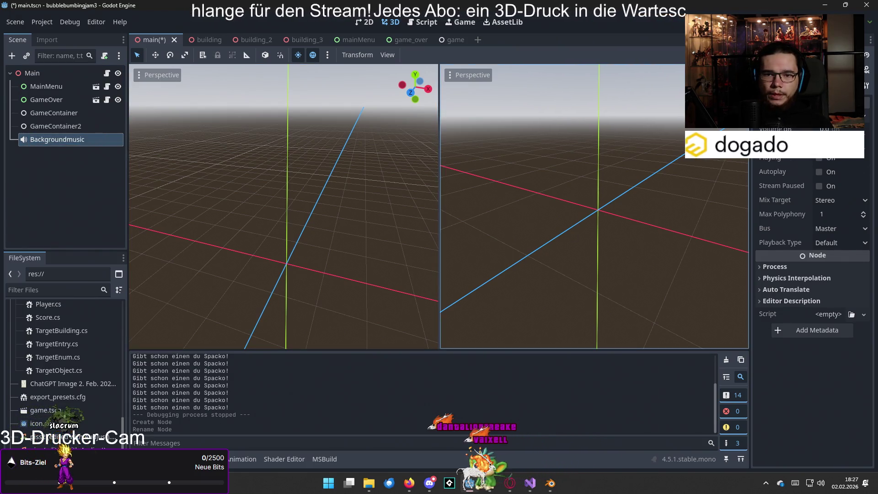
{"action": "left_click", "coordinate": [864, 115]}
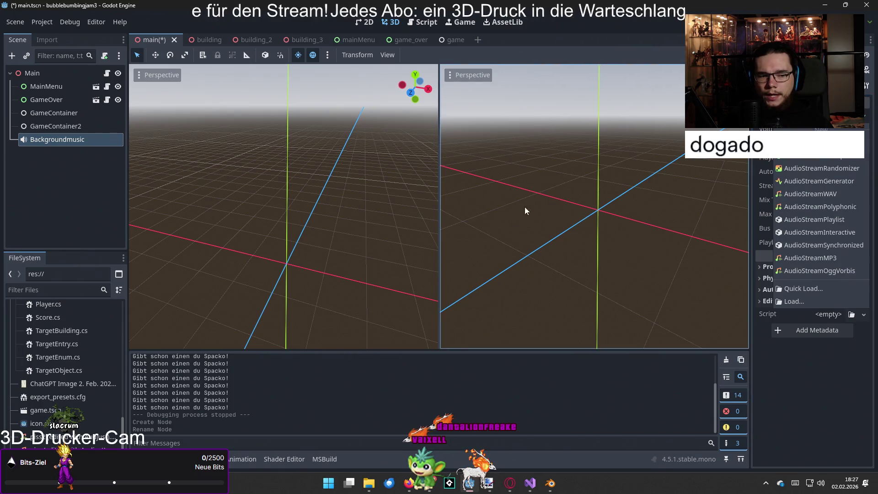
Load the WAV music track into Backgroundmusic's Stream property and turn on Autoplay
{"action": "left_click", "coordinate": [816, 195]}
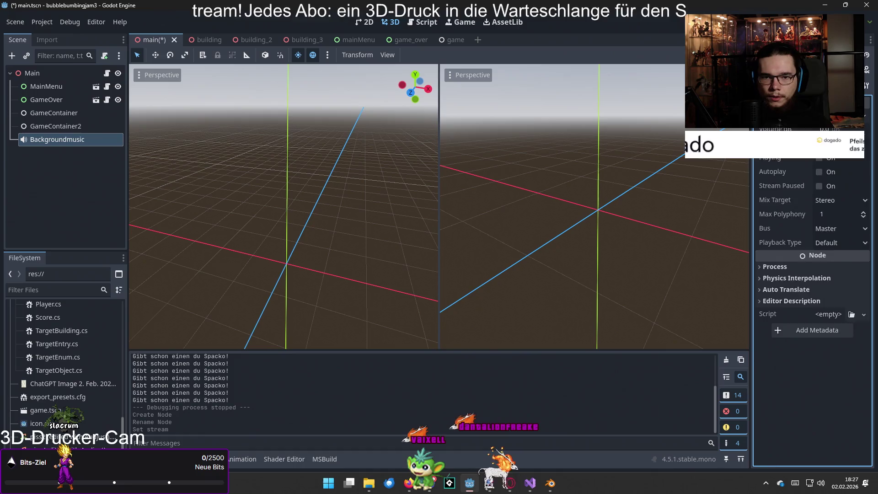
{"action": "left_click", "coordinate": [863, 115]}
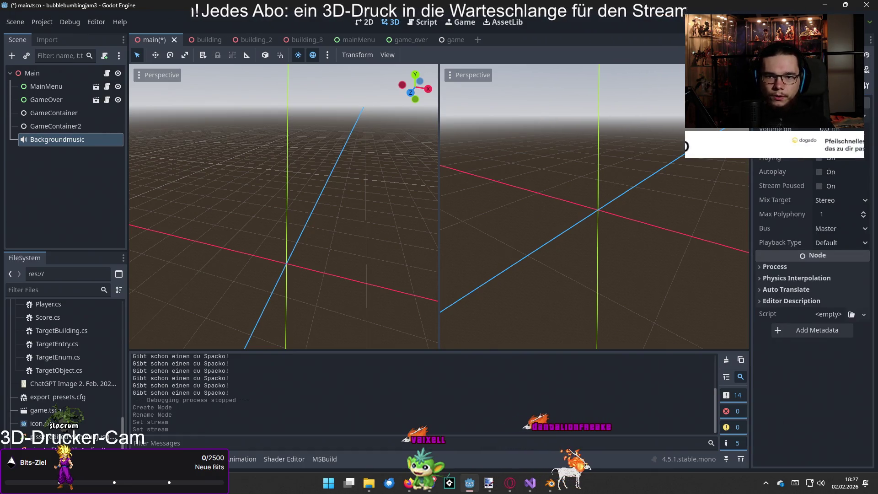
{"action": "left_click", "coordinate": [842, 119]}
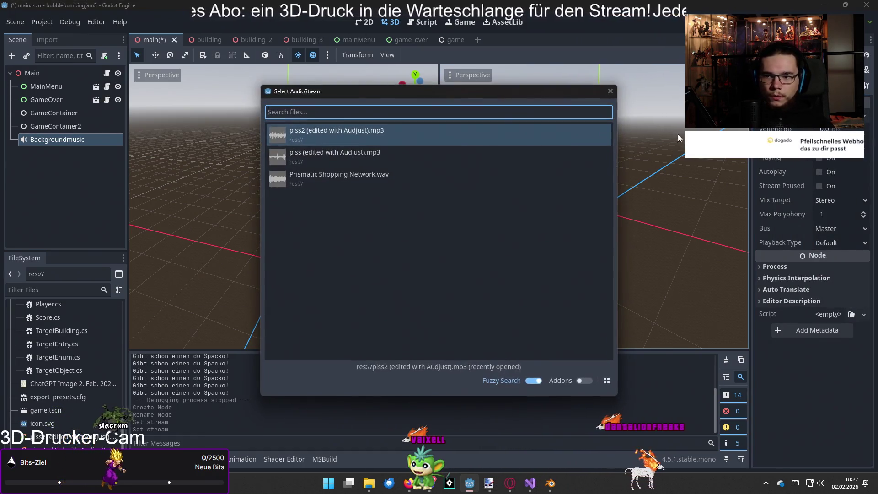
{"action": "key", "text": "Escape"}
{"action": "left_click", "coordinate": [328, 190]}
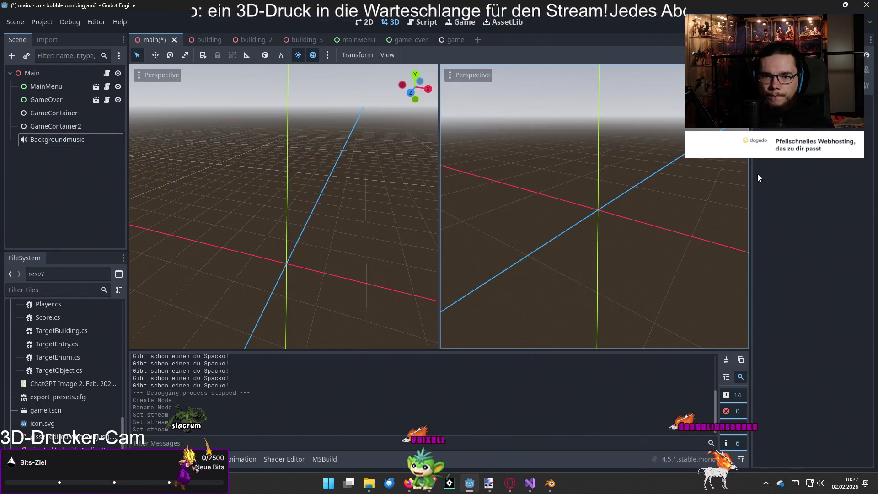
{"action": "left_click", "coordinate": [43, 143]}
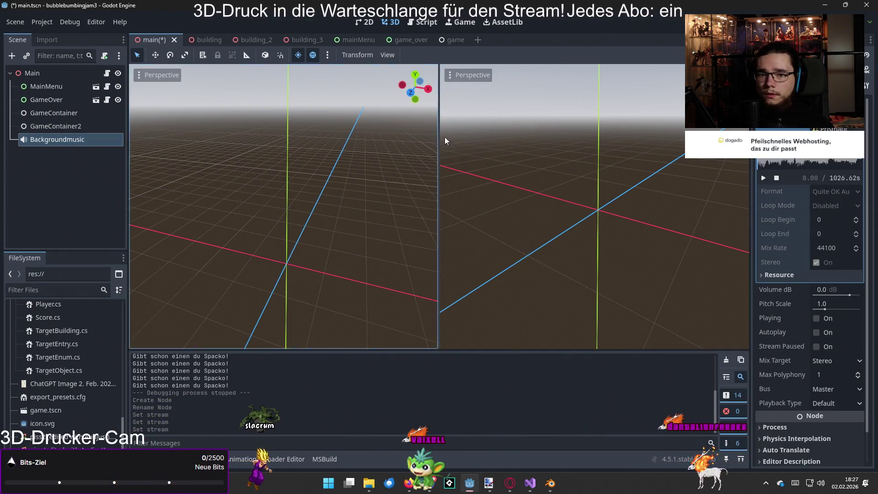
{"action": "left_click", "coordinate": [817, 332]}
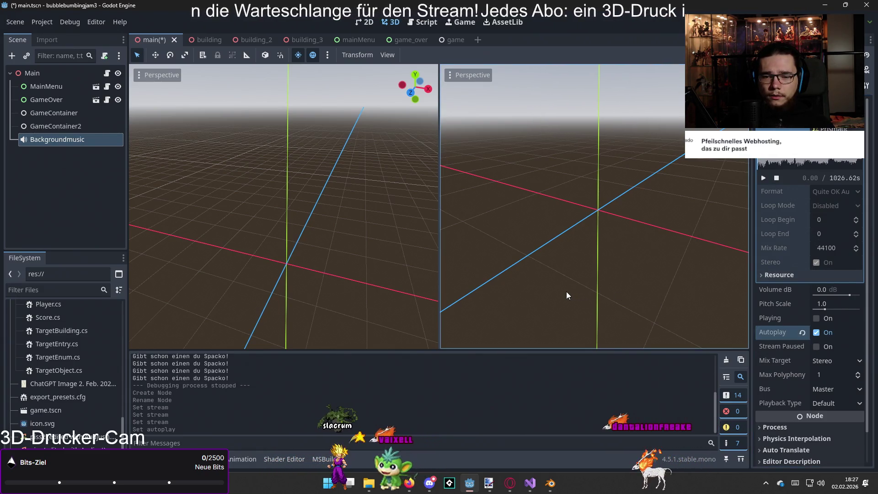
{"action": "left_click", "coordinate": [817, 346]}
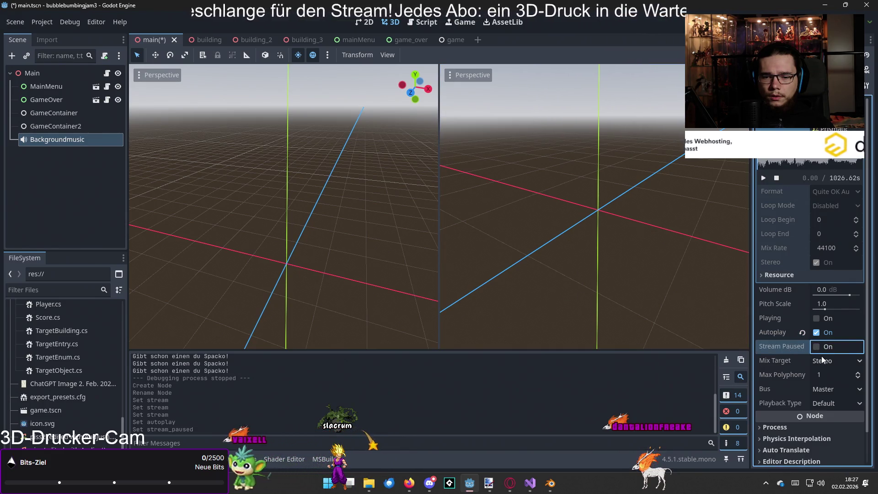
{"action": "scroll", "coordinate": [793, 367], "scroll_direction": "down", "scroll_amount": 2}
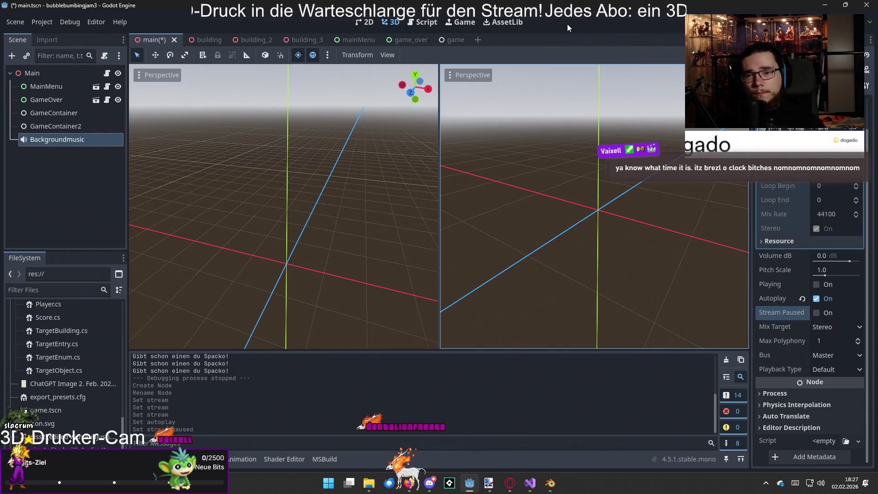
Run the game, play until Game Over, restart with Neustarten, then close the test window
{"action": "key", "text": "F5"}
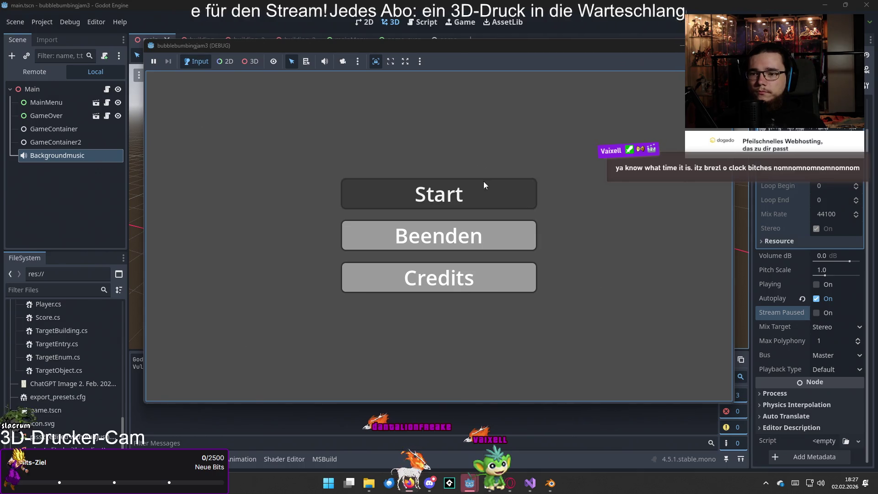
{"action": "left_click", "coordinate": [468, 191]}
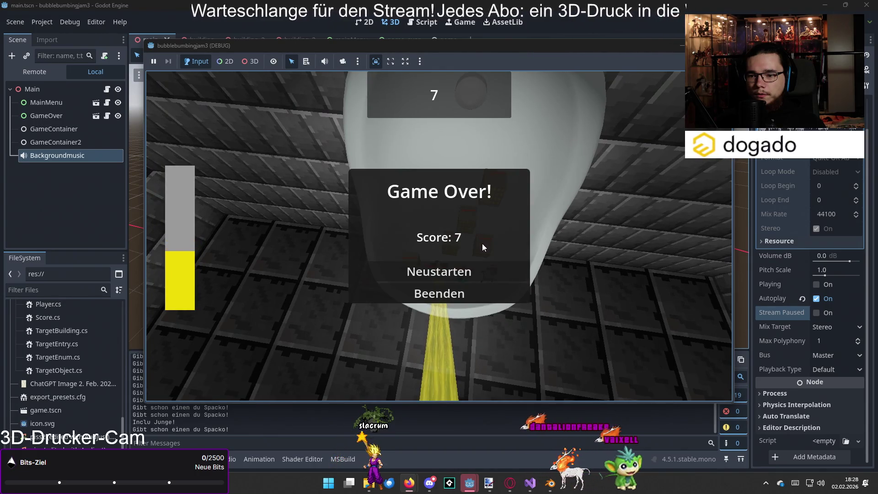
{"action": "left_click", "coordinate": [470, 276]}
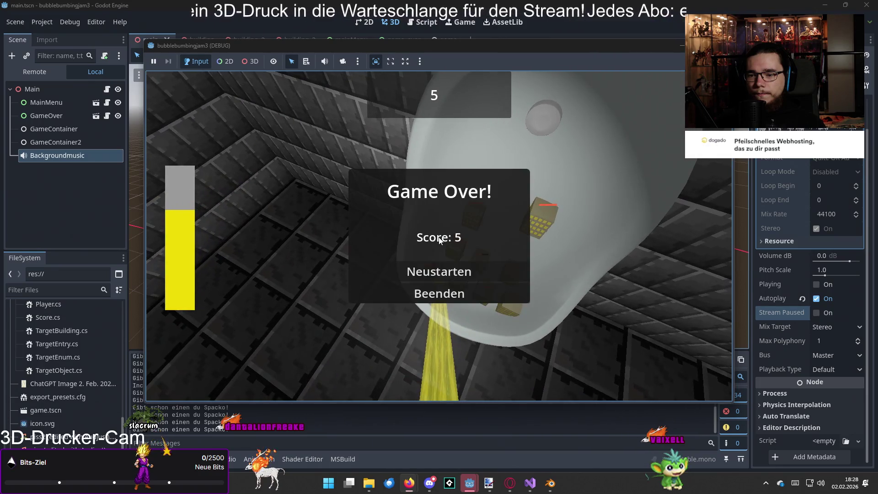
{"action": "left_click", "coordinate": [449, 298]}
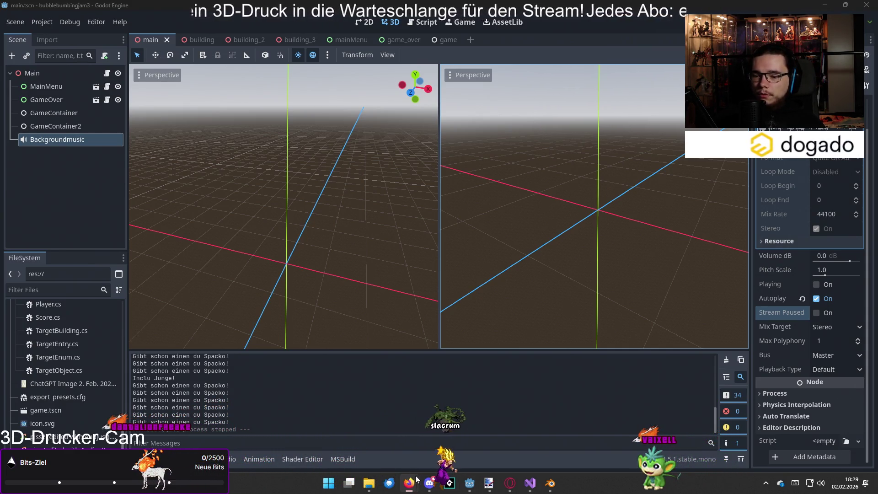
Bring the browser with the itch.io download page to the front
{"action": "mouse_move", "coordinate": [410, 484]}
{"action": "mouse_move", "coordinate": [512, 488]}
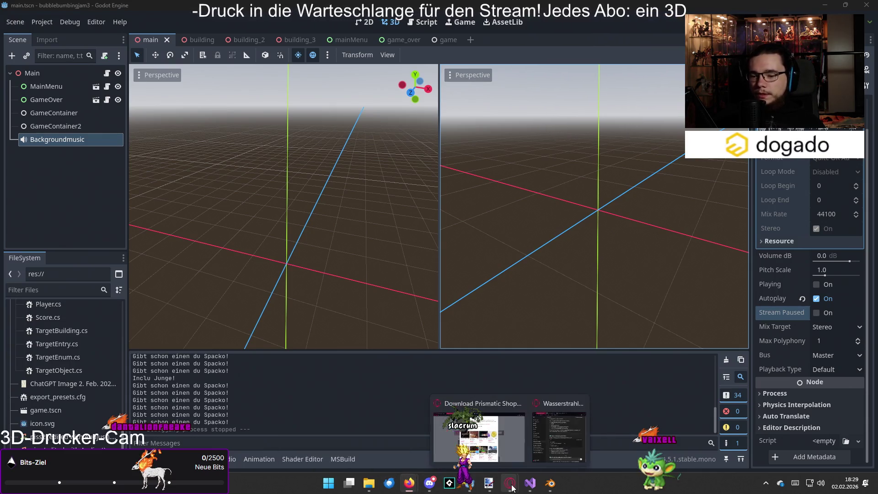
{"action": "left_click", "coordinate": [494, 456]}
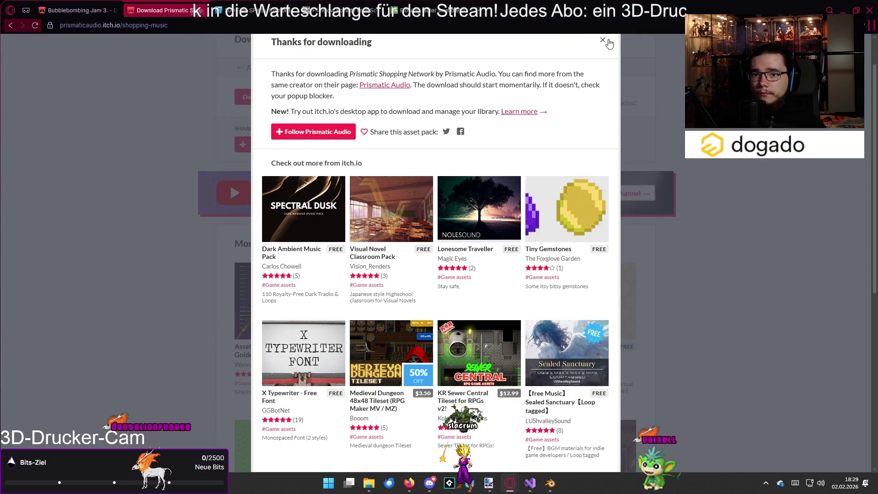
Close the itch.io download dialog and remove the elevator tag from the Music search
{"action": "left_click", "coordinate": [603, 40]}
{"action": "left_click", "coordinate": [94, 10]}
{"action": "left_click", "coordinate": [153, 10]}
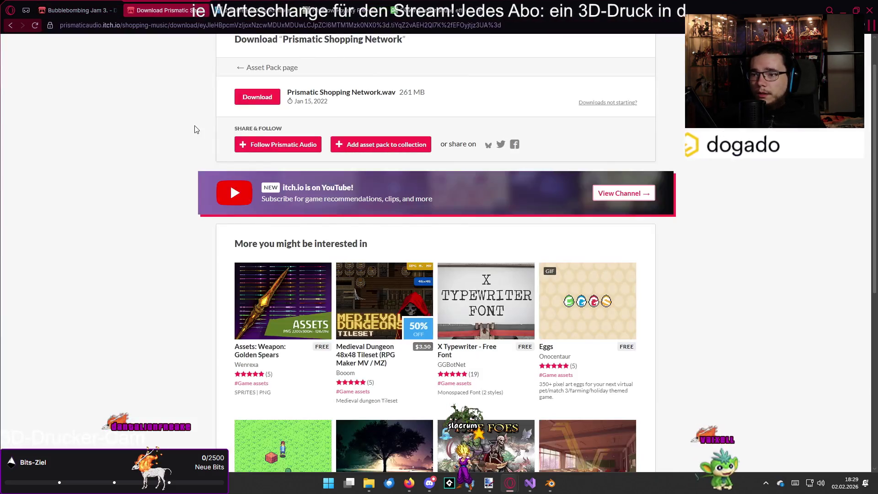
{"action": "key", "text": "alt+Left"}
{"action": "key", "text": "alt+Left"}
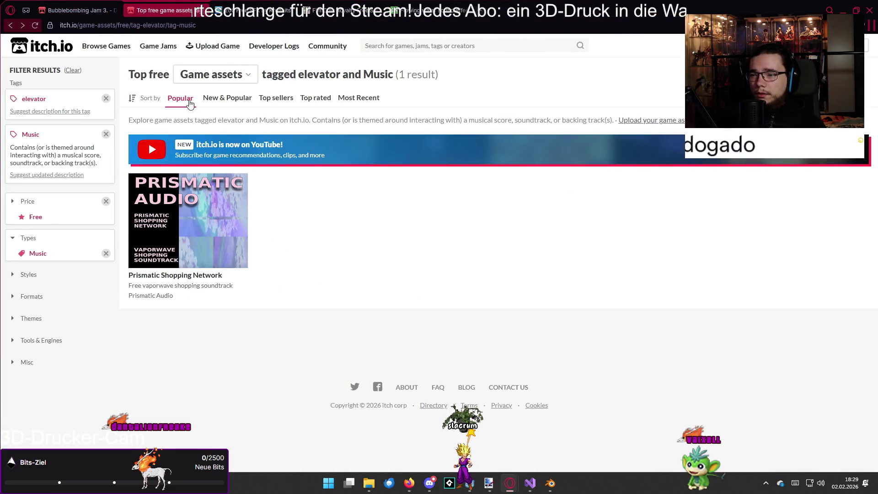
{"action": "left_click", "coordinate": [106, 99]}
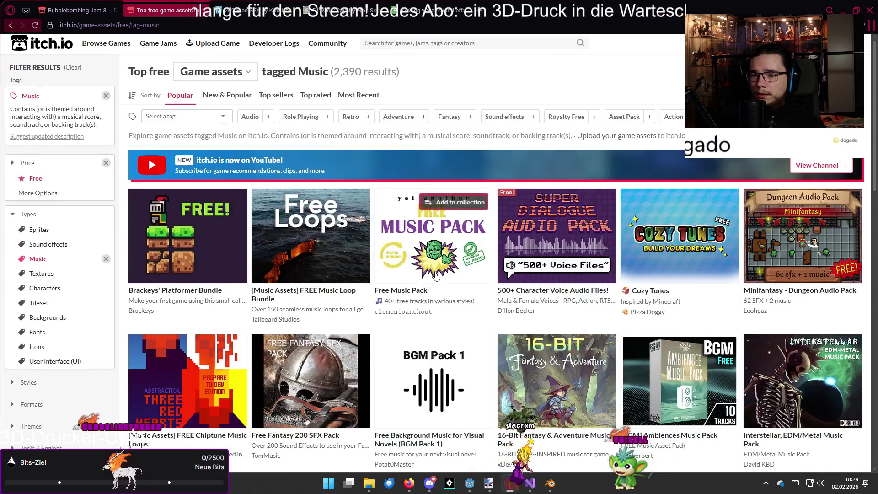
{"action": "scroll", "coordinate": [469, 316], "scroll_direction": "down", "scroll_amount": 3}
{"action": "scroll", "coordinate": [469, 316], "scroll_direction": "down", "scroll_amount": 5}
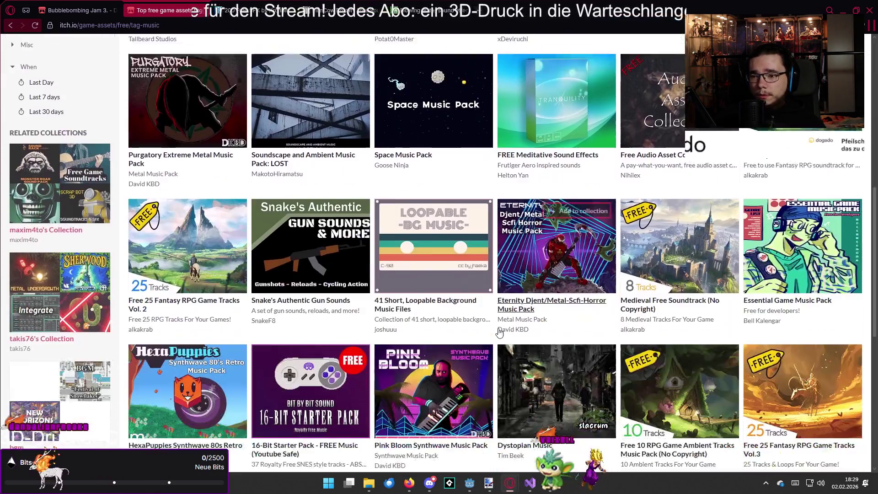
{"action": "scroll", "coordinate": [494, 321], "scroll_direction": "up", "scroll_amount": 1}
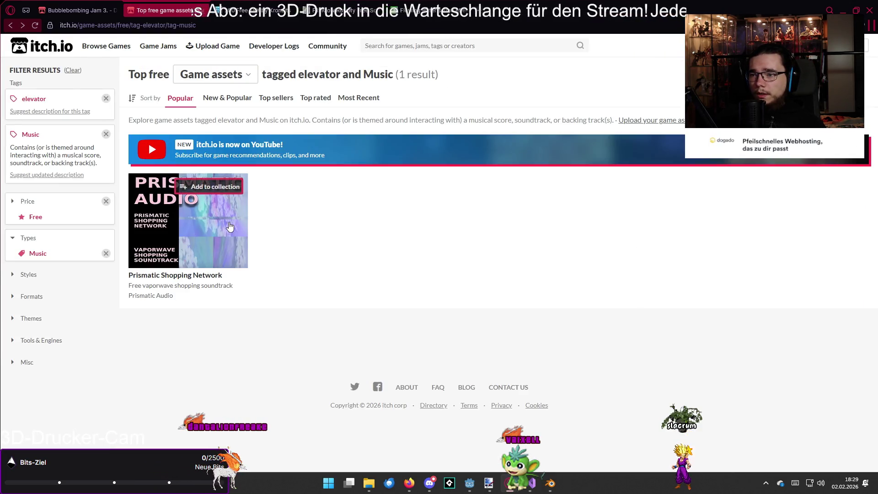
Return to the free Music asset list and scroll down to the Dystopian Music pack
{"action": "key", "text": "alt+Left"}
{"action": "scroll", "coordinate": [435, 273], "scroll_direction": "down", "scroll_amount": 5}
{"action": "scroll", "coordinate": [435, 273], "scroll_direction": "down", "scroll_amount": 7}
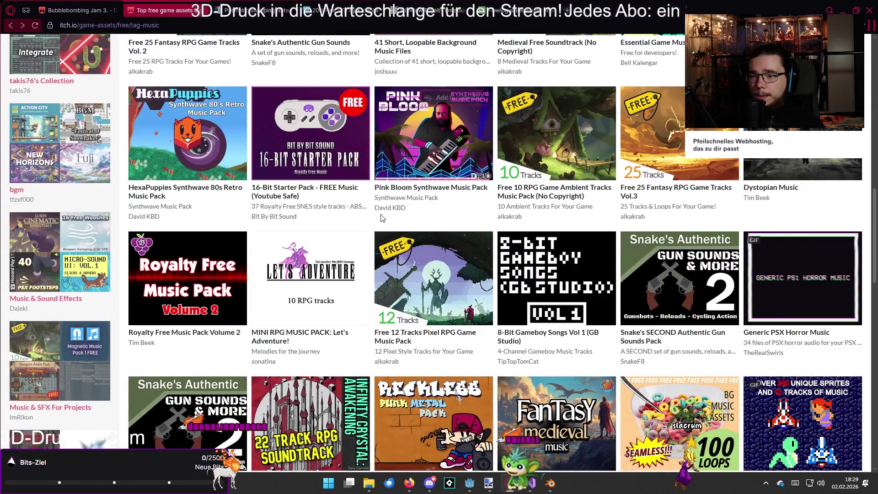
{"action": "scroll", "coordinate": [382, 217], "scroll_direction": "up", "scroll_amount": 15}
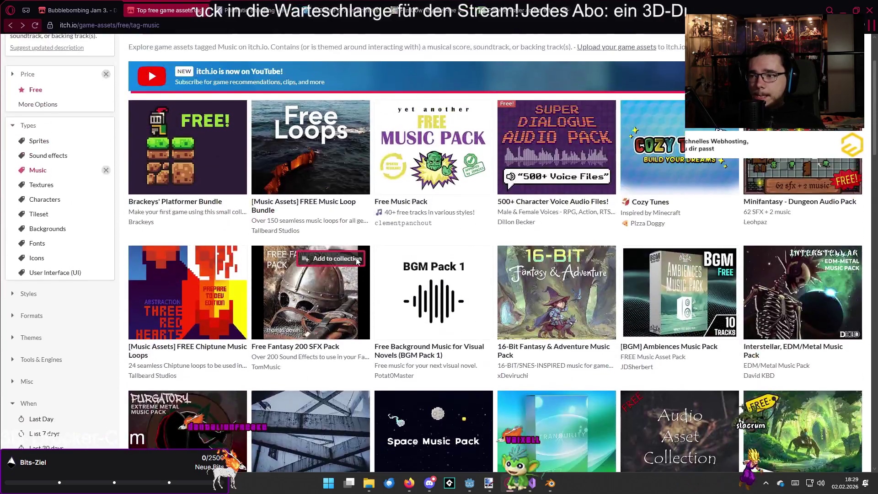
{"action": "scroll", "coordinate": [575, 264], "scroll_direction": "down", "scroll_amount": 4}
{"action": "scroll", "coordinate": [575, 263], "scroll_direction": "down", "scroll_amount": 4}
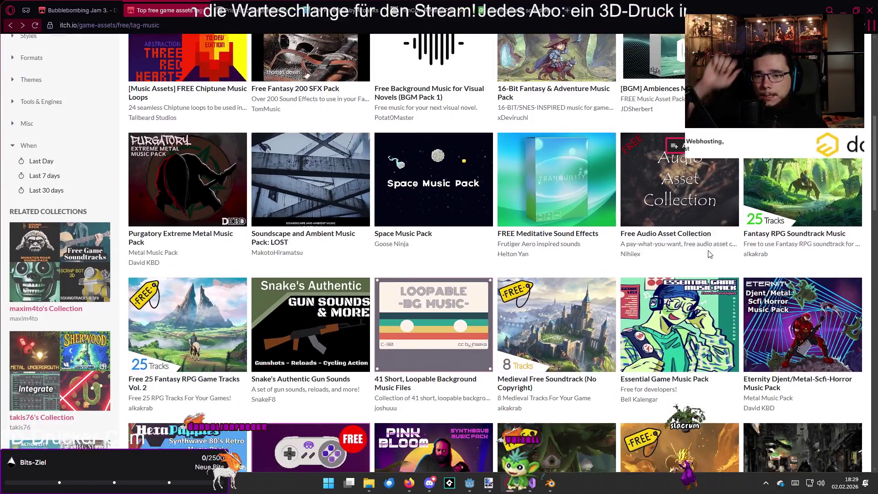
{"action": "scroll", "coordinate": [716, 231], "scroll_direction": "down", "scroll_amount": 7}
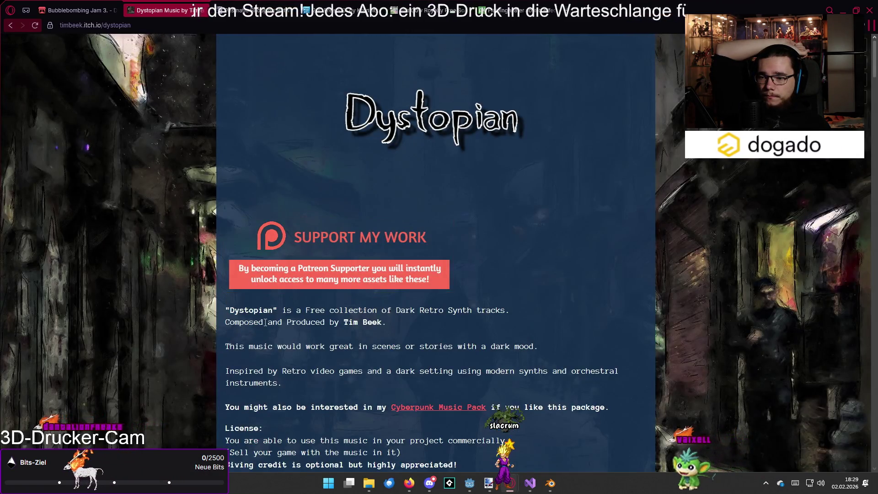
Preview the Dystopian tracks Surveillance, The Protagonist and Empty Streets
{"action": "scroll", "coordinate": [265, 323], "scroll_direction": "down", "scroll_amount": 8}
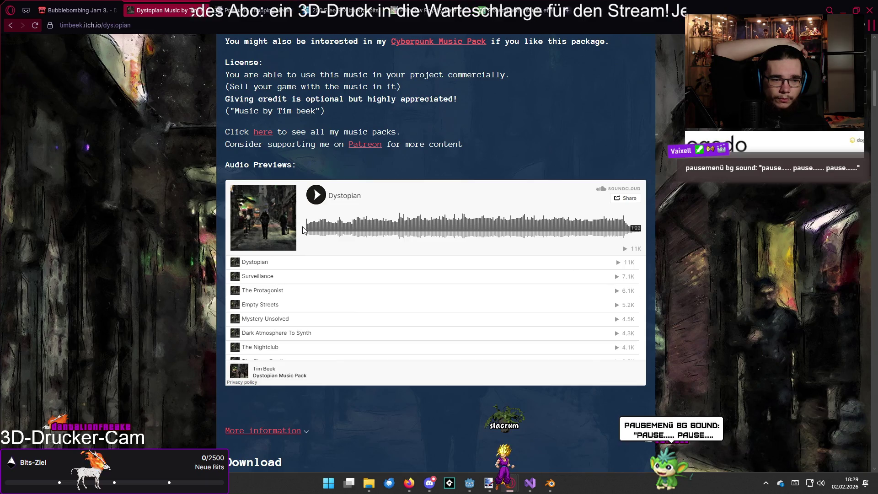
{"action": "left_click", "coordinate": [316, 194]}
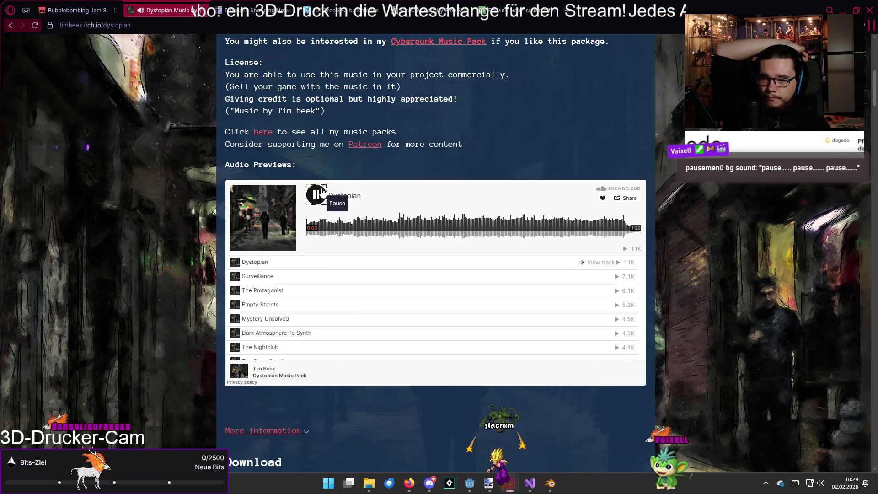
{"action": "left_click", "coordinate": [234, 278]}
{"action": "left_click", "coordinate": [236, 291]}
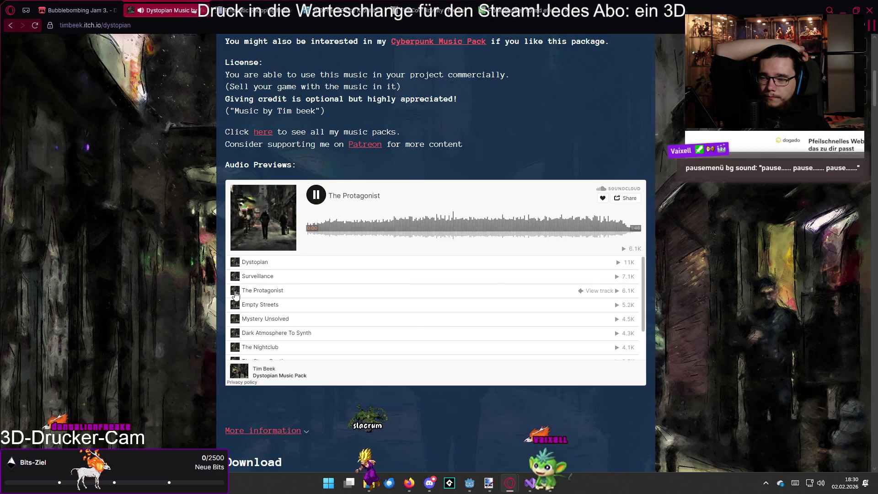
{"action": "left_click", "coordinate": [238, 306]}
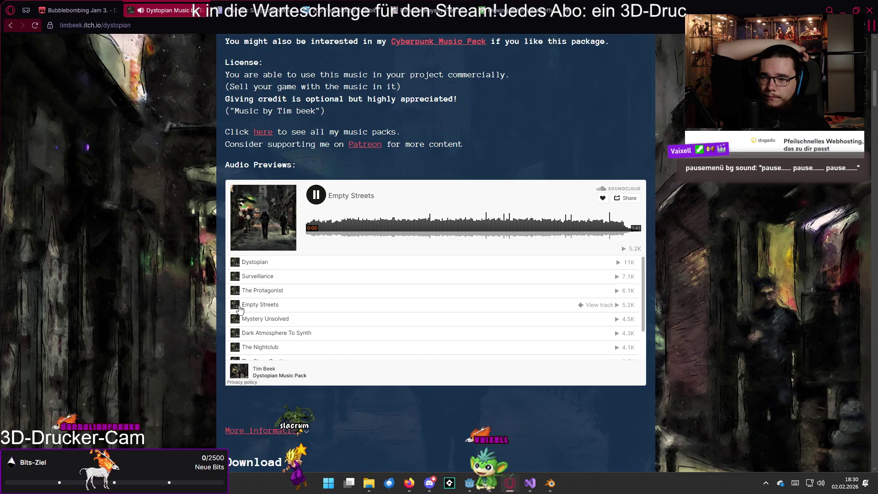
Return to the free music listing and browse further down
{"action": "key", "text": "alt+Left"}
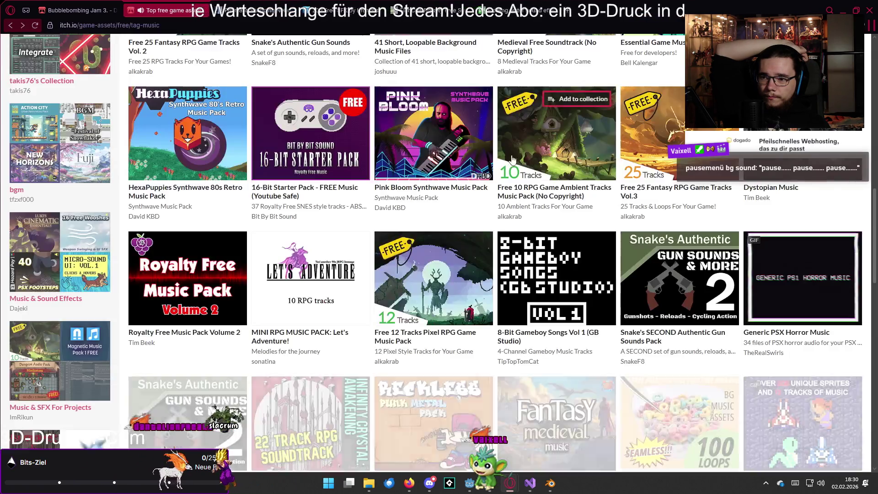
{"action": "scroll", "coordinate": [394, 315], "scroll_direction": "down", "scroll_amount": 4}
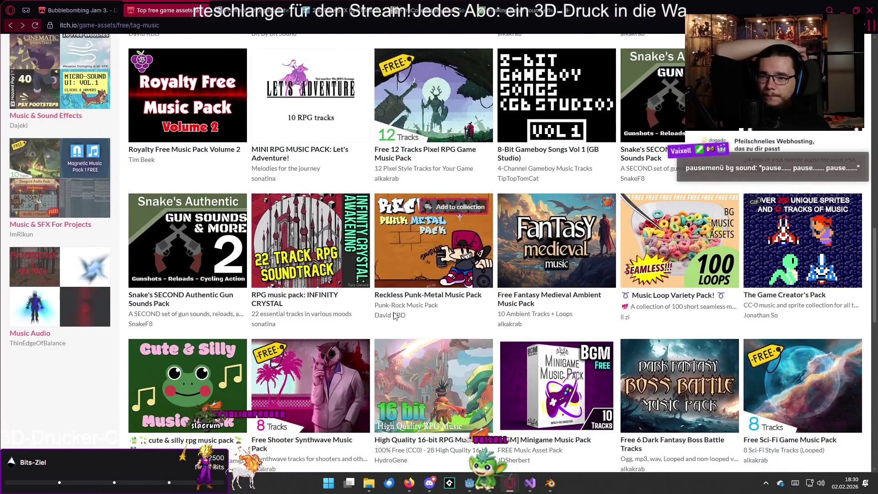
{"action": "scroll", "coordinate": [394, 316], "scroll_direction": "down", "scroll_amount": 1}
{"action": "scroll", "coordinate": [374, 288], "scroll_direction": "down", "scroll_amount": 4}
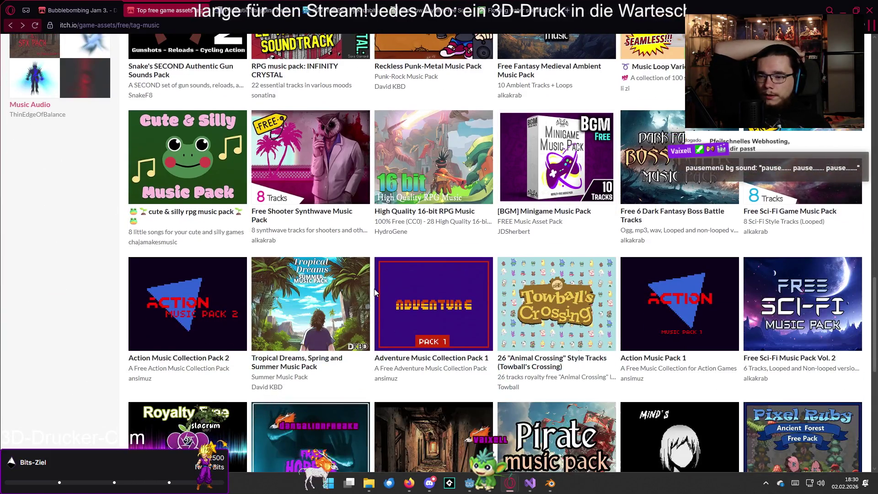
{"action": "scroll", "coordinate": [375, 291], "scroll_direction": "down", "scroll_amount": 5}
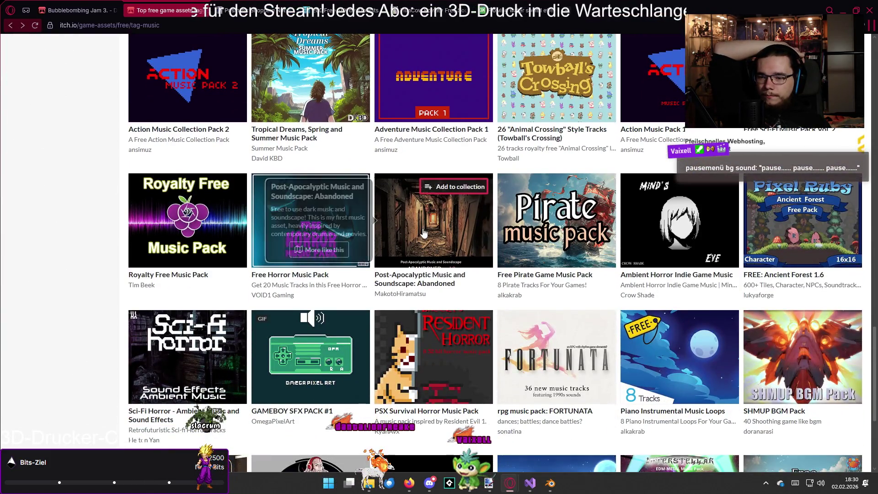
{"action": "left_click", "coordinate": [424, 233]}
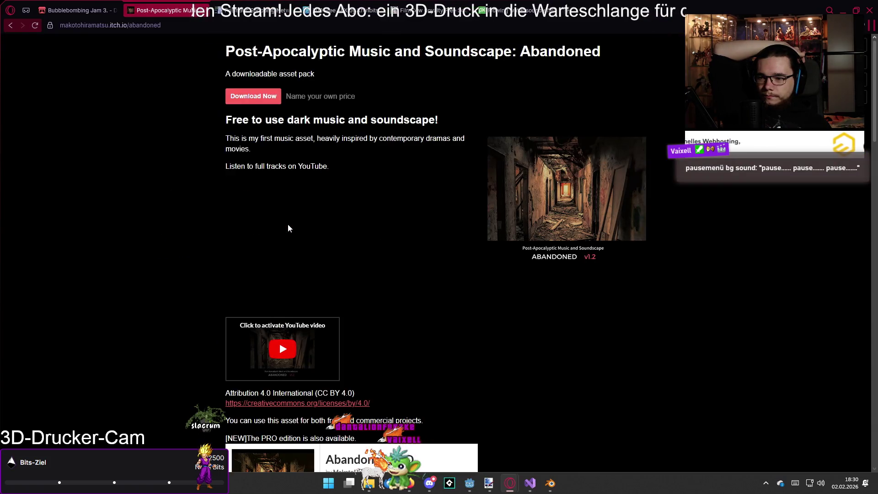
{"action": "left_click", "coordinate": [288, 280]}
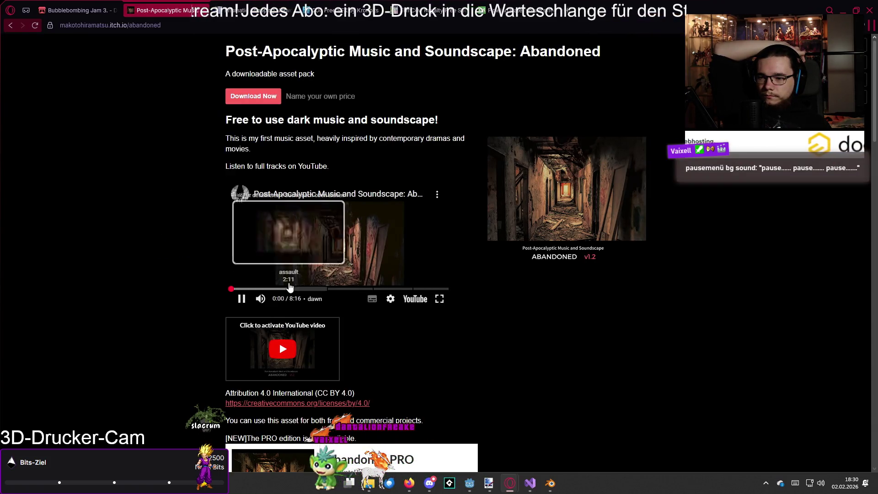
{"action": "left_click", "coordinate": [304, 289]}
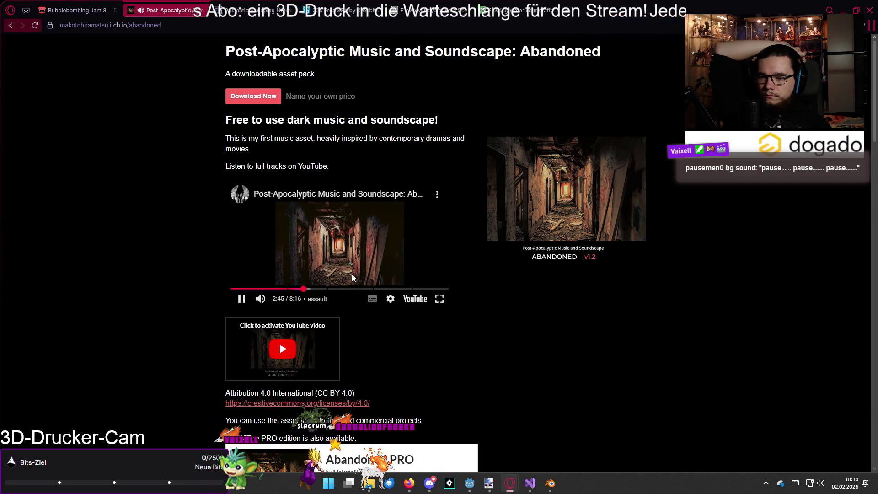
{"action": "left_click_drag", "start_coordinate": [343, 289], "coordinate": [420, 289]}
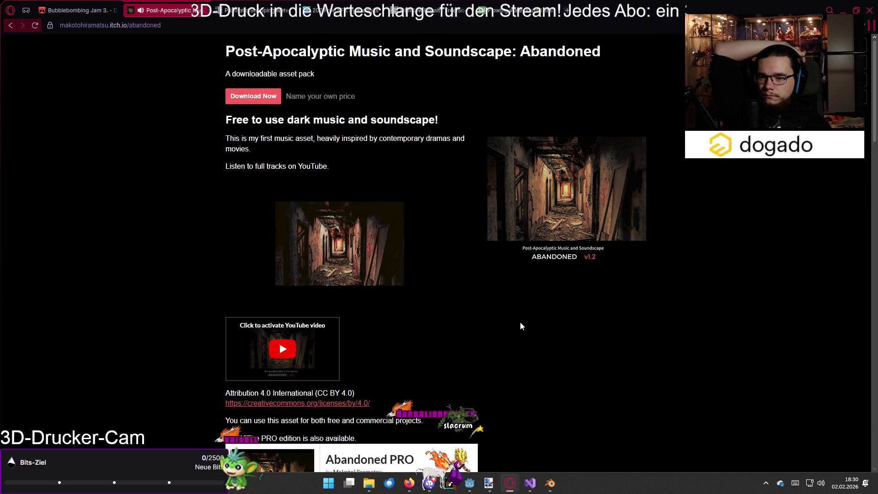
{"action": "key", "text": "alt+Left"}
{"action": "scroll", "coordinate": [289, 179], "scroll_direction": "up", "scroll_amount": 10}
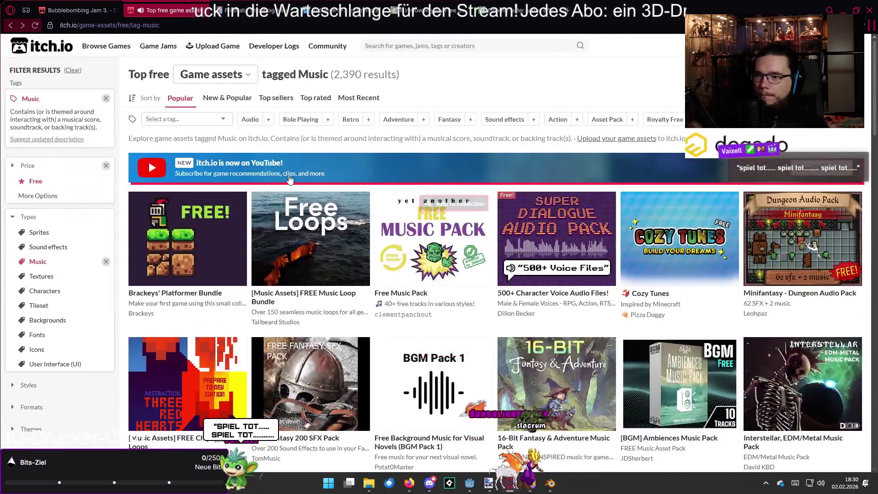
Switch the filter from Music to Sound effects, then try and remove a 'game over' tag
{"action": "left_click", "coordinate": [105, 98]}
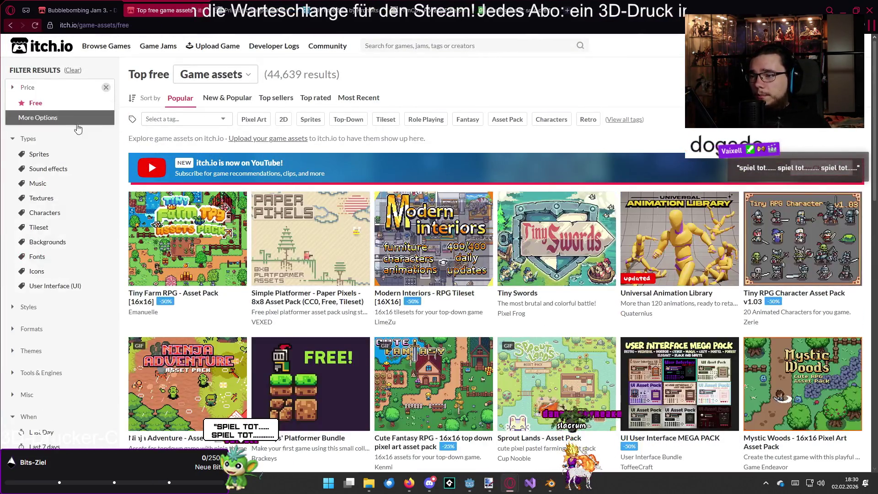
{"action": "left_click", "coordinate": [45, 169]}
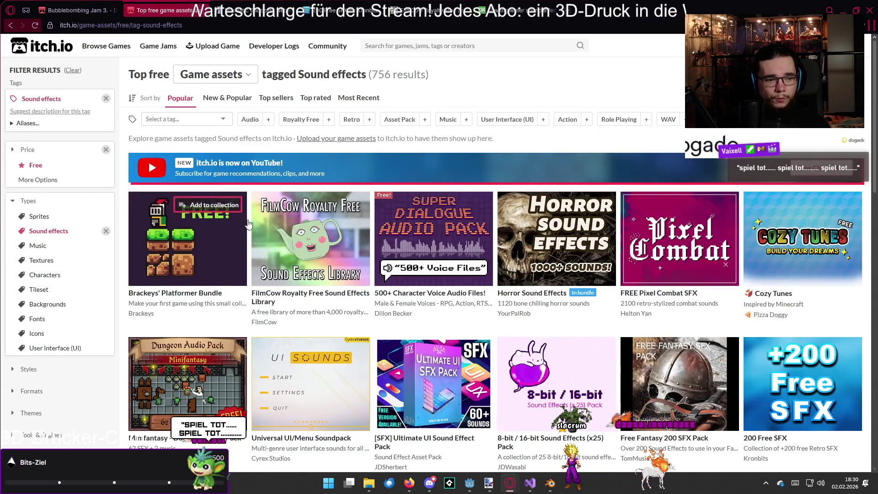
{"action": "mouse_move", "coordinate": [384, 238]}
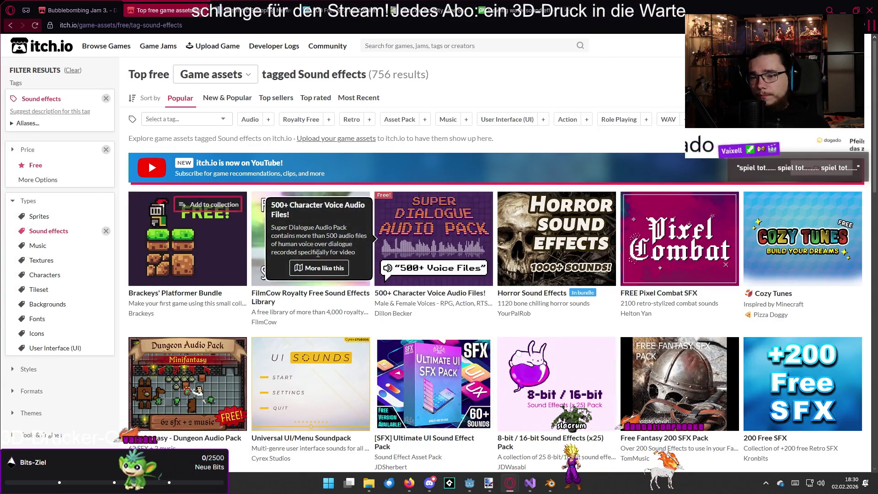
{"action": "left_click", "coordinate": [190, 120]}
{"action": "type", "text": "game o"}
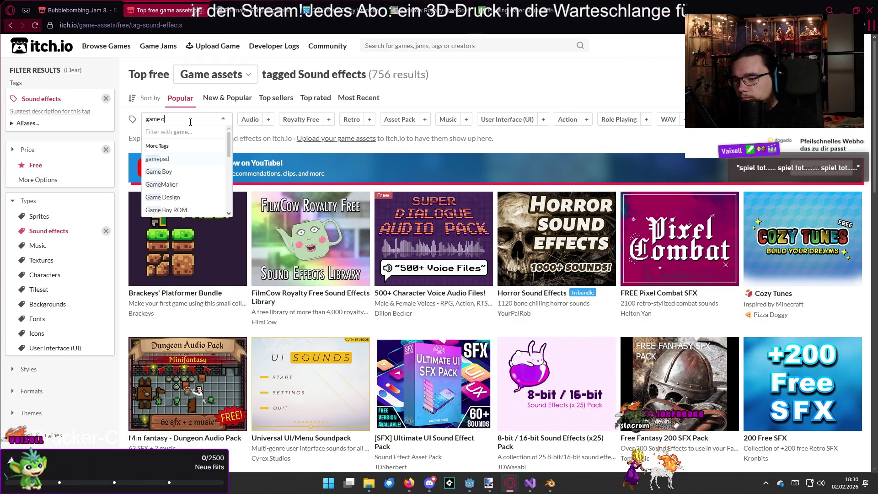
{"action": "type", "text": "ver"}
{"action": "key", "text": "Return"}
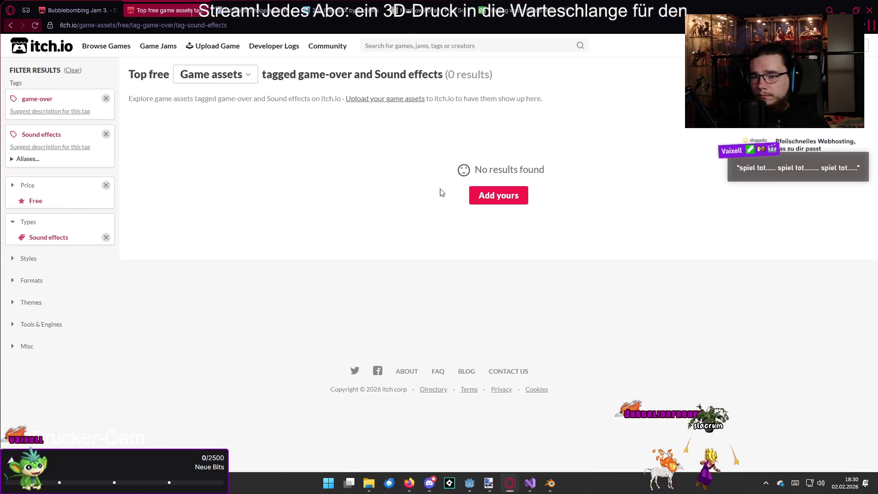
{"action": "left_click", "coordinate": [106, 98]}
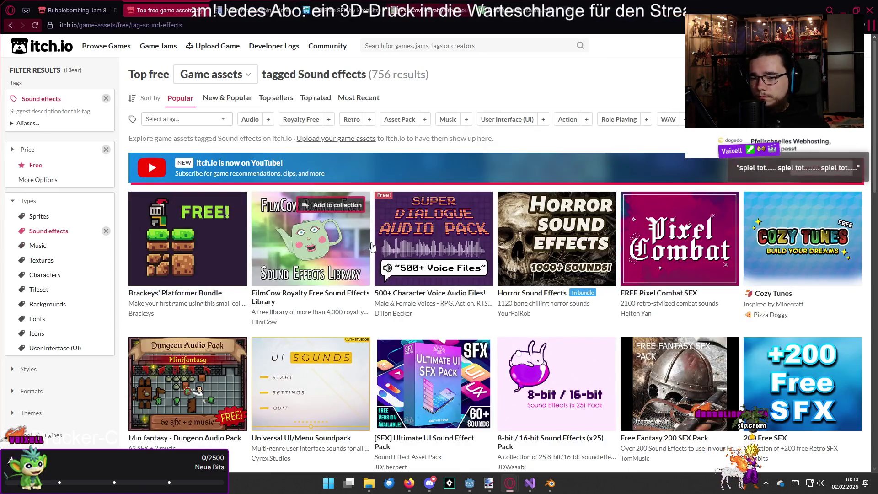
Open the Horror Sound Effects pack and play two of its samples
{"action": "mouse_move", "coordinate": [553, 245]}
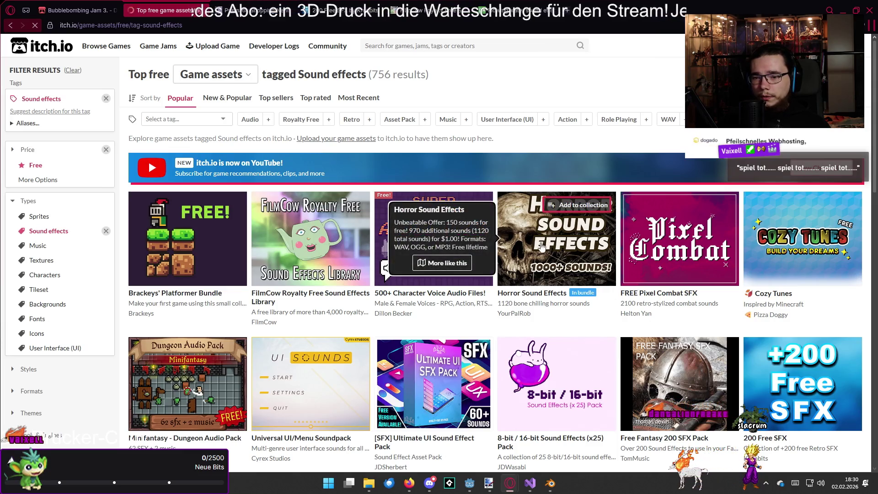
{"action": "scroll", "coordinate": [349, 314], "scroll_direction": "down", "scroll_amount": 2}
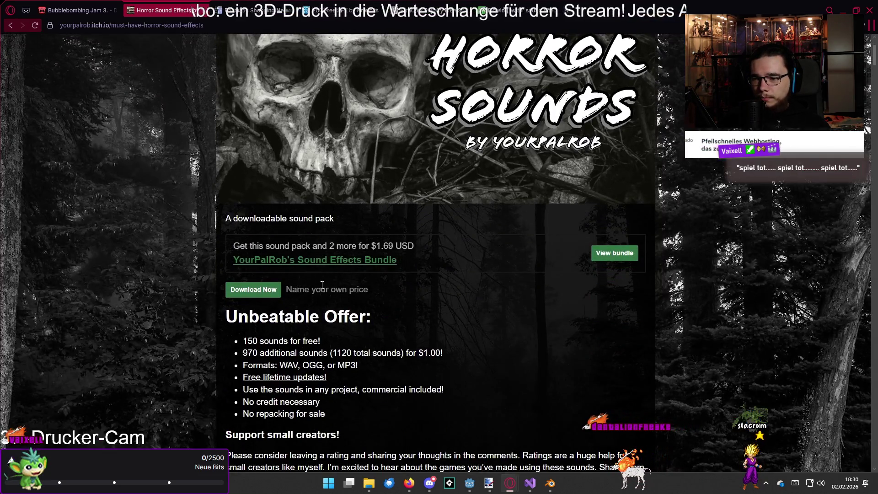
{"action": "key", "text": "alt+Left"}
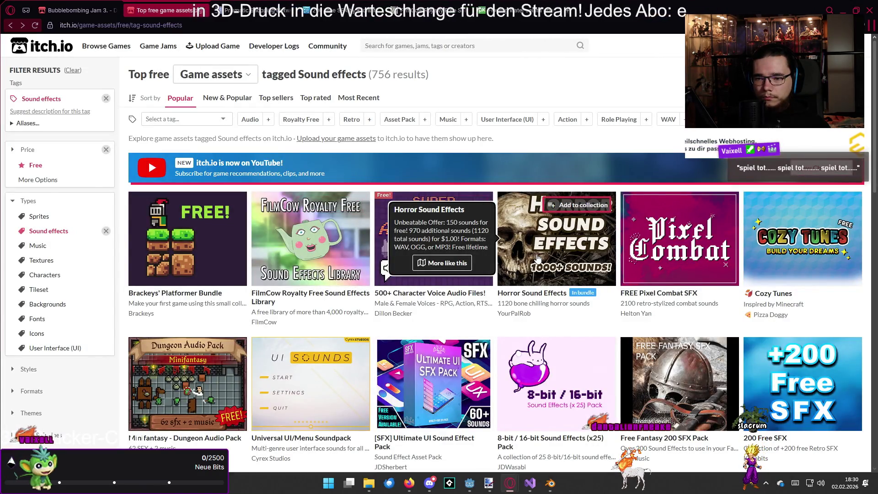
{"action": "left_click", "coordinate": [538, 259]}
{"action": "scroll", "coordinate": [172, 322], "scroll_direction": "down", "scroll_amount": 5}
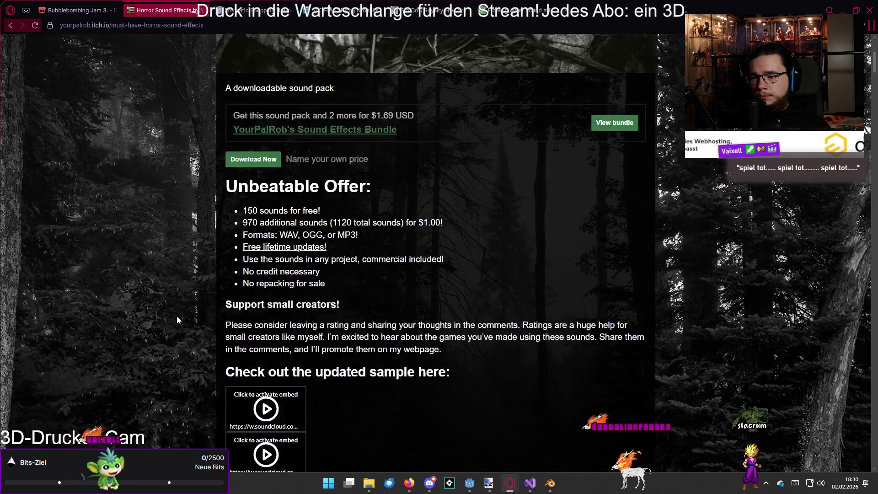
{"action": "scroll", "coordinate": [176, 317], "scroll_direction": "down", "scroll_amount": 2}
{"action": "left_click", "coordinate": [273, 316]}
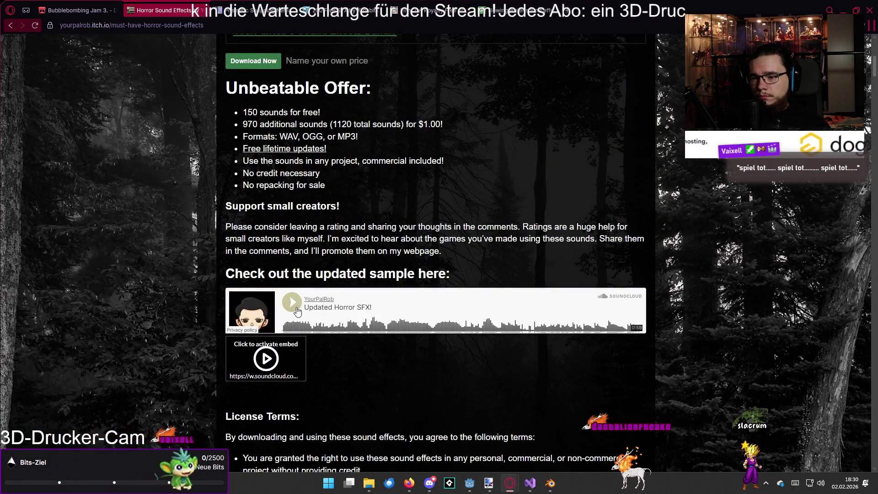
{"action": "left_click", "coordinate": [297, 310]}
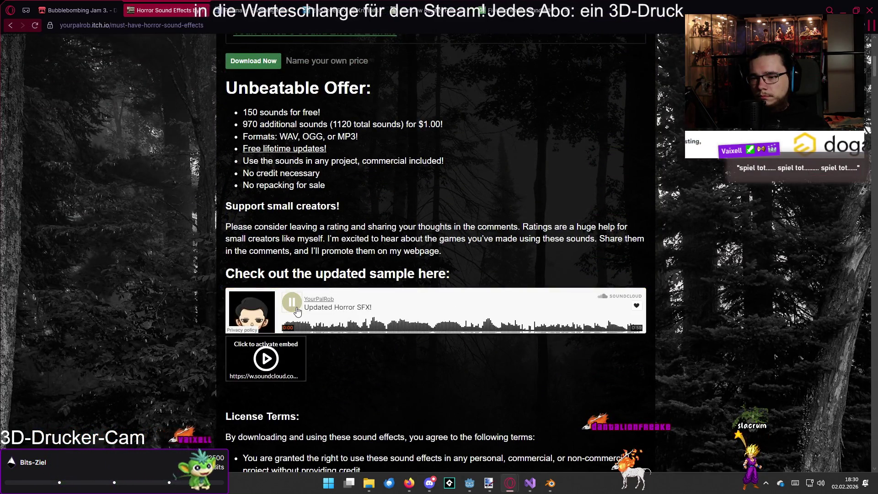
{"action": "left_click", "coordinate": [267, 357]}
{"action": "left_click", "coordinate": [292, 356]}
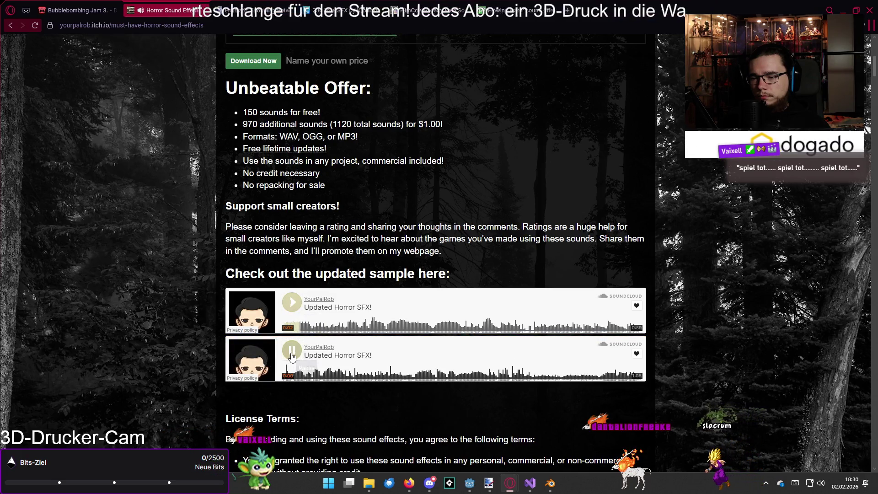
{"action": "key", "text": "alt+Left"}
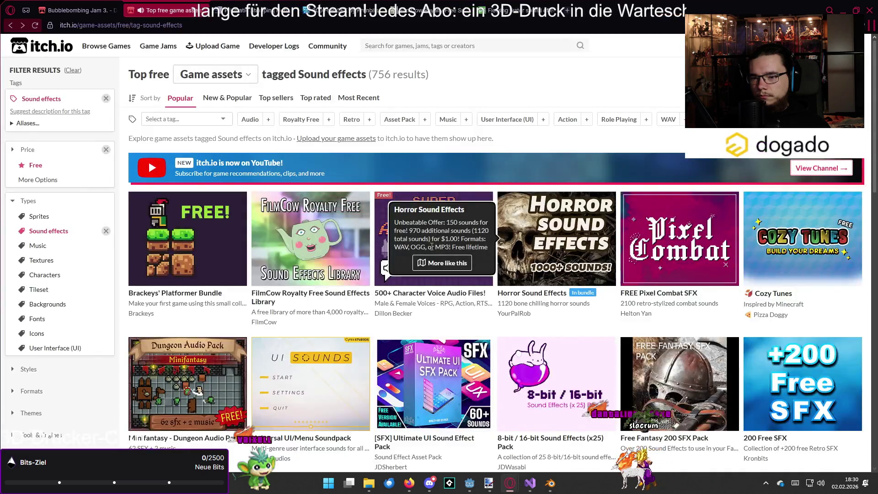
Add the 'canon' tag filter, which finds nothing, and begin a new Pixabay sound search
{"action": "scroll", "coordinate": [485, 294], "scroll_direction": "down", "scroll_amount": 5}
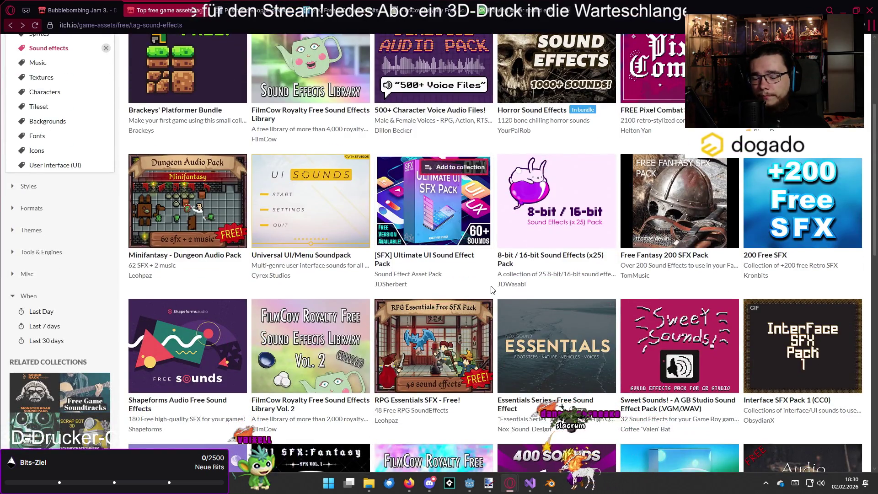
{"action": "scroll", "coordinate": [491, 290], "scroll_direction": "up", "scroll_amount": 5}
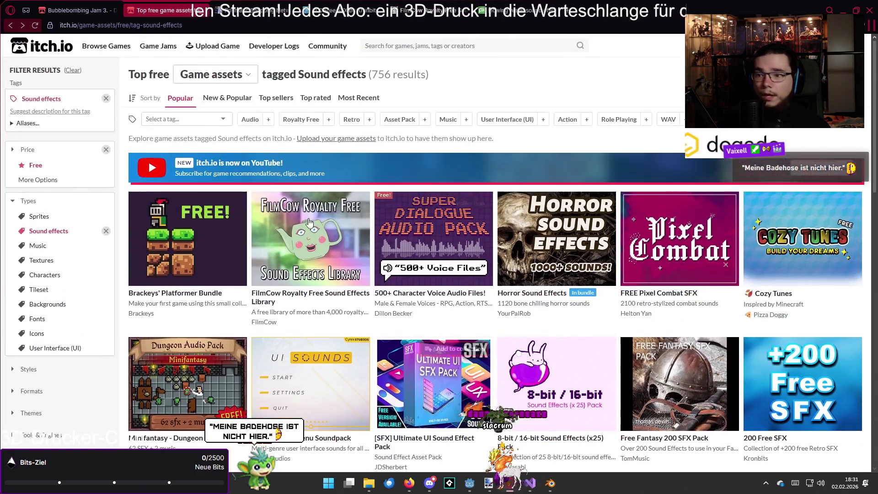
{"action": "left_click", "coordinate": [183, 119]}
{"action": "type", "text": "canon"}
{"action": "key", "text": "Return"}
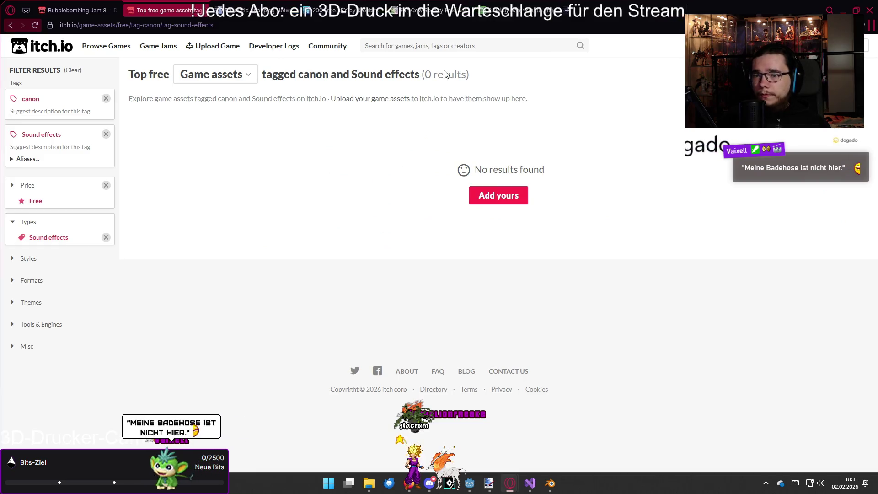
{"action": "key", "text": "ctrl+Tab"}
{"action": "left_click", "coordinate": [138, 50]}
Search Pixabay for 'canon shot' and preview the war, rifle, camera-click, Nerf and pistol clips
{"action": "type", "text": "canon shot"}
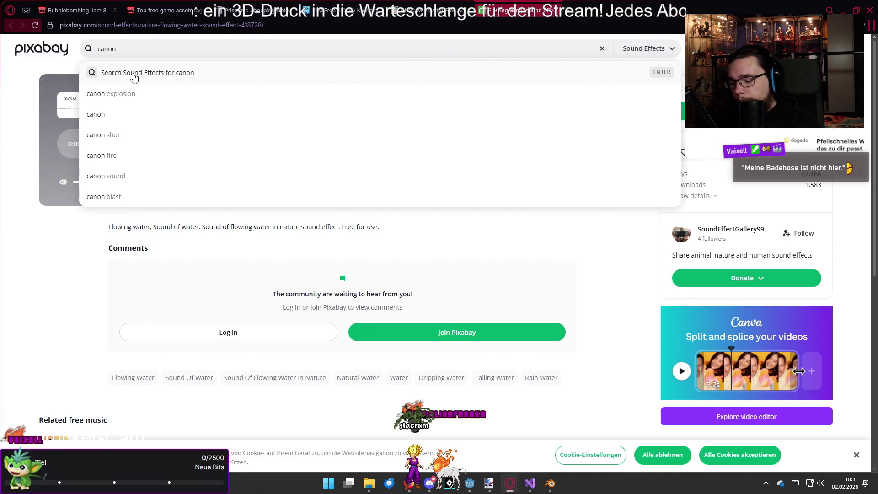
{"action": "key", "text": "Return"}
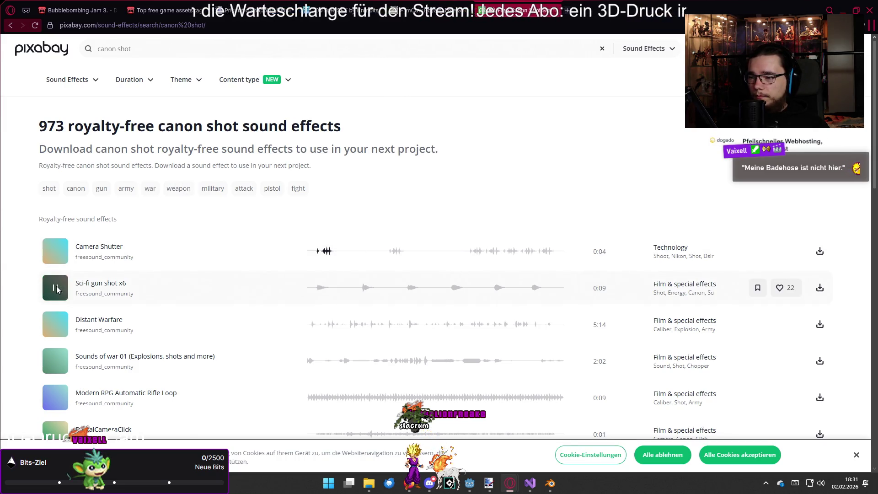
{"action": "scroll", "coordinate": [63, 320], "scroll_direction": "down", "scroll_amount": 2}
{"action": "left_click", "coordinate": [56, 270]}
{"action": "left_click", "coordinate": [55, 308]}
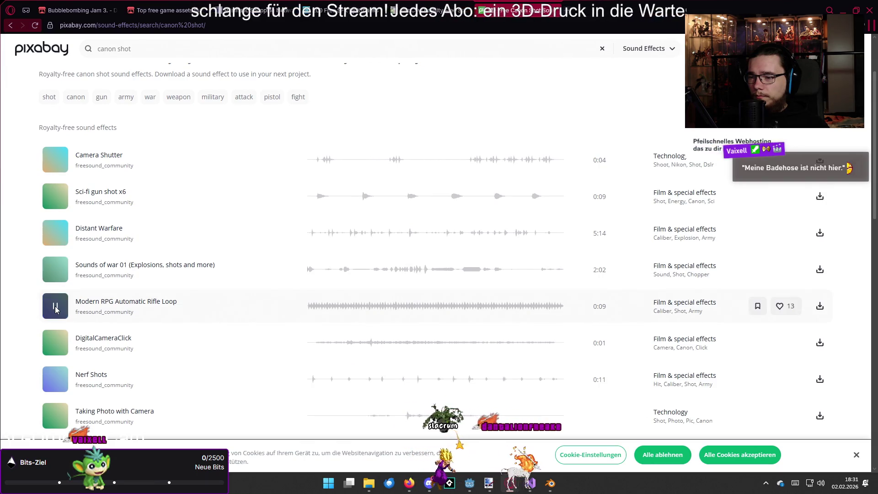
{"action": "left_click", "coordinate": [55, 343]}
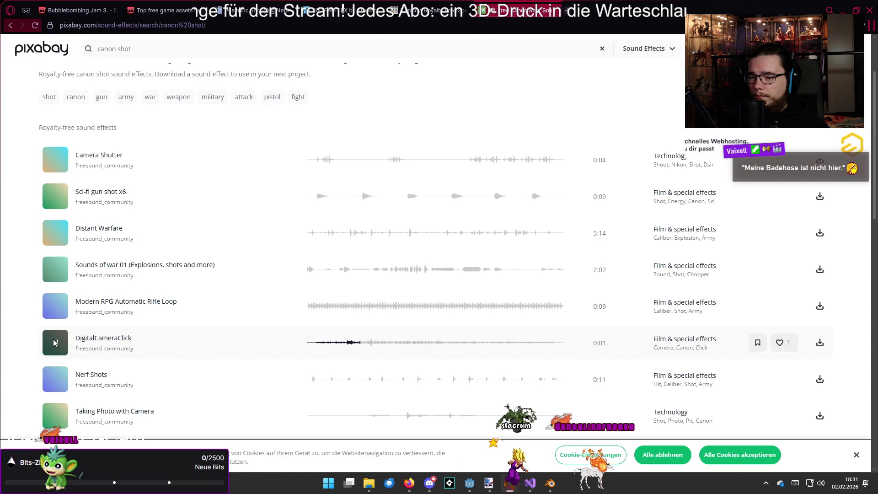
{"action": "left_click", "coordinate": [58, 371]}
{"action": "scroll", "coordinate": [58, 370], "scroll_direction": "down", "scroll_amount": 3}
{"action": "left_click", "coordinate": [55, 315]}
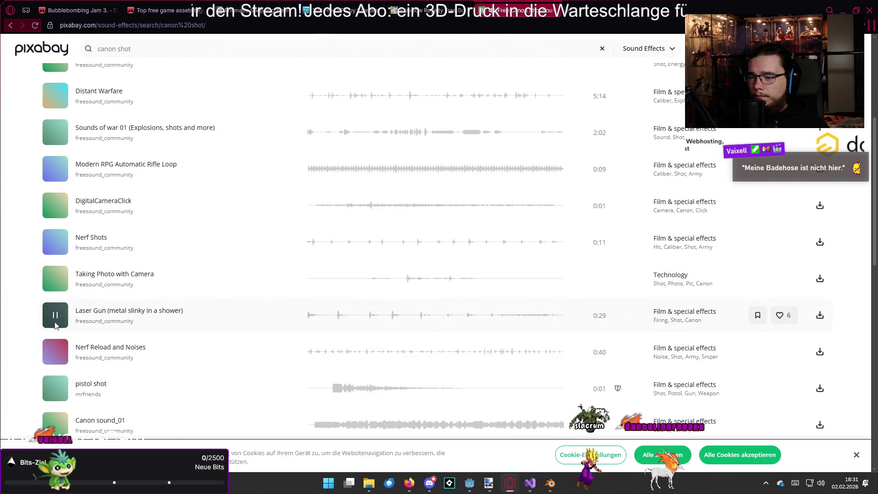
{"action": "left_click", "coordinate": [56, 351]}
{"action": "left_click", "coordinate": [55, 388]}
Preview the gun shot, camera, gun-shot-1, Empty Gun Shot, Gun Shot 1 and Beretta M9 clips
{"action": "scroll", "coordinate": [59, 366], "scroll_direction": "down", "scroll_amount": 3}
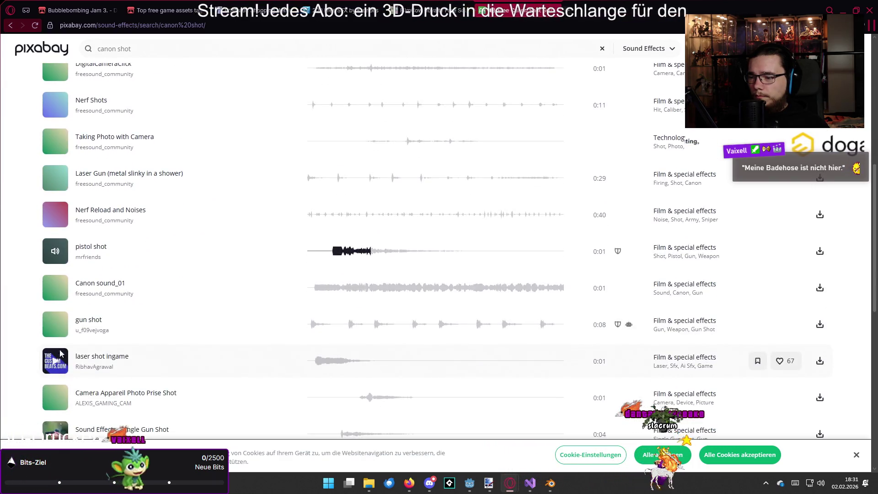
{"action": "left_click", "coordinate": [56, 325]}
{"action": "left_click", "coordinate": [56, 287]}
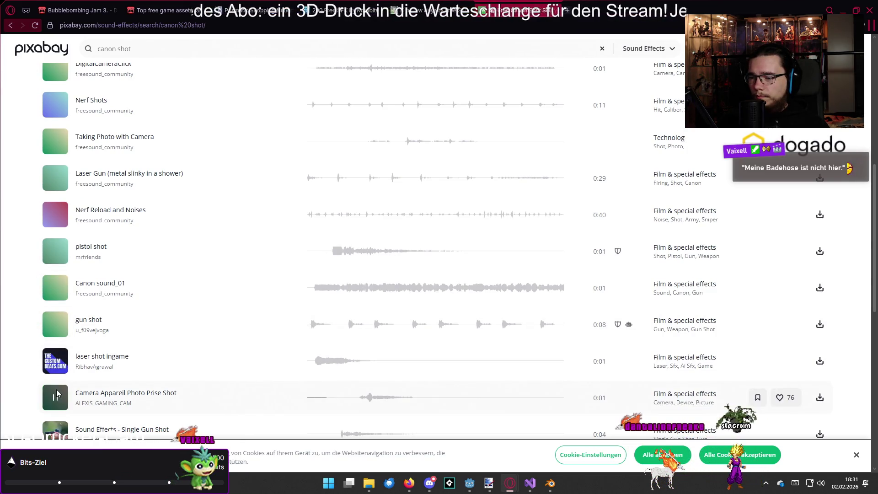
{"action": "scroll", "coordinate": [88, 384], "scroll_direction": "down", "scroll_amount": 3}
{"action": "left_click", "coordinate": [55, 329]}
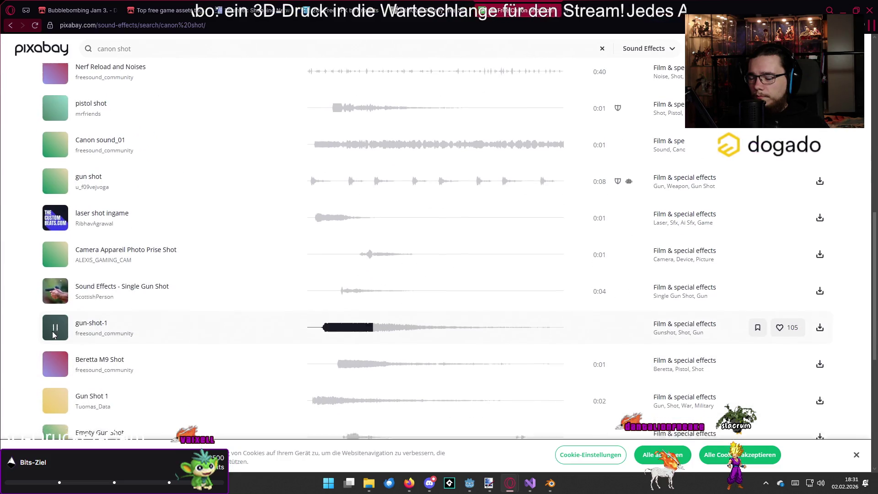
{"action": "scroll", "coordinate": [58, 321], "scroll_direction": "down", "scroll_amount": 3}
{"action": "left_click", "coordinate": [55, 197]}
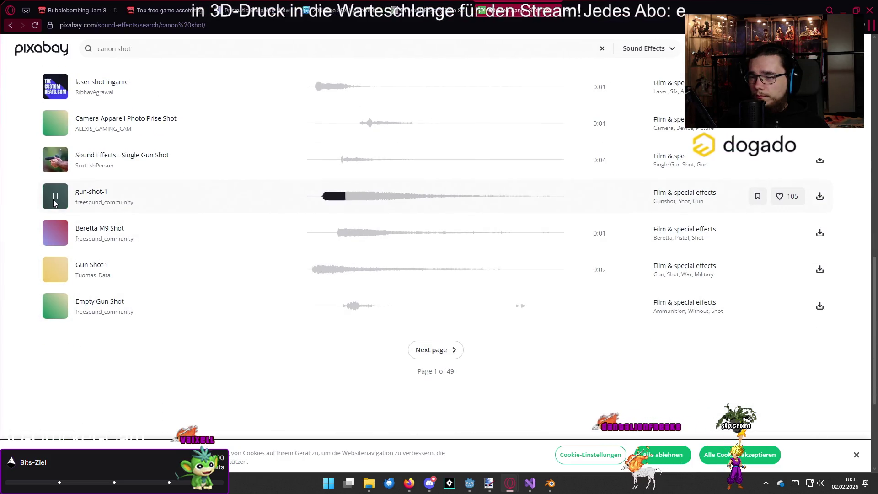
{"action": "left_click", "coordinate": [54, 310]}
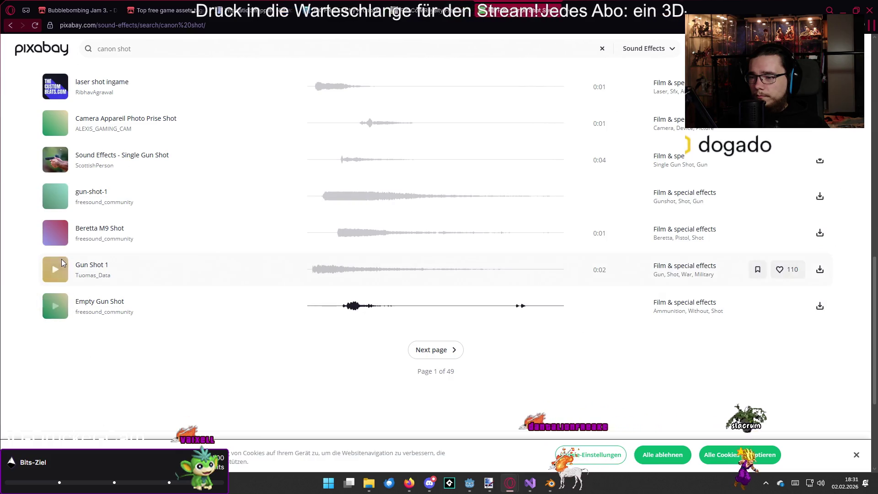
{"action": "left_click", "coordinate": [52, 262]}
{"action": "left_click", "coordinate": [55, 233]}
{"action": "left_click", "coordinate": [58, 196]}
Replay the pistol, laser and camera clips, then preview Camera Shutter and Distant Warfare
{"action": "scroll", "coordinate": [84, 221], "scroll_direction": "up", "scroll_amount": 5}
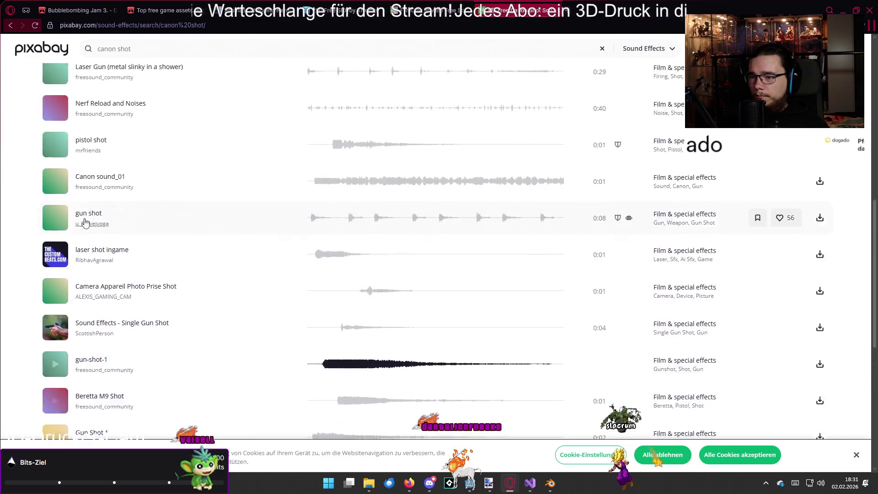
{"action": "left_click", "coordinate": [58, 205]}
{"action": "scroll", "coordinate": [62, 215], "scroll_direction": "up", "scroll_amount": 2}
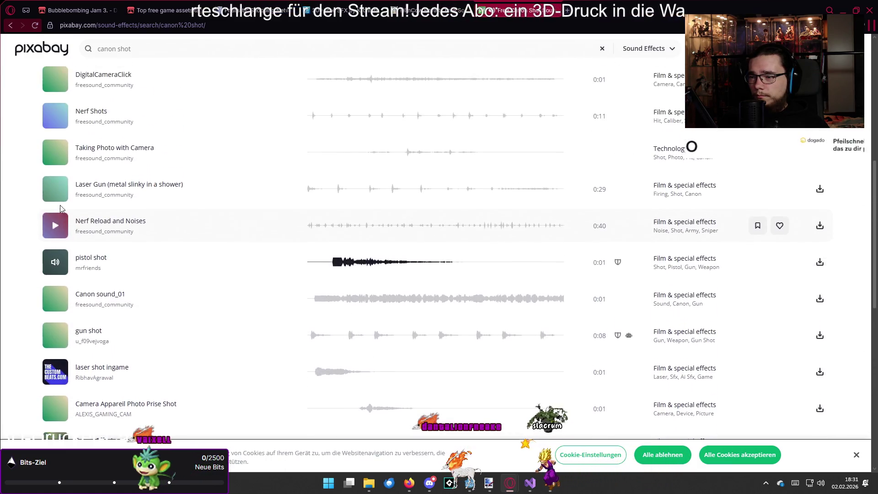
{"action": "left_click", "coordinate": [64, 221]}
{"action": "left_click", "coordinate": [55, 187]}
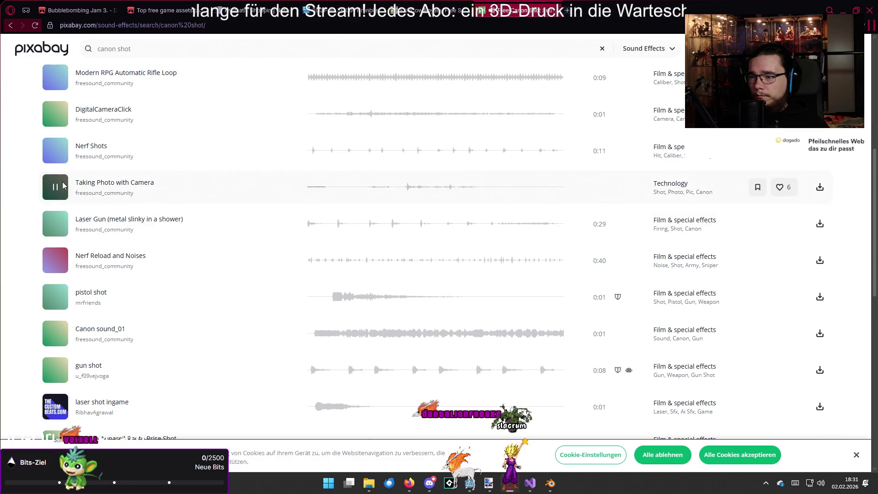
{"action": "scroll", "coordinate": [57, 192], "scroll_direction": "up", "scroll_amount": 2}
{"action": "left_click", "coordinate": [59, 204]}
{"action": "scroll", "coordinate": [58, 201], "scroll_direction": "up", "scroll_amount": 3}
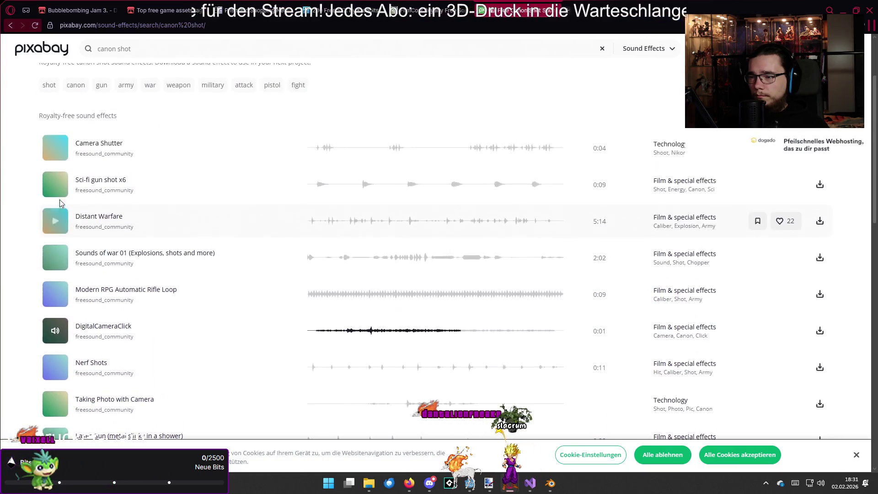
{"action": "left_click", "coordinate": [59, 164]}
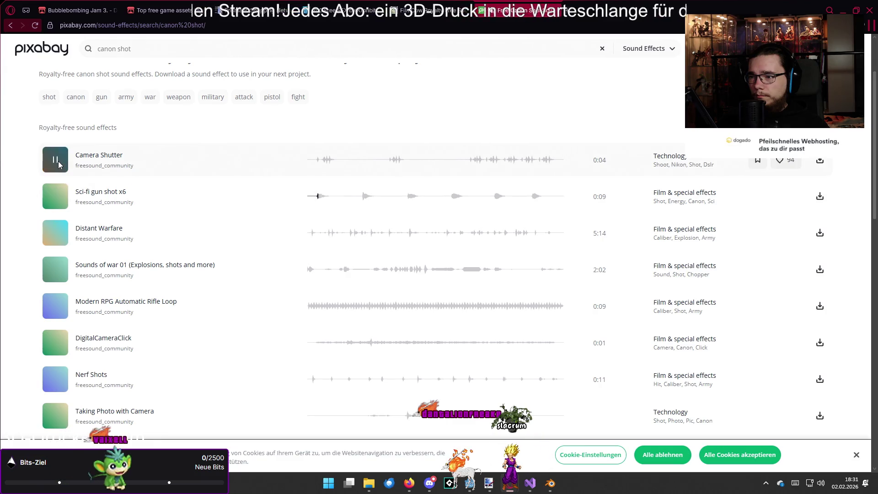
{"action": "left_click", "coordinate": [55, 233]}
{"action": "scroll", "coordinate": [57, 230], "scroll_direction": "up", "scroll_amount": 2}
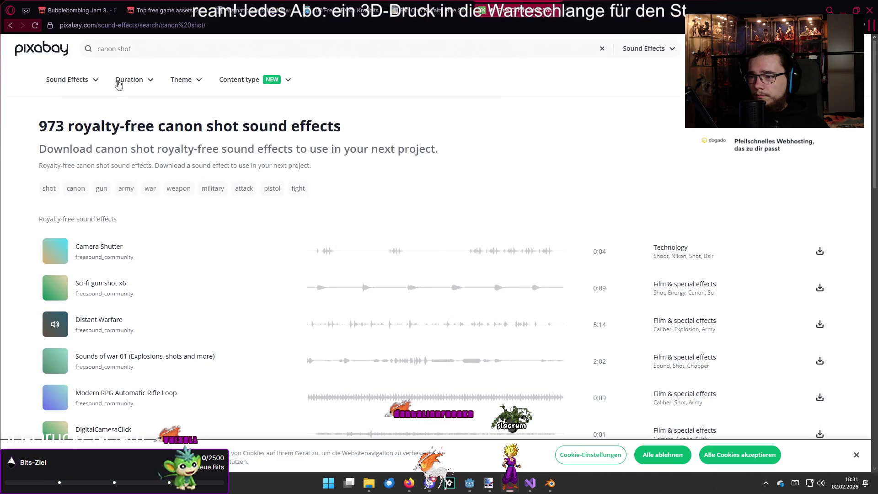
{"action": "left_click", "coordinate": [133, 48]}
{"action": "type", "text": "to"}
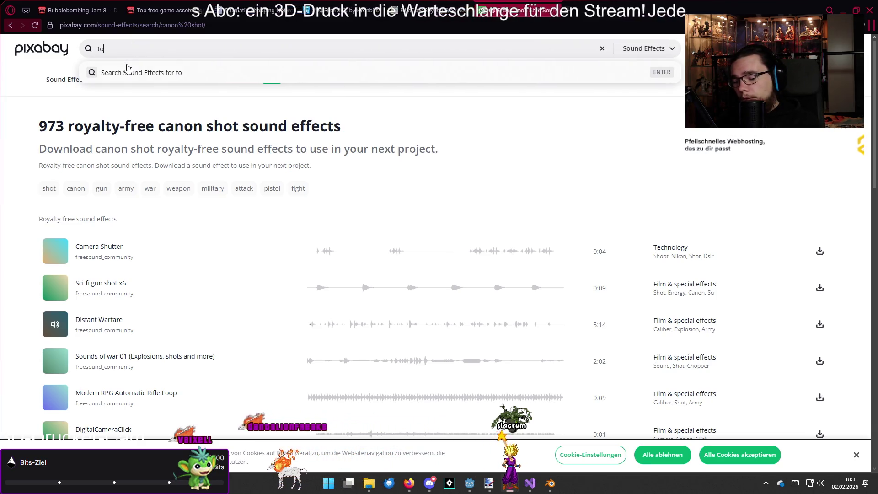
Search Pixabay for 'toilet' sounds and preview the first flush result
{"action": "type", "text": "ilet"}
{"action": "left_click", "coordinate": [128, 68]}
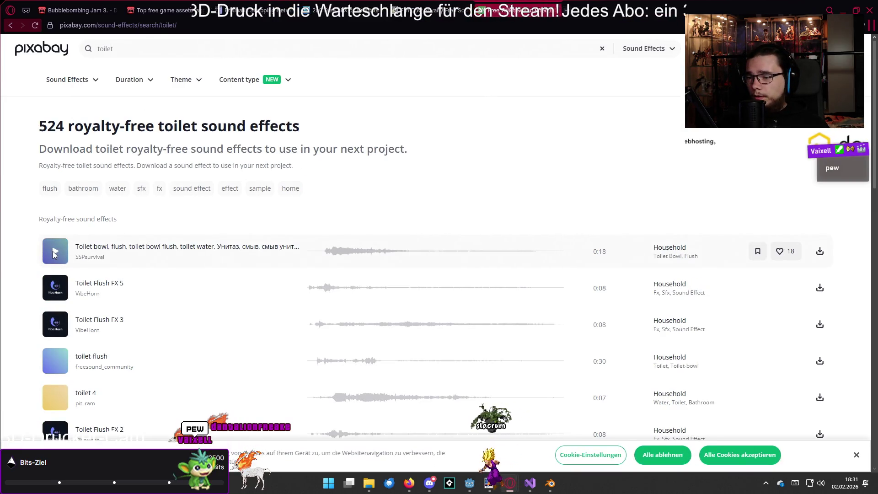
{"action": "left_click", "coordinate": [55, 253]}
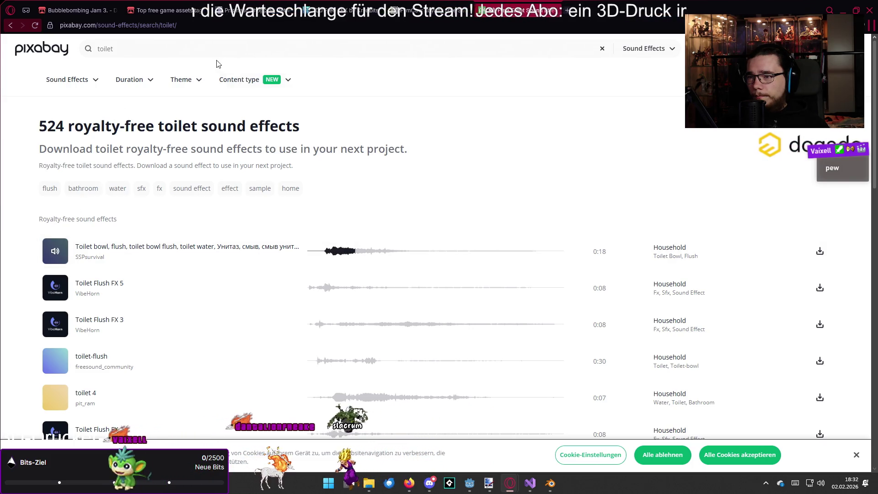
Refine the search to 'toilet flush' and preview several flush clips, including Toilet Flush FX 5
{"action": "left_click", "coordinate": [206, 50]}
{"action": "type", "text": "flush"}
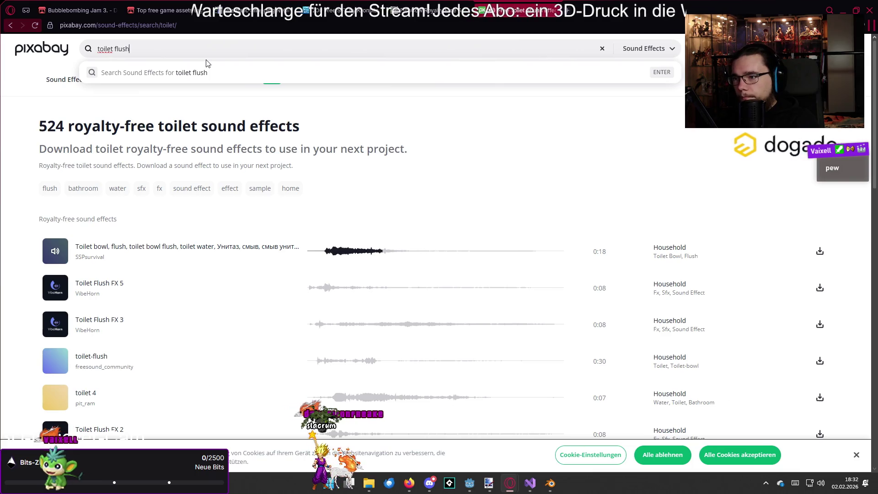
{"action": "key", "text": "Return"}
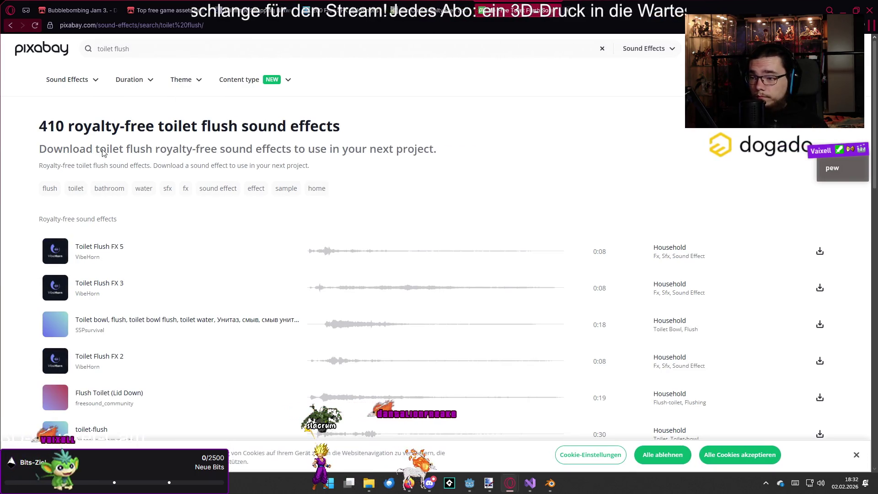
{"action": "left_click", "coordinate": [55, 251]}
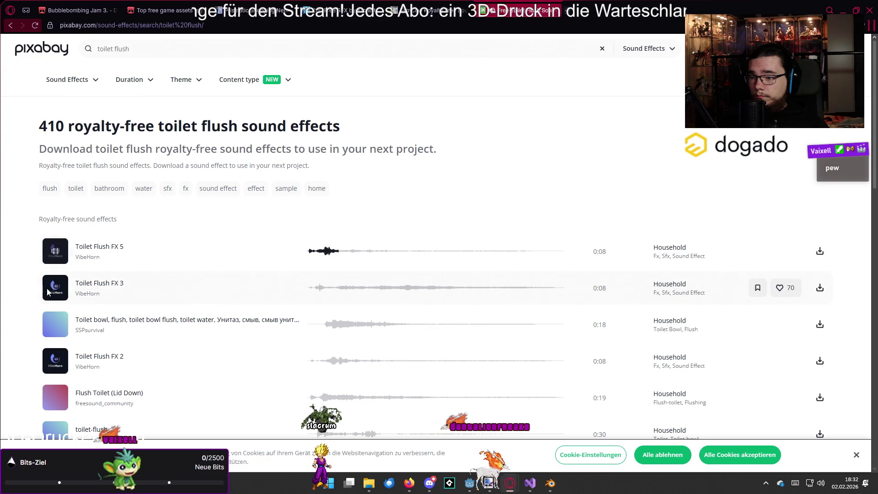
{"action": "scroll", "coordinate": [41, 283], "scroll_direction": "down", "scroll_amount": 2}
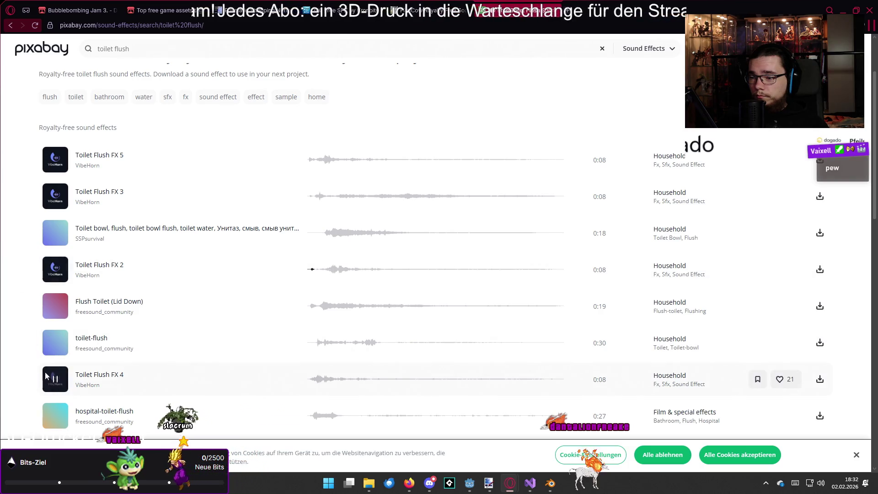
{"action": "scroll", "coordinate": [26, 350], "scroll_direction": "down", "scroll_amount": 3}
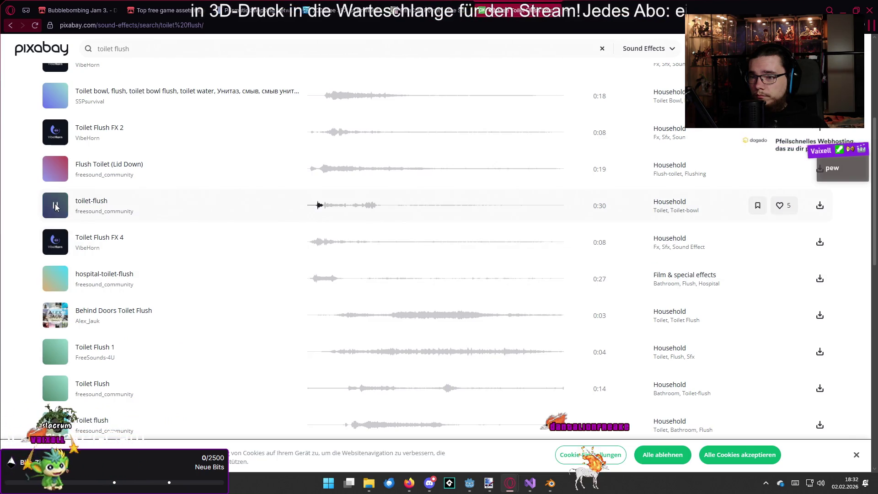
{"action": "scroll", "coordinate": [53, 297], "scroll_direction": "down", "scroll_amount": 1}
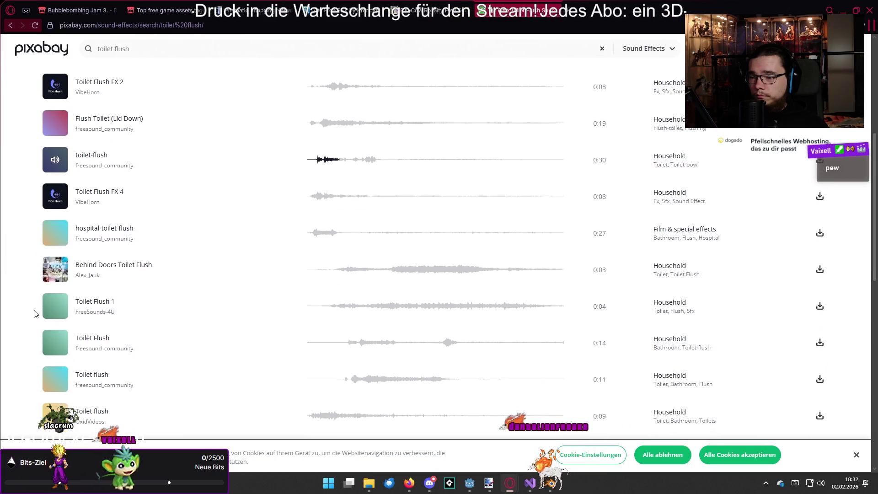
{"action": "scroll", "coordinate": [53, 296], "scroll_direction": "down", "scroll_amount": 2}
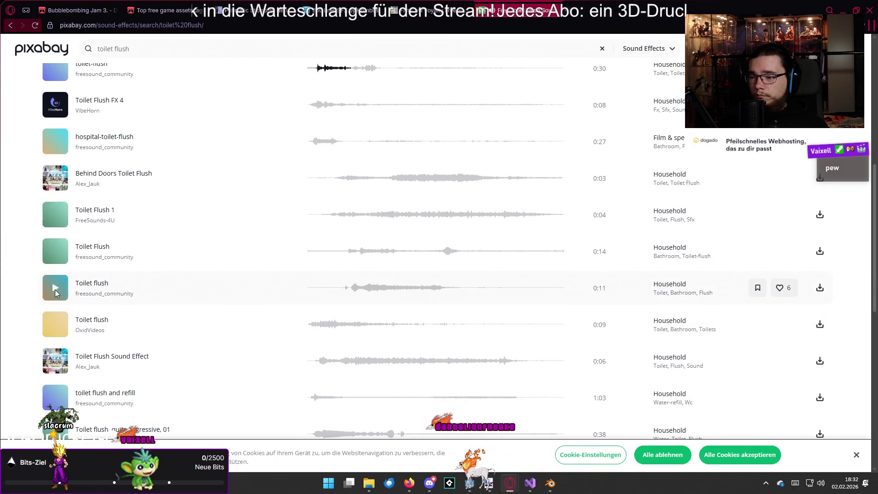
{"action": "left_click", "coordinate": [56, 323]}
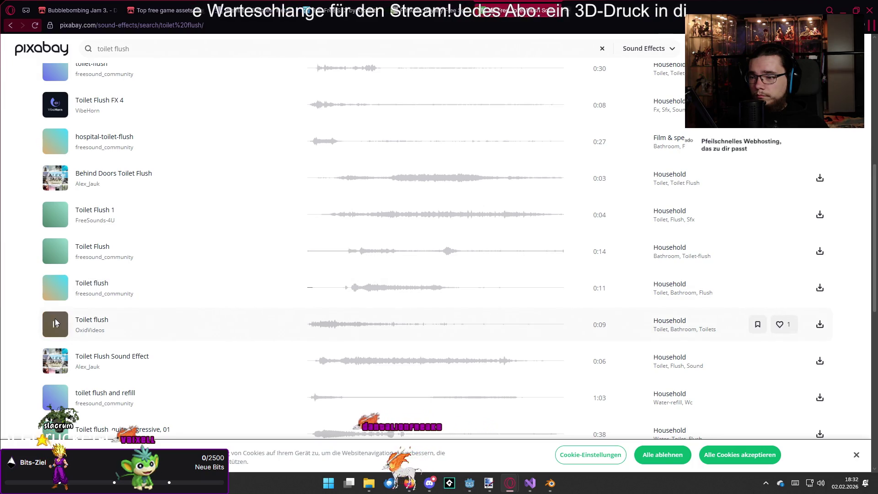
{"action": "scroll", "coordinate": [55, 323], "scroll_direction": "down", "scroll_amount": 2}
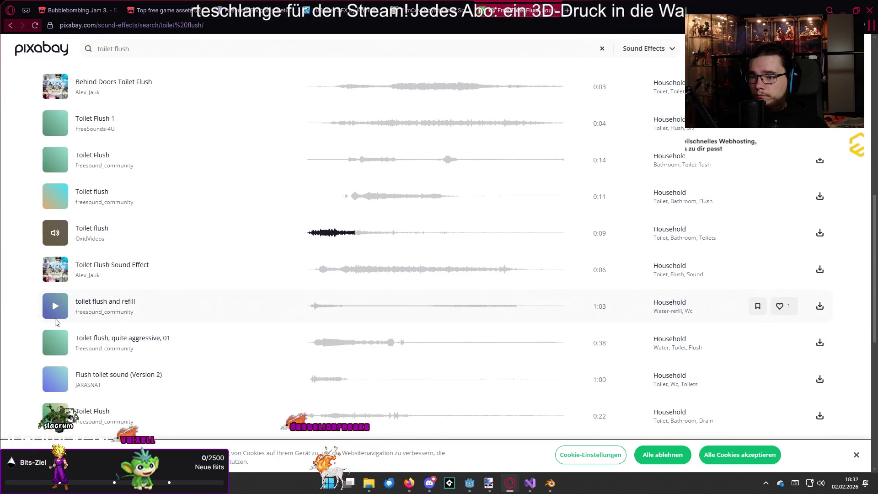
{"action": "left_click", "coordinate": [54, 310]}
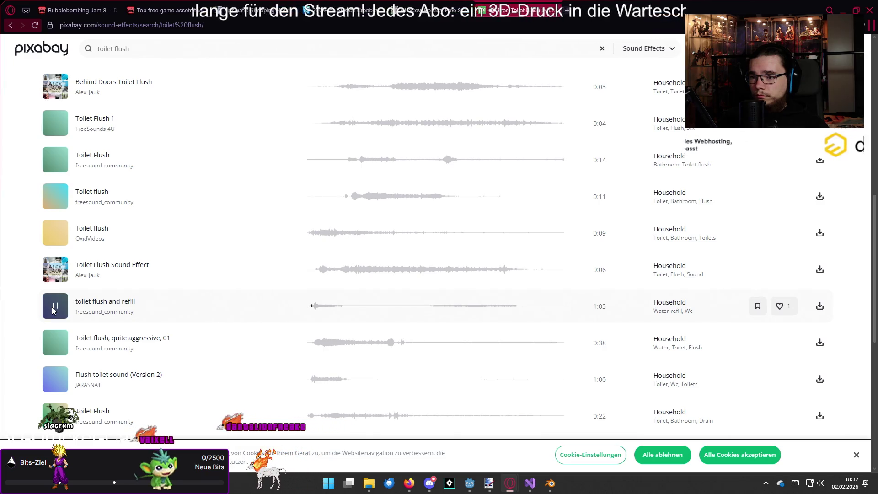
{"action": "left_click", "coordinate": [57, 346]}
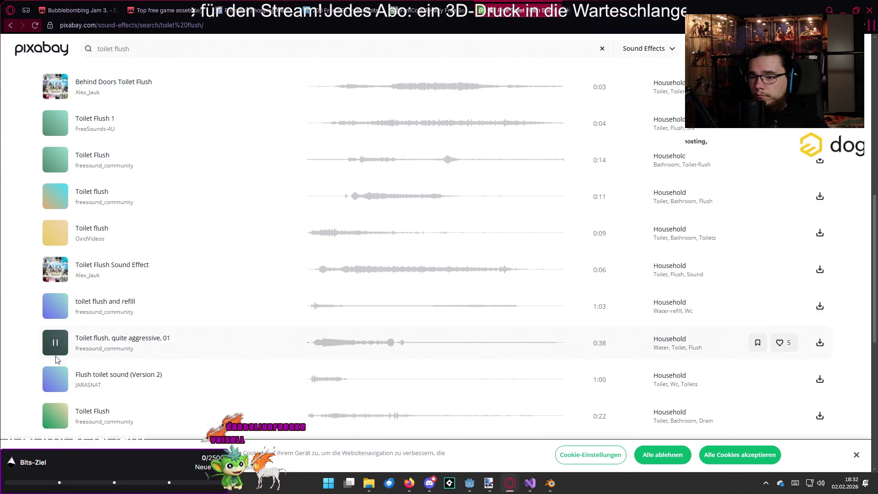
{"action": "left_click", "coordinate": [55, 380]}
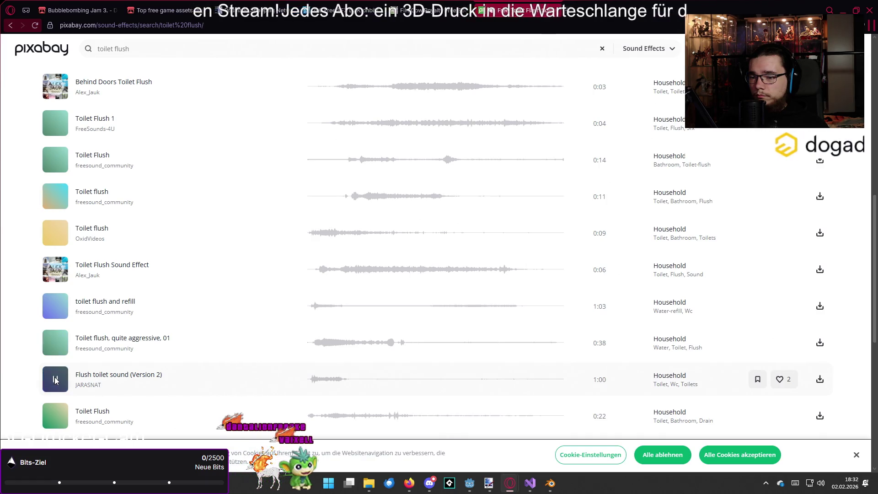
Preview and download the 30-second 'toilet-flush' sound, then return to Godot
{"action": "scroll", "coordinate": [29, 356], "scroll_direction": "down", "scroll_amount": 2}
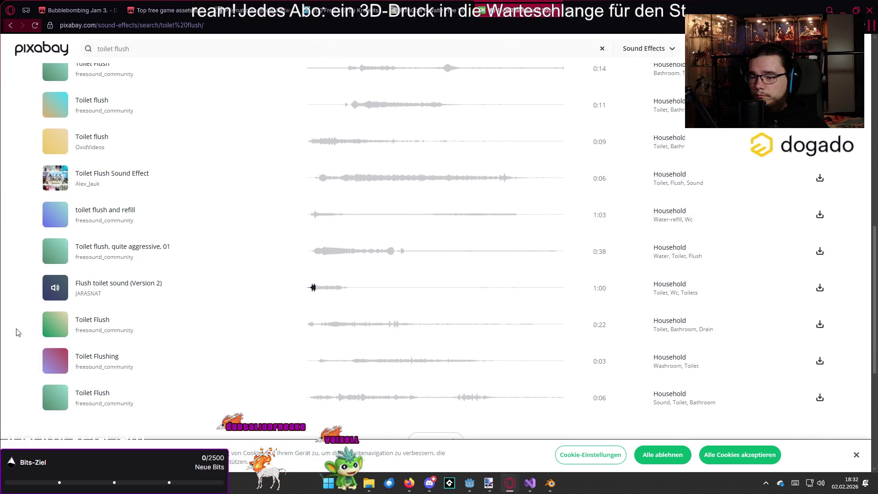
{"action": "scroll", "coordinate": [33, 343], "scroll_direction": "up", "scroll_amount": 15}
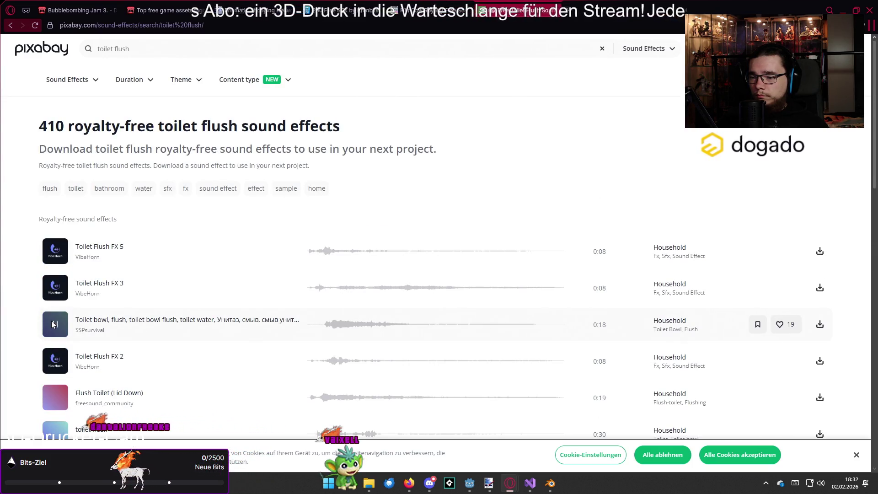
{"action": "left_click", "coordinate": [53, 324]}
{"action": "scroll", "coordinate": [51, 320], "scroll_direction": "down", "scroll_amount": 1}
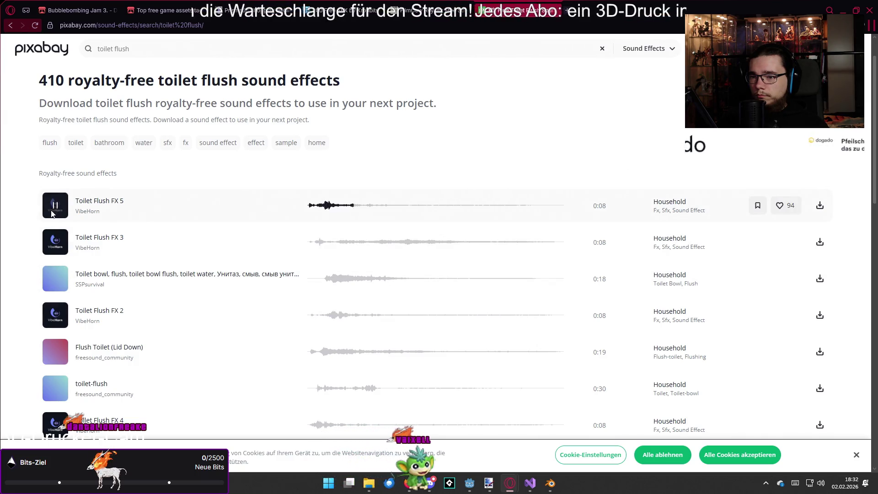
{"action": "scroll", "coordinate": [52, 266], "scroll_direction": "down", "scroll_amount": 2}
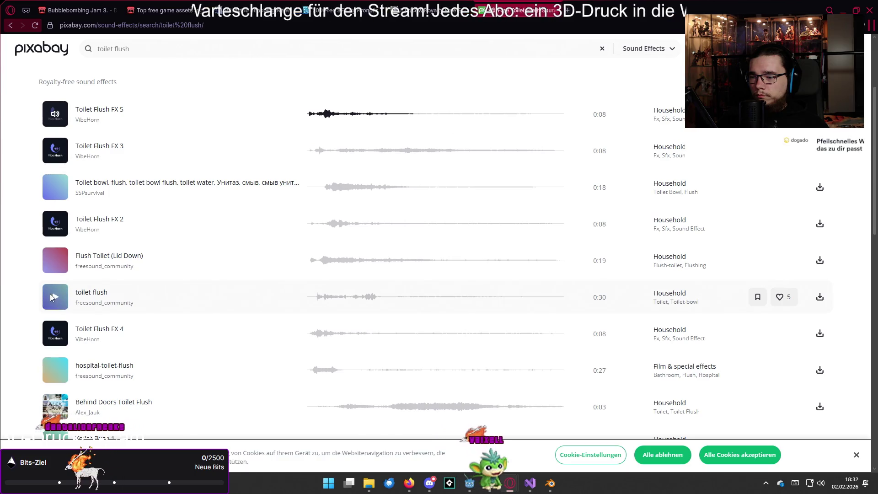
{"action": "left_click", "coordinate": [51, 297]}
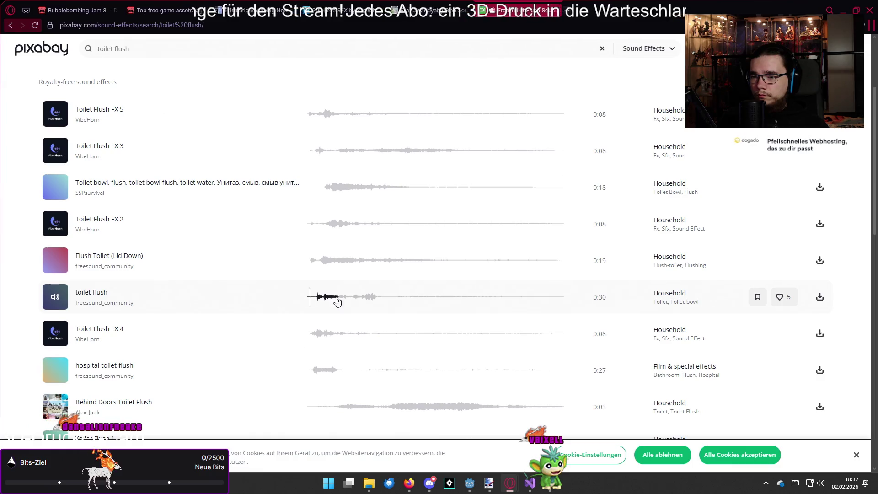
{"action": "left_click", "coordinate": [819, 297]}
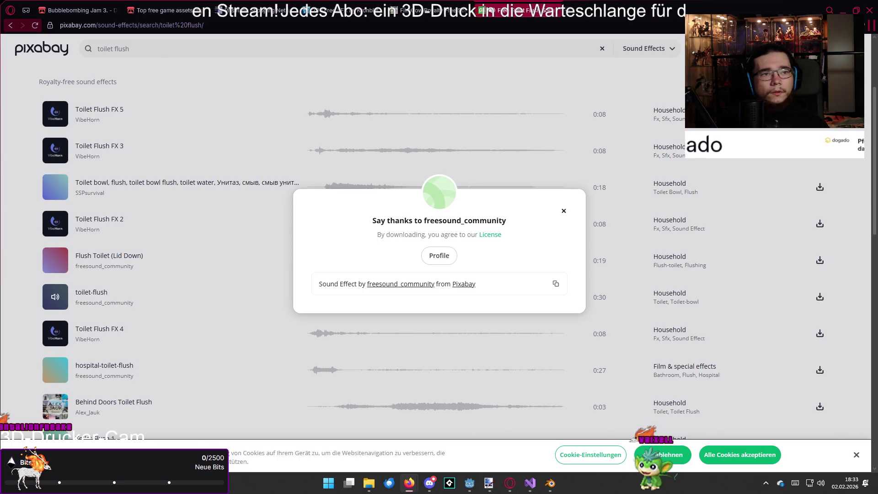
{"action": "key", "text": "alt+Tab"}
{"action": "key", "text": "alt+Tab"}
{"action": "key", "text": "alt+Tab"}
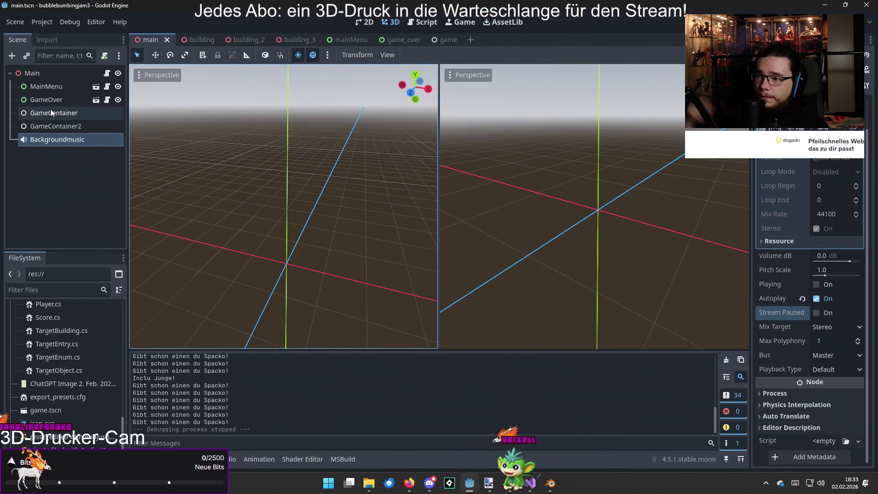
Add an AudioStreamPlayer child under GameOver and name it Flush
{"action": "left_click", "coordinate": [50, 104]}
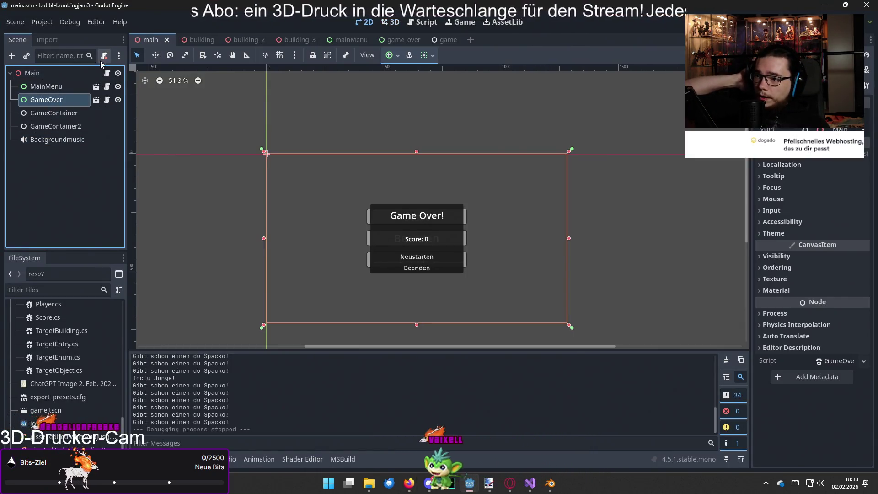
{"action": "right_click", "coordinate": [56, 100]}
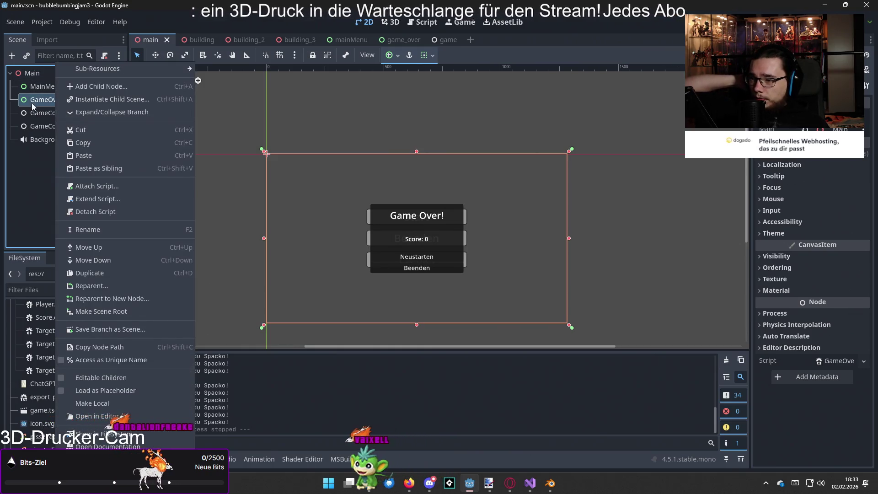
{"action": "left_click", "coordinate": [98, 86]}
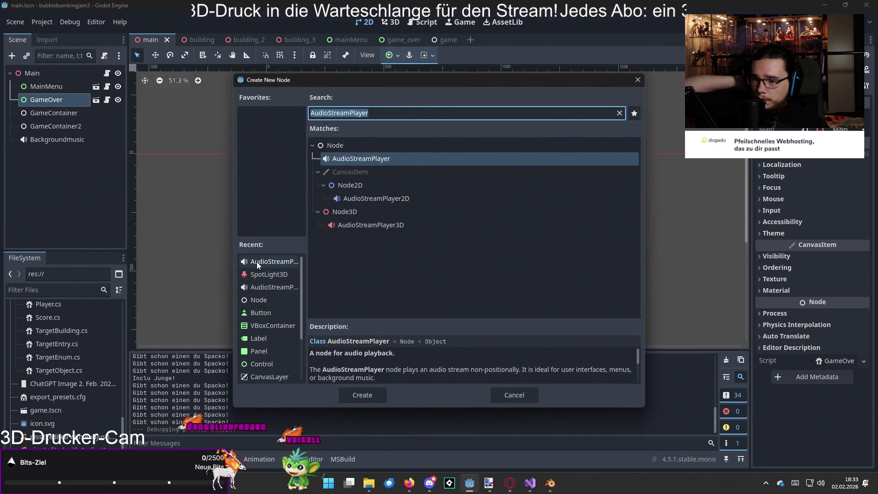
{"action": "left_click", "coordinate": [256, 261]}
{"action": "key", "text": "Return"}
{"action": "left_click", "coordinate": [52, 116]}
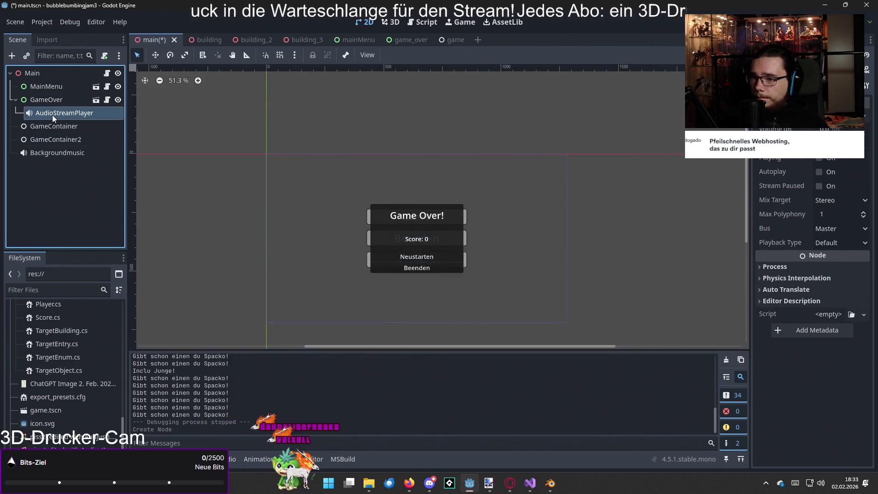
{"action": "left_click", "coordinate": [52, 114]}
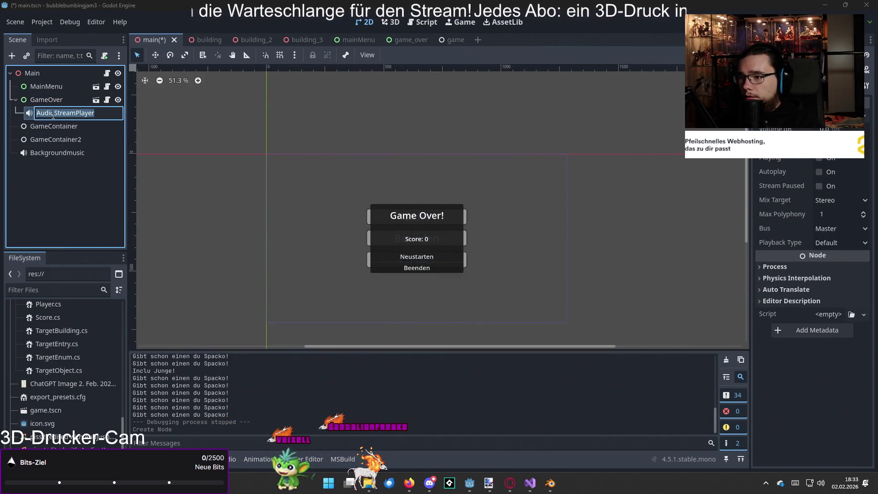
{"action": "type", "text": "Flush"}
{"action": "key", "text": "Return"}
Turn on Autoplay for Flush and set its Process Mode to When Paused
{"action": "left_click", "coordinate": [841, 115]}
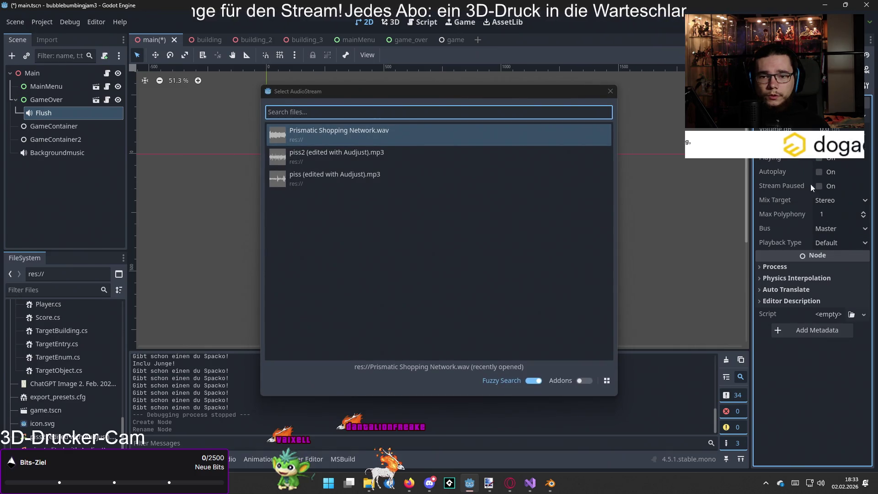
{"action": "left_click", "coordinate": [611, 93]}
{"action": "left_click", "coordinate": [819, 172]}
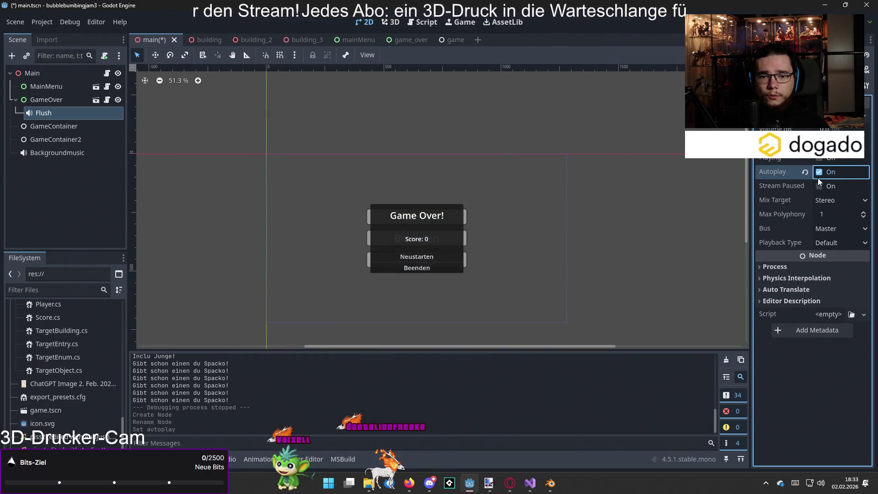
{"action": "left_click", "coordinate": [788, 265]}
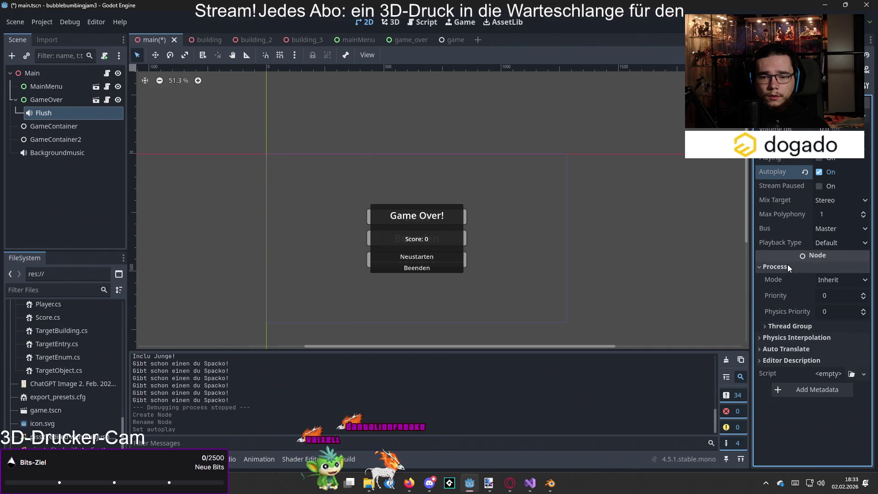
{"action": "left_click", "coordinate": [836, 279]}
{"action": "left_click", "coordinate": [839, 307]}
{"action": "left_click", "coordinate": [835, 282]}
{"action": "left_click", "coordinate": [845, 318]}
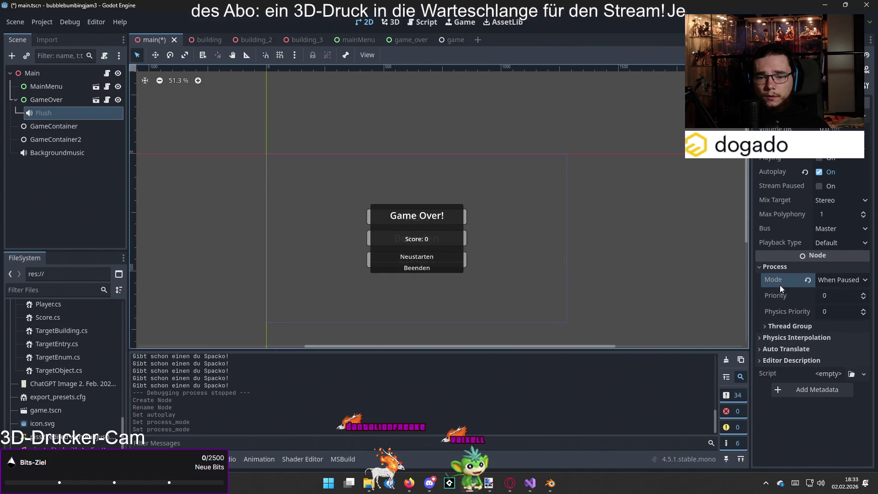
{"action": "left_click", "coordinate": [787, 267]}
{"action": "left_click", "coordinate": [90, 180]}
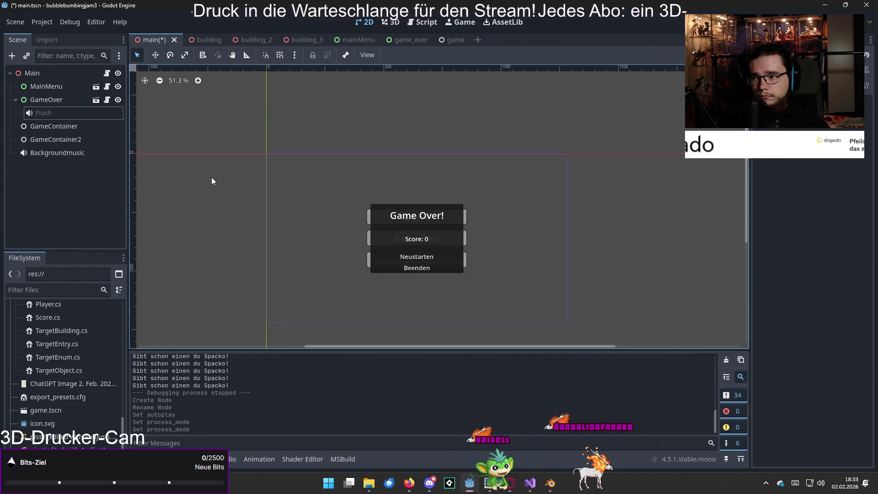
{"action": "left_click", "coordinate": [329, 483]}
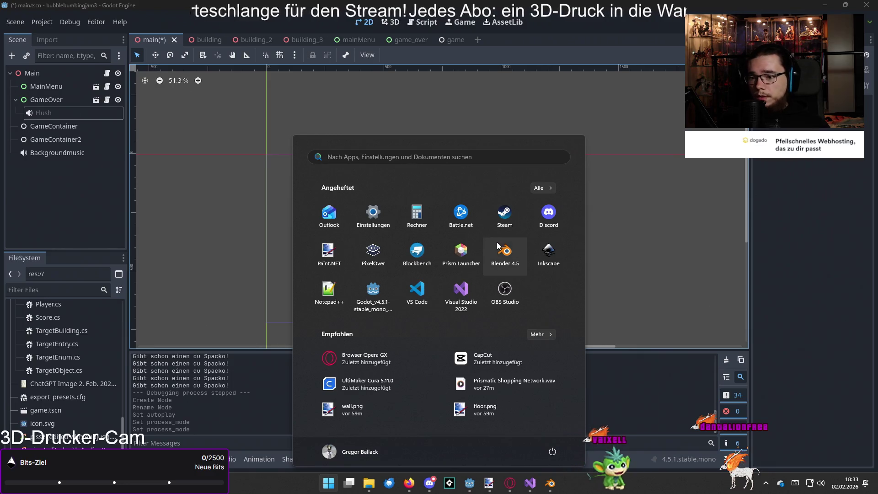
{"action": "type", "text": "aud"}
{"action": "left_click", "coordinate": [333, 231]}
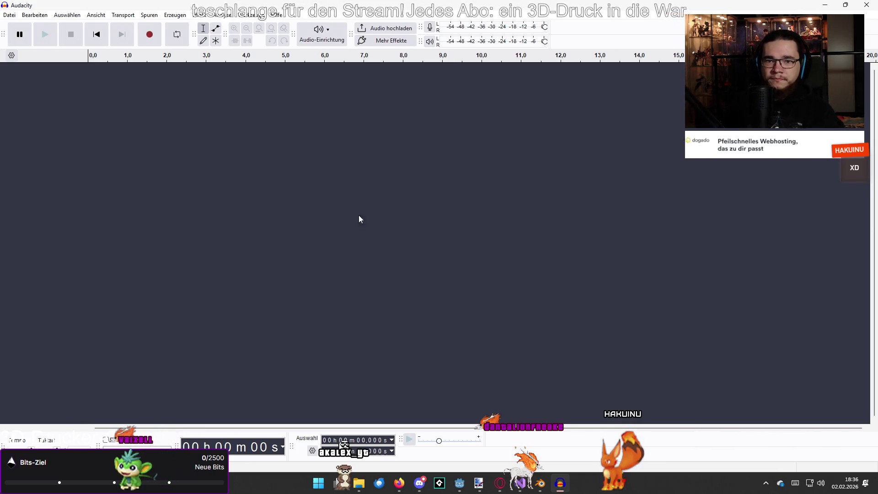
{"action": "left_click", "coordinate": [872, 4]}
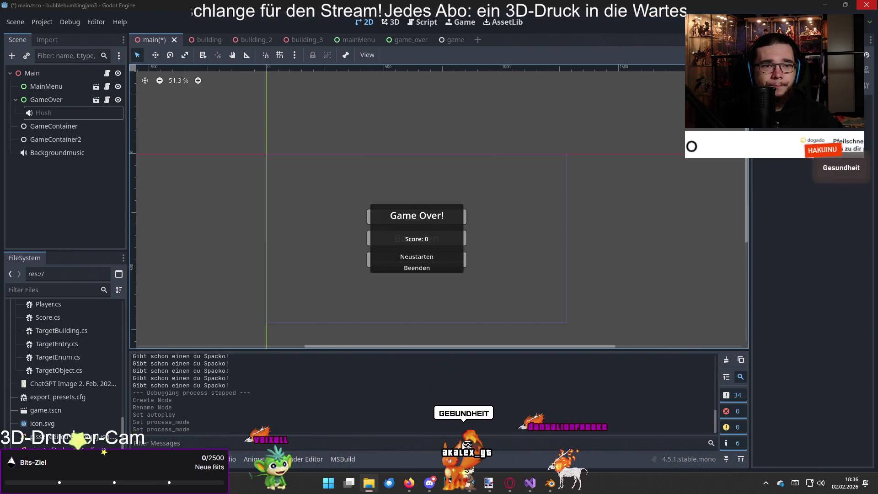
Import flush.wav into the project and assign it as the Flush player's Stream
{"action": "left_click_drag", "start_coordinate": [656, 264], "coordinate": [656, 266]}
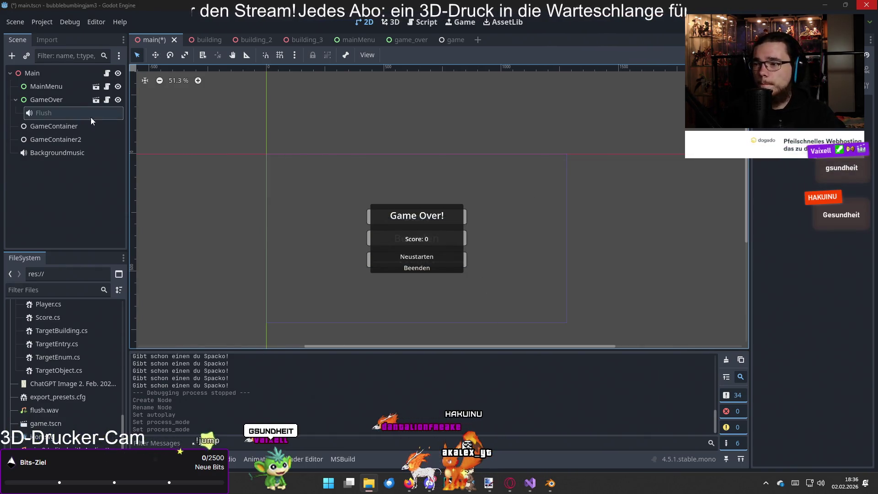
{"action": "left_click", "coordinate": [75, 113]}
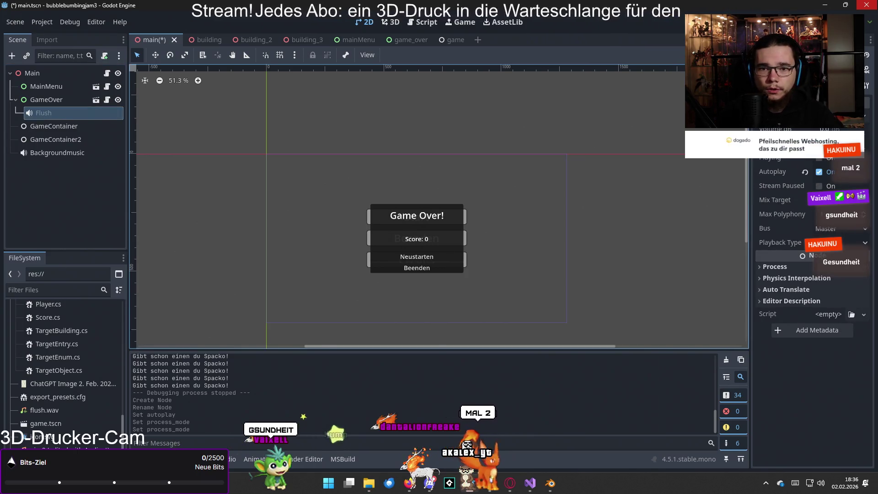
{"action": "double_click", "coordinate": [316, 200]}
Run the game with F5, play until Game Over, then quit with Beenden
{"action": "left_click", "coordinate": [284, 185]}
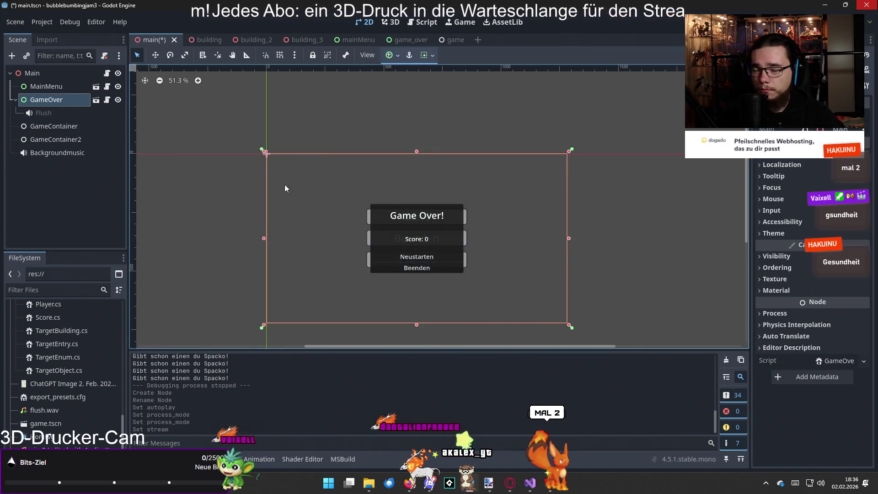
{"action": "key", "text": "F5"}
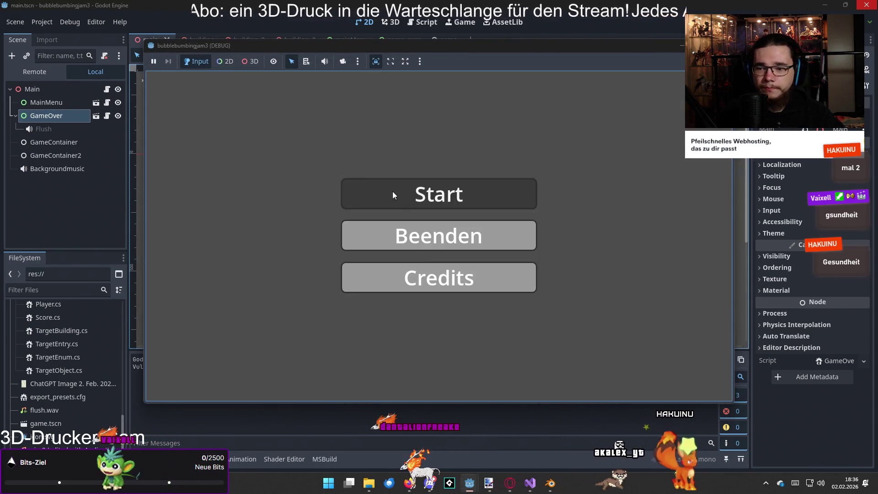
{"action": "left_click", "coordinate": [392, 191]}
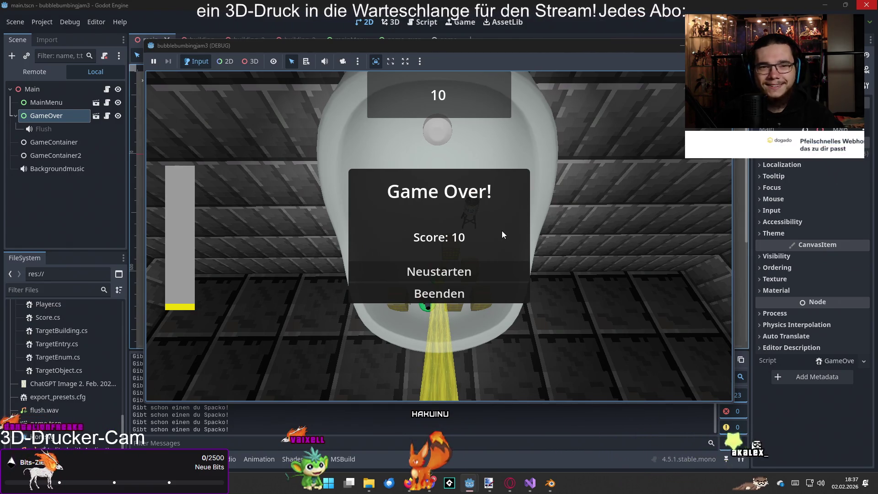
{"action": "left_click", "coordinate": [498, 289]}
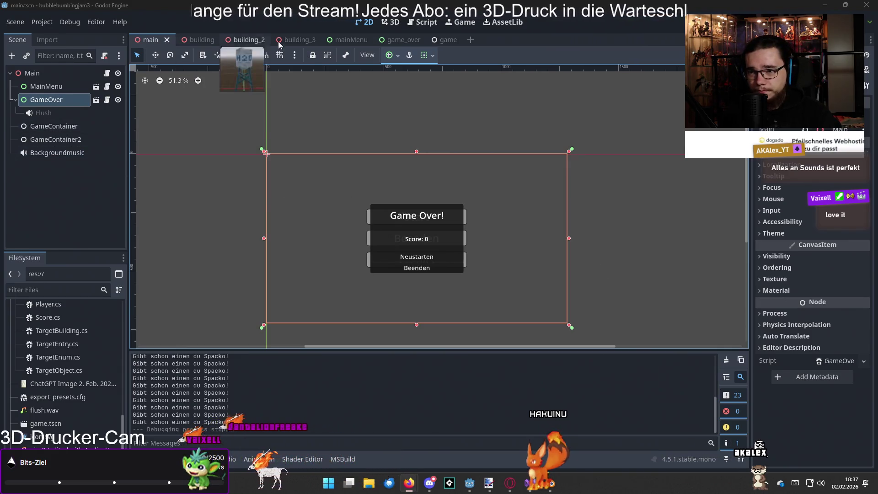
In the game scene, raise the Pissstrahl AudioStreamPlayer's Volume dB to about 1.9
{"action": "left_click", "coordinate": [441, 40]}
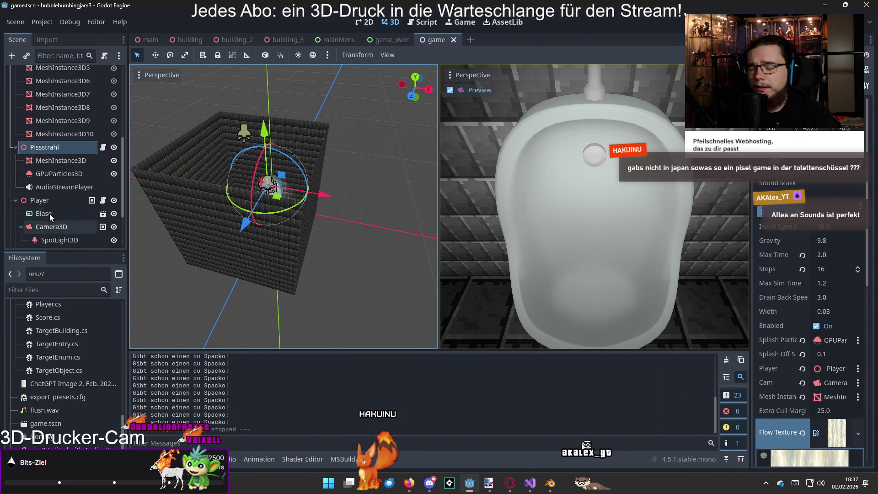
{"action": "left_click", "coordinate": [62, 188]}
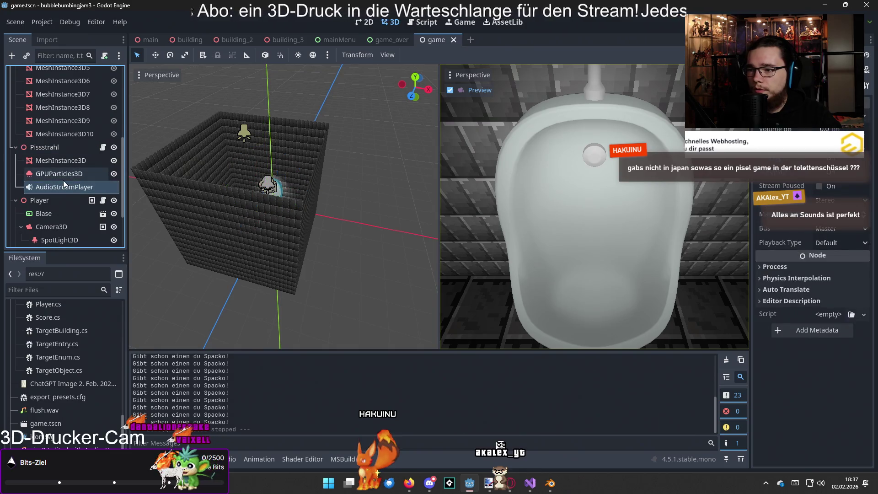
{"action": "scroll", "coordinate": [67, 185], "scroll_direction": "down", "scroll_amount": 2}
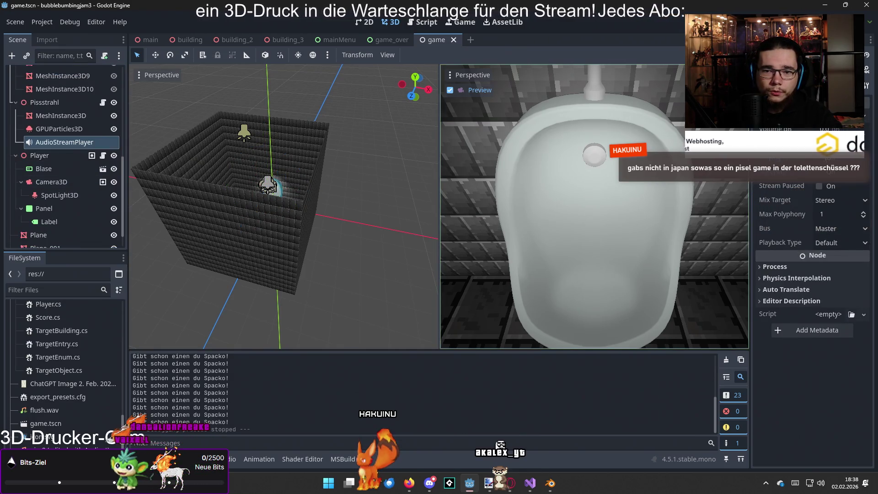
{"action": "left_click_drag", "start_coordinate": [827, 129], "coordinate": [836, 129]}
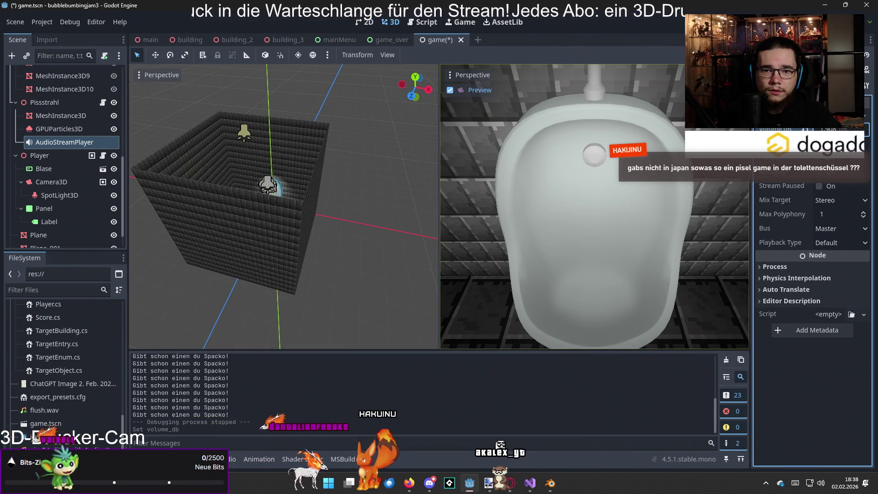
Save the game scene, run the game and start a round
{"action": "key", "text": "ctrl+s"}
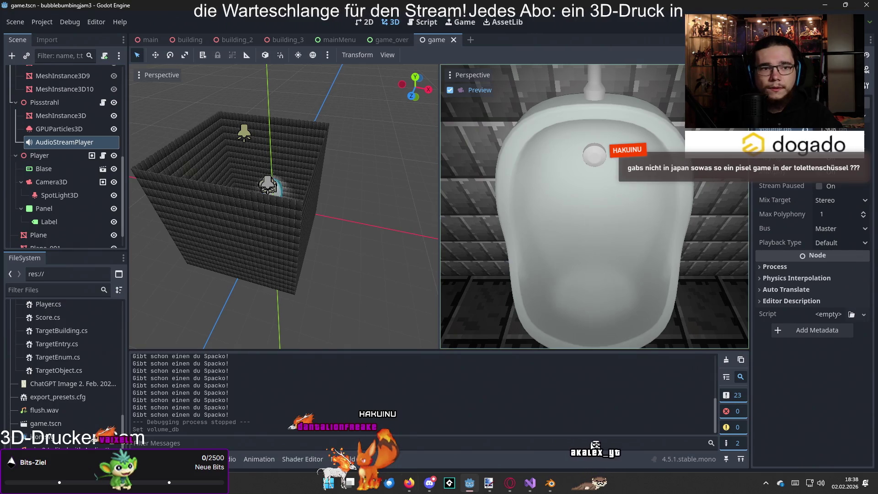
{"action": "key", "text": "F5"}
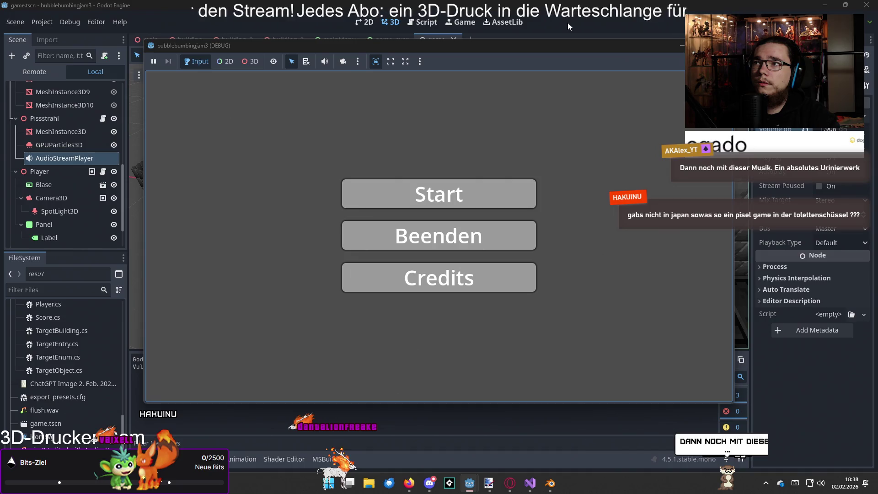
{"action": "left_click", "coordinate": [473, 188]}
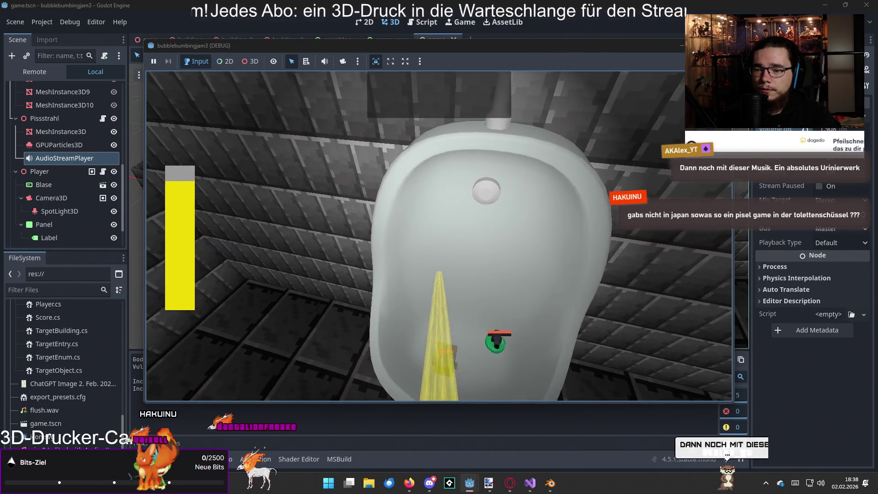